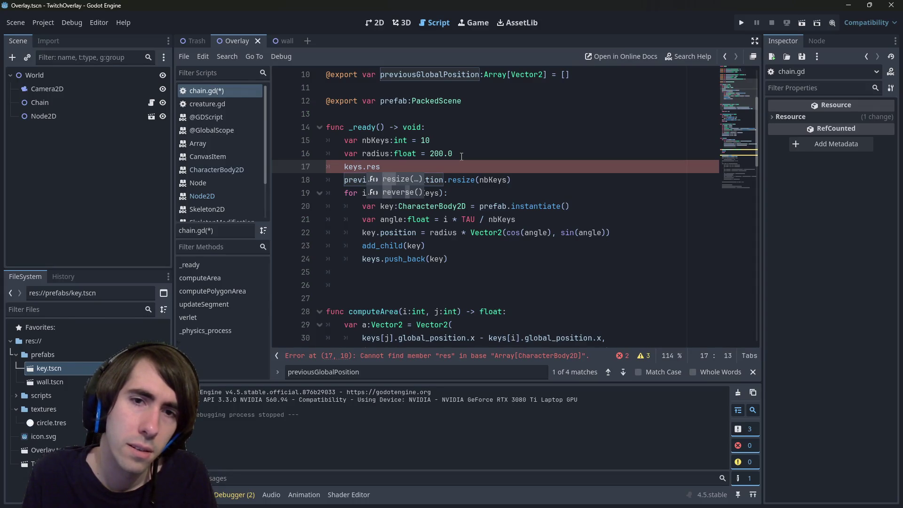
Complete keys.resize(nbKeys) and replace the push_back call with keys[i] = key.
{"action": "key", "text": "Return"}
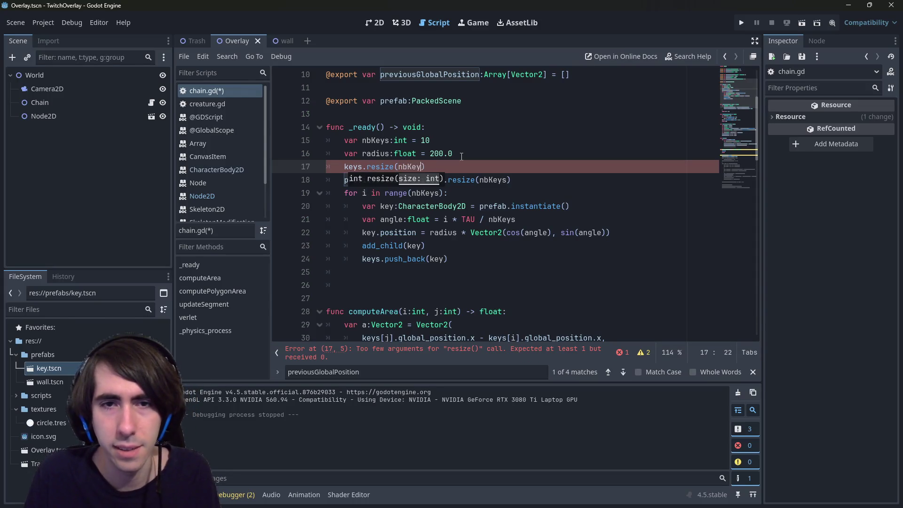
{"action": "type", "text": "s"}
{"action": "double_click", "coordinate": [400, 258]}
{"action": "key", "text": "BackSpace"}
{"action": "key", "text": "BackSpace"}
{"action": "type", "text": "[i"}
{"action": "key", "text": "Right"}
{"action": "key", "text": "Delete"}
{"action": "type", "text": "="}
{"action": "key", "text": "End"}
{"action": "key", "text": "BackSpace"}
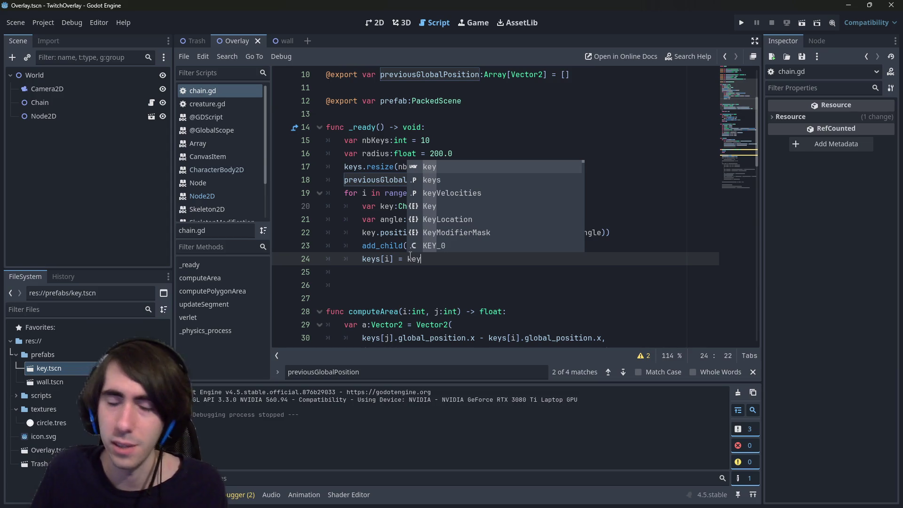
{"action": "key", "text": "Escape"}
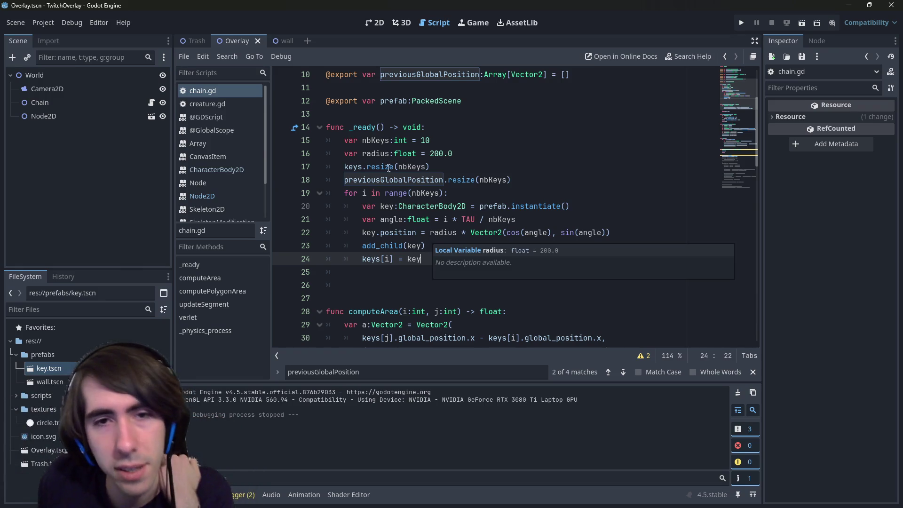
Add a previousGlobalPosition[i] = key line after the keys[i] assignment on line 24.
{"action": "double_click", "coordinate": [351, 166]}
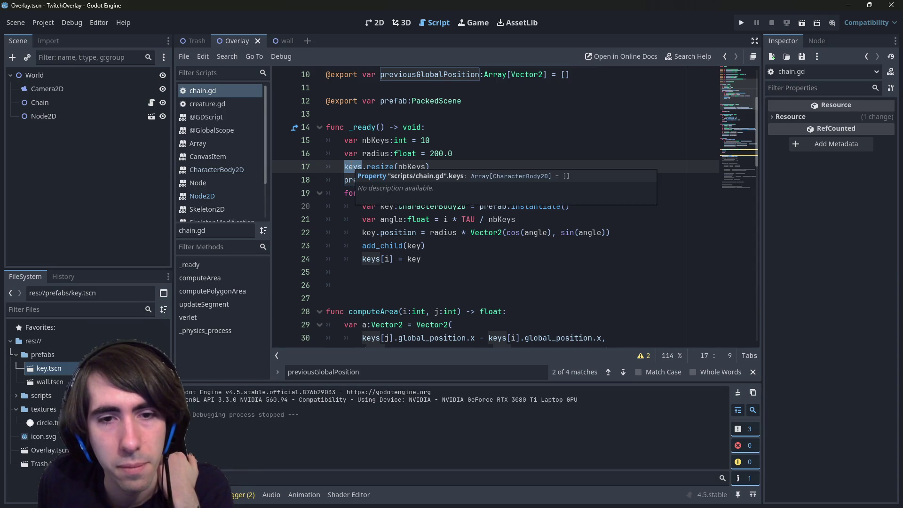
{"action": "key", "text": "F3"}
{"action": "double_click", "coordinate": [359, 167]}
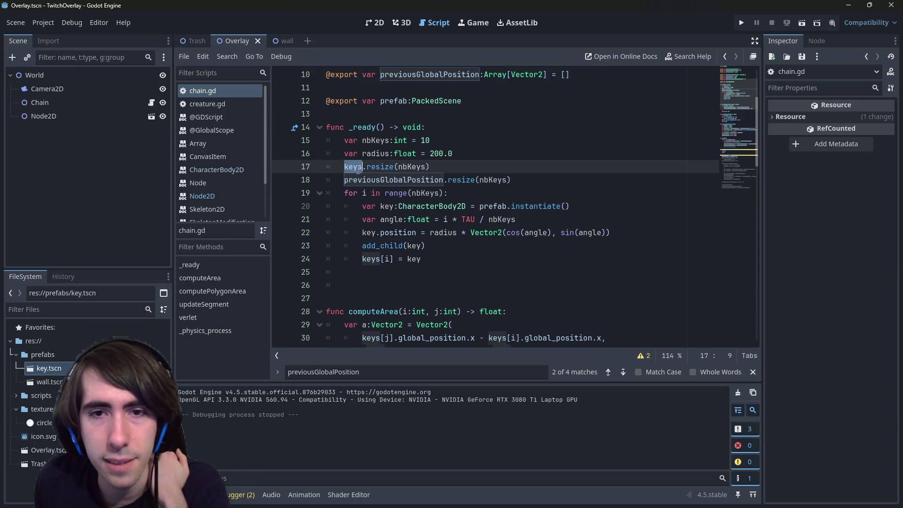
{"action": "left_click", "coordinate": [427, 183]}
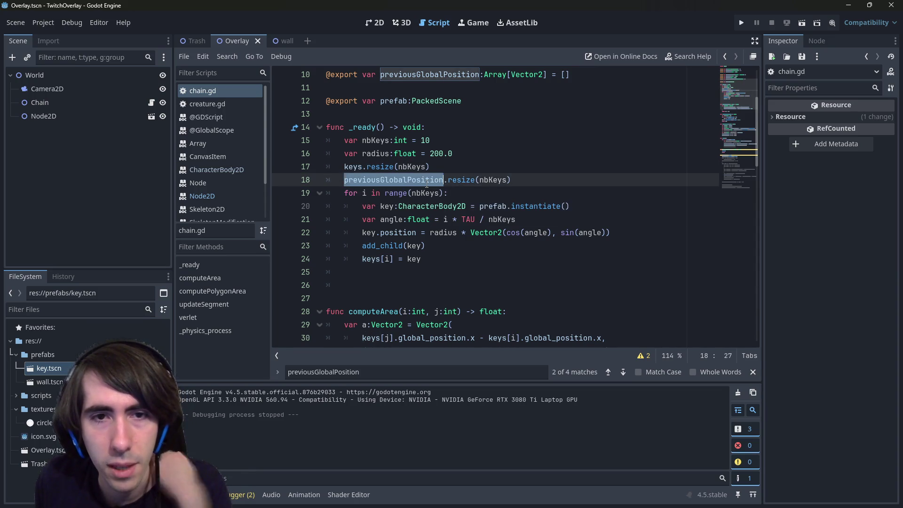
{"action": "left_click", "coordinate": [454, 260]}
{"action": "key", "text": "Return"}
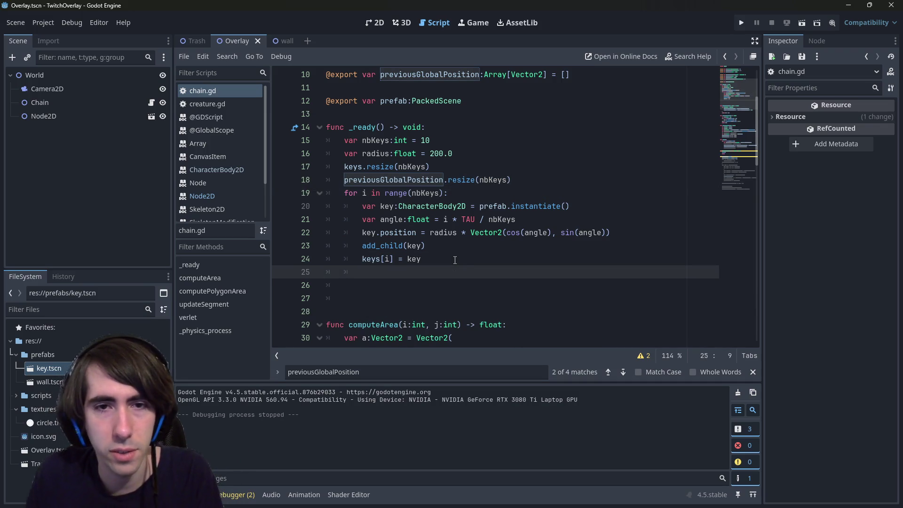
{"action": "type", "text": "previousGlobalPosition[i] = key"}
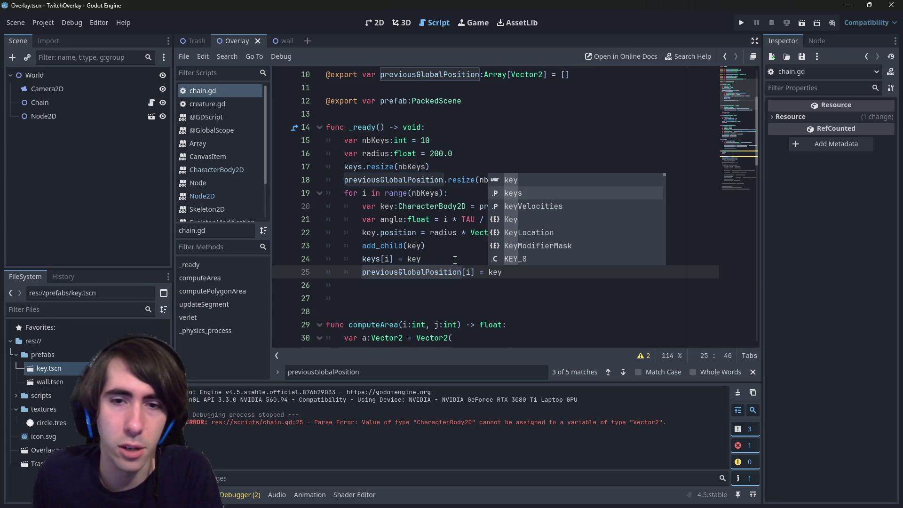
{"action": "key", "text": "Escape"}
{"action": "key", "text": "Down"}
{"action": "key", "text": "Delete"}
{"action": "key", "text": "Delete"}
{"action": "key", "text": "Up"}
Test-run the scene, then fix the line to key.global_position and save chain.gd.
{"action": "key", "text": "F6"}
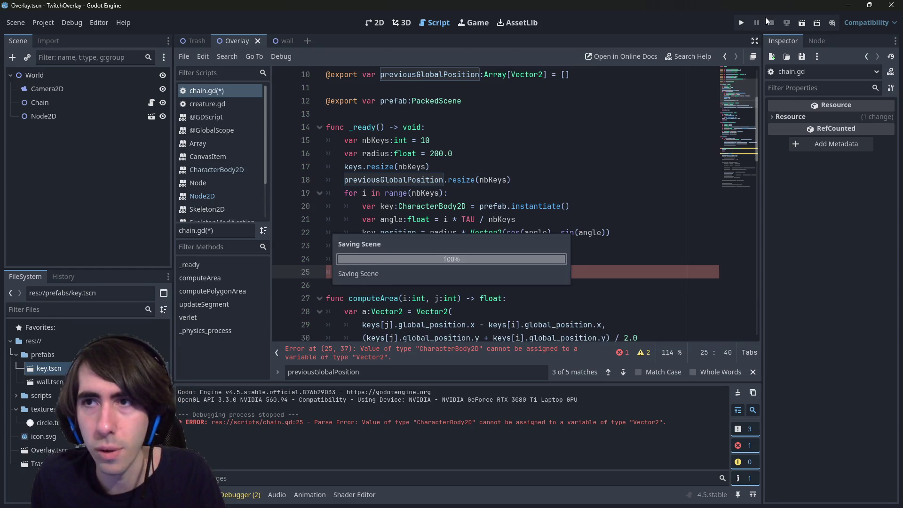
{"action": "left_click", "coordinate": [714, 74]}
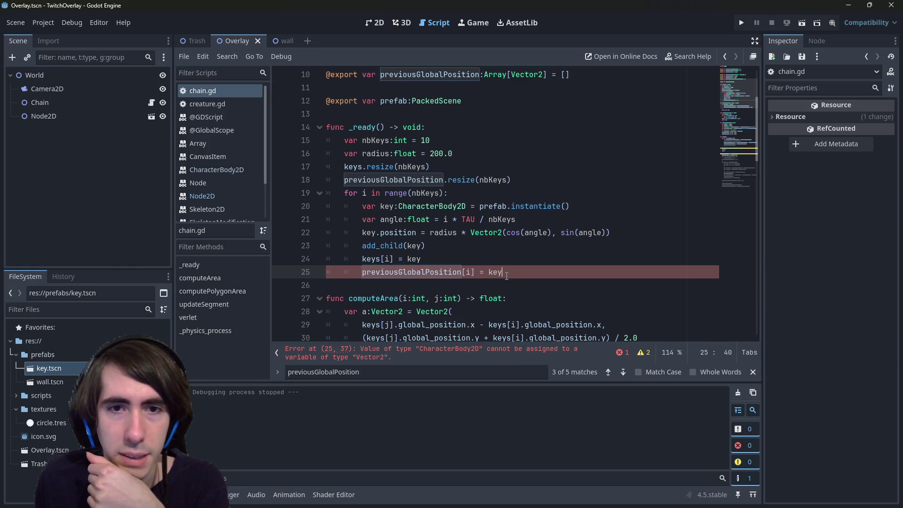
{"action": "type", "text": ".globa"}
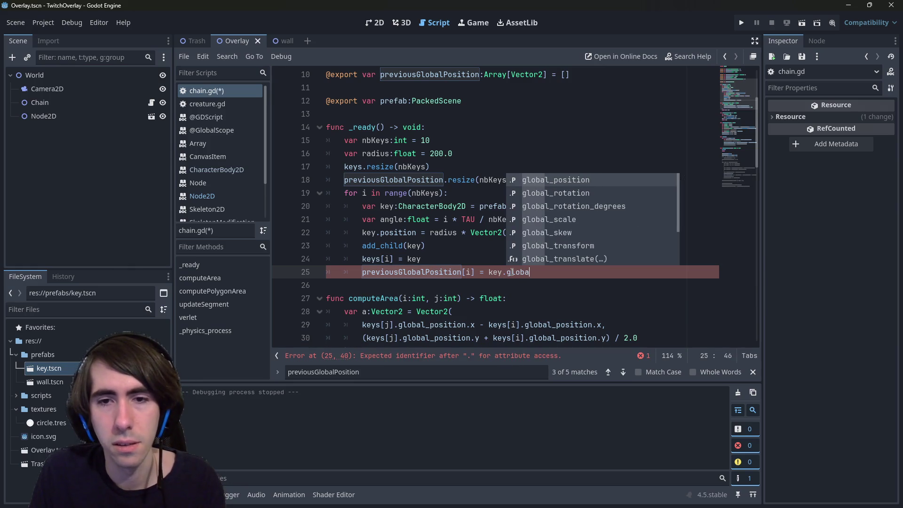
{"action": "key", "text": "Return"}
{"action": "key", "text": "ctrl+s"}
{"action": "left_click", "coordinate": [379, 260]}
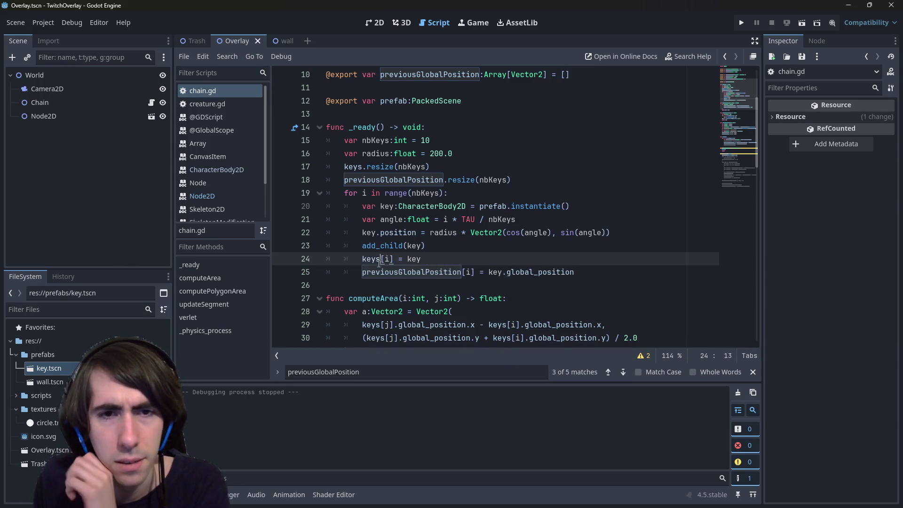
{"action": "left_click", "coordinate": [420, 259]}
{"action": "double_click", "coordinate": [367, 260]}
{"action": "scroll", "coordinate": [372, 263], "scroll_direction": "down", "scroll_amount": 2}
{"action": "scroll", "coordinate": [374, 265], "scroll_direction": "up", "scroll_amount": 4}
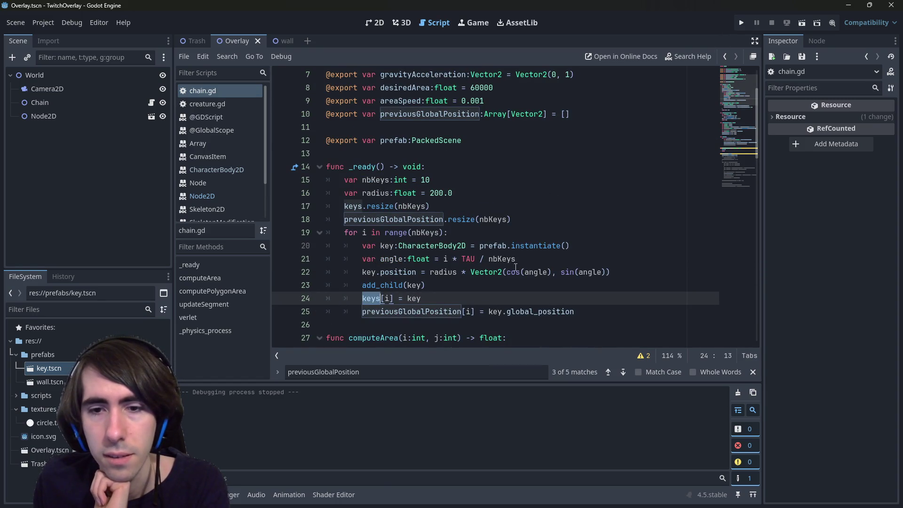
Move add_child(key) above the key.position line with Alt+Up and rerun to see ten keys in a ring.
{"action": "left_click", "coordinate": [801, 22]}
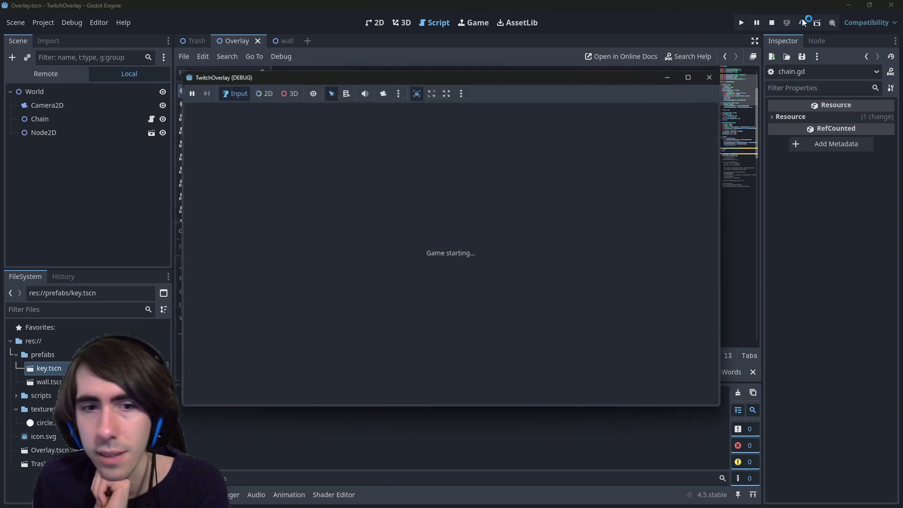
{"action": "key", "text": "F8"}
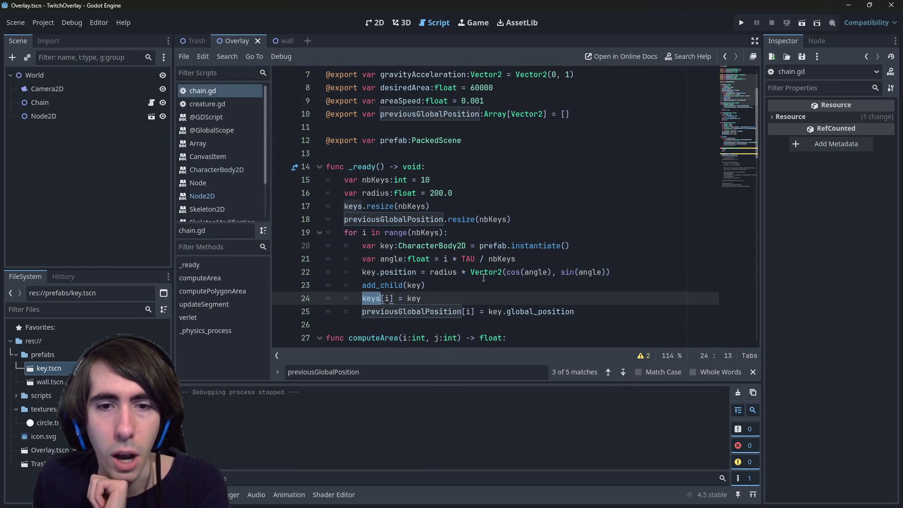
{"action": "left_click", "coordinate": [471, 268]}
{"action": "left_click", "coordinate": [485, 290]}
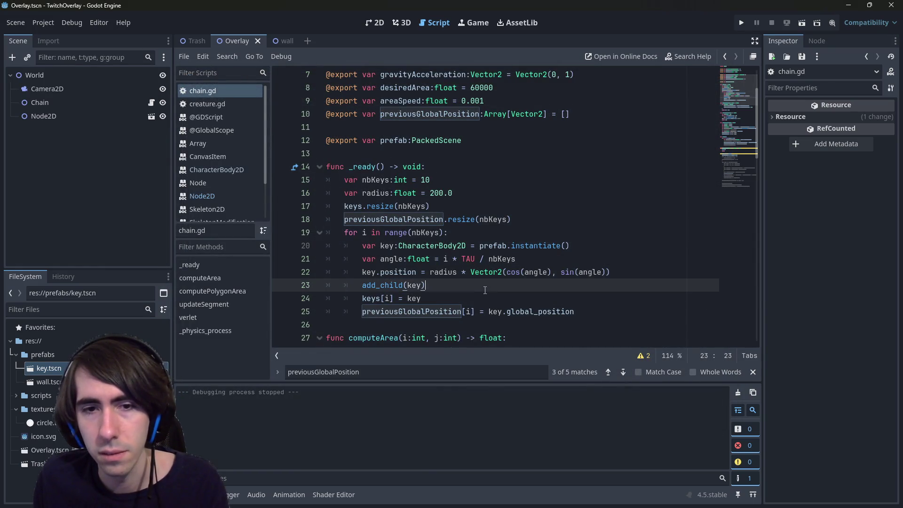
{"action": "key", "text": "alt+Up"}
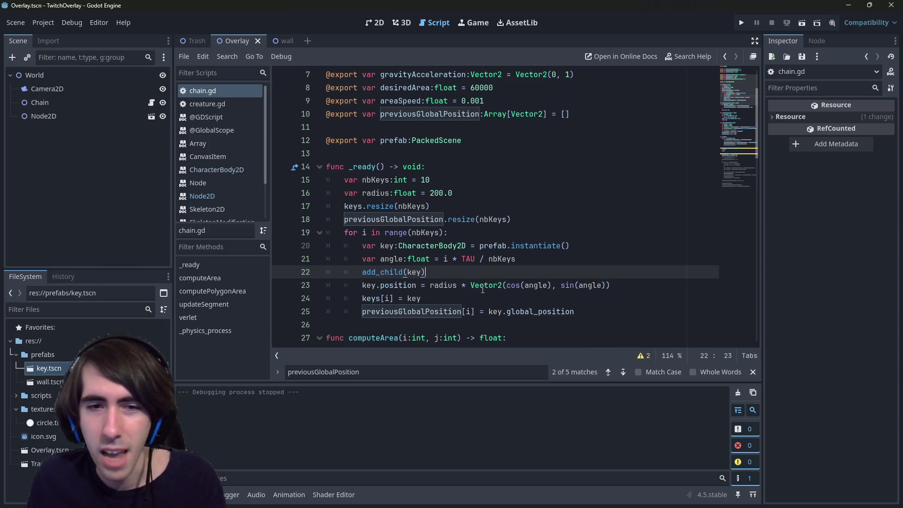
{"action": "left_click", "coordinate": [805, 20]}
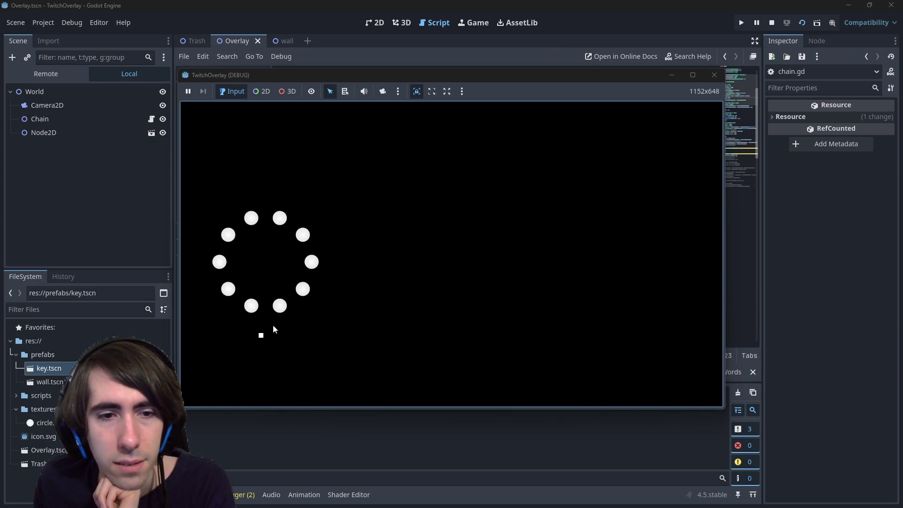
{"action": "left_click", "coordinate": [714, 75]}
{"action": "scroll", "coordinate": [489, 243], "scroll_direction": "down", "scroll_amount": 5}
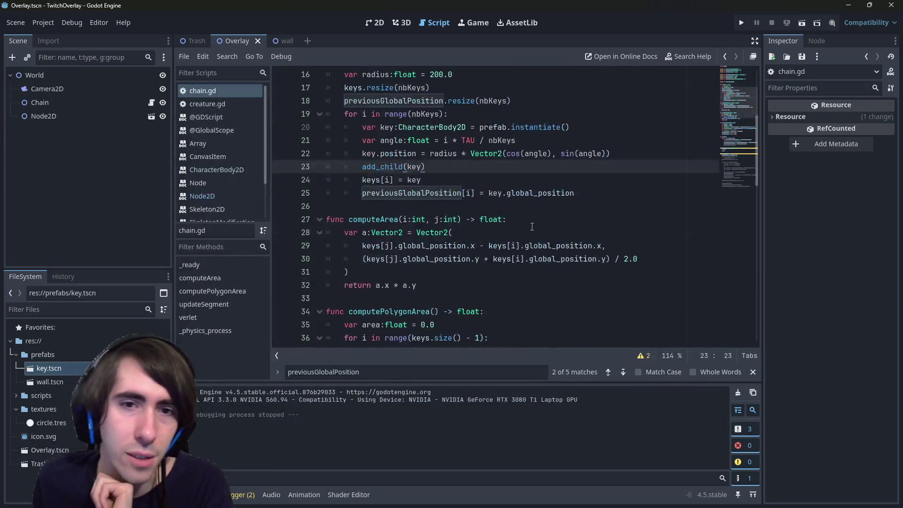
Try deleting the return line and the verlet() call, then undo to restore verlet().
{"action": "scroll", "coordinate": [489, 243], "scroll_direction": "down", "scroll_amount": 5}
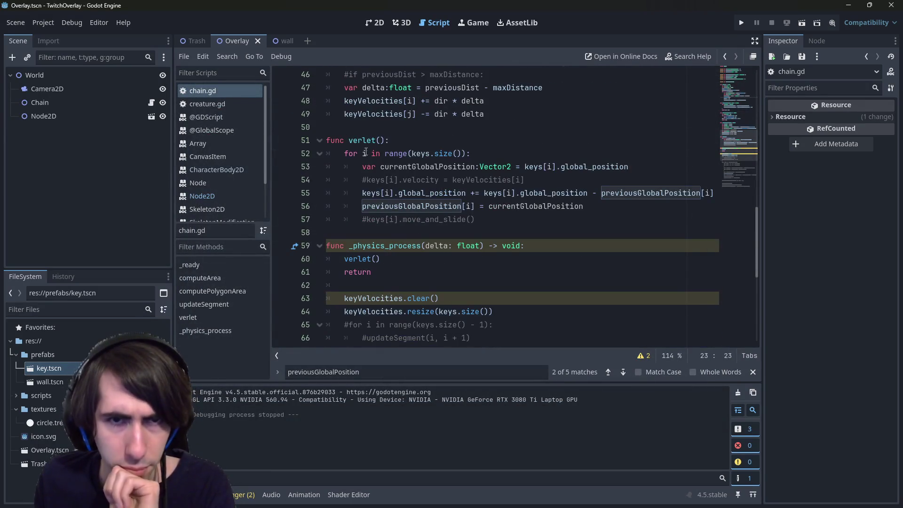
{"action": "scroll", "coordinate": [365, 151], "scroll_direction": "down", "scroll_amount": 2}
{"action": "left_click", "coordinate": [387, 205]}
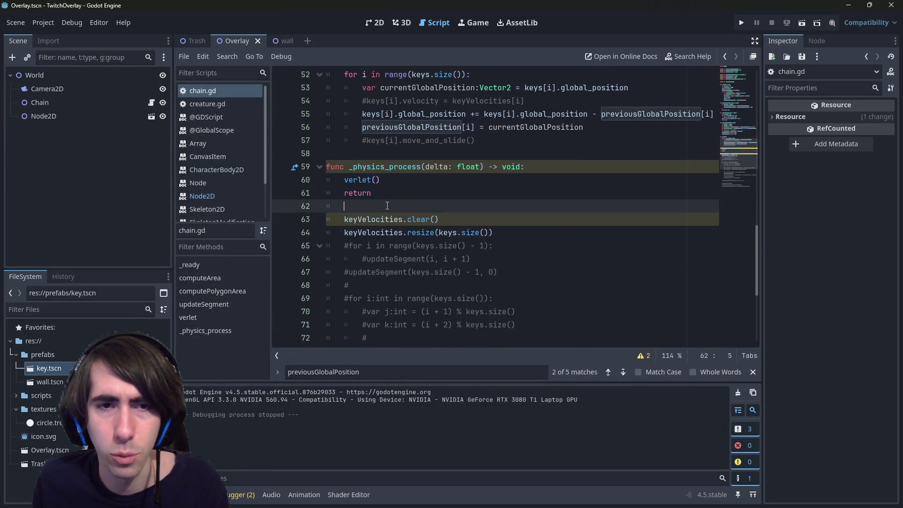
{"action": "left_click_drag", "start_coordinate": [387, 205], "coordinate": [327, 192]}
{"action": "key", "text": "BackSpace"}
{"action": "left_click_drag", "start_coordinate": [380, 179], "coordinate": [312, 179]}
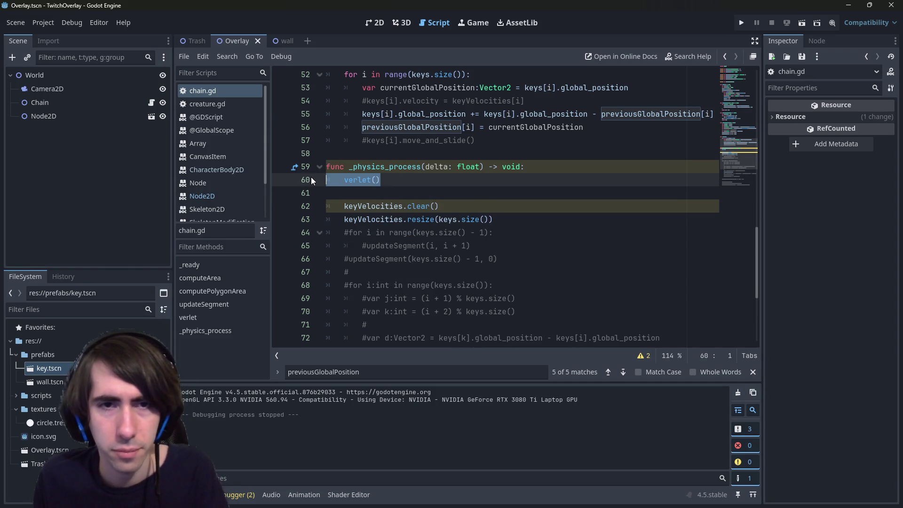
{"action": "key", "text": "BackSpace"}
{"action": "key", "text": "BackSpace"}
{"action": "scroll", "coordinate": [377, 234], "scroll_direction": "down", "scroll_amount": 4}
{"action": "scroll", "coordinate": [377, 234], "scroll_direction": "up", "scroll_amount": 2}
{"action": "scroll", "coordinate": [376, 235], "scroll_direction": "down", "scroll_amount": 1}
{"action": "left_click", "coordinate": [373, 301]}
{"action": "key", "text": "Return"}
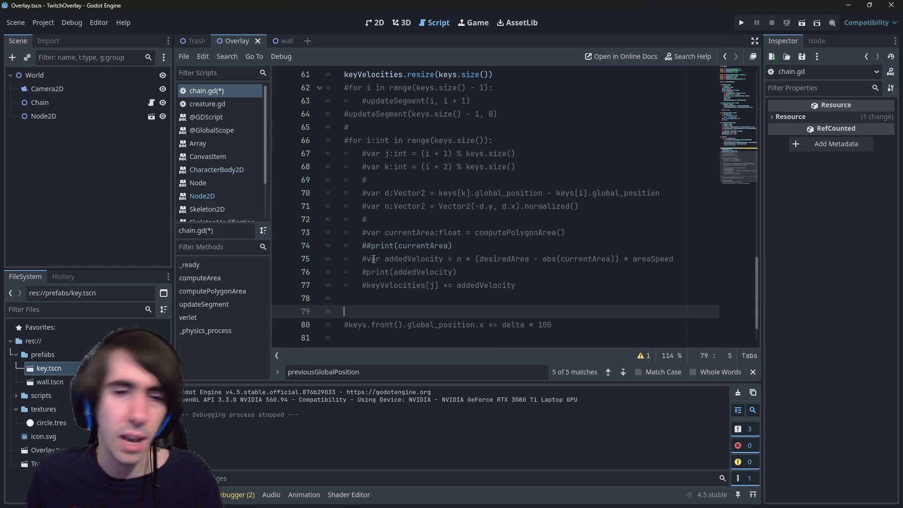
{"action": "key", "text": "ctrl+z"}
{"action": "key", "text": "ctrl+z"}
{"action": "key", "text": "ctrl+z"}
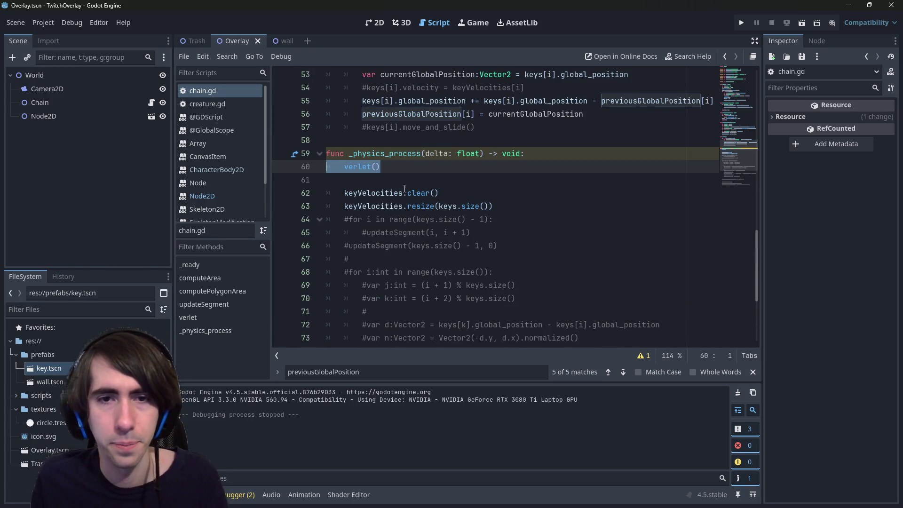
{"action": "mouse_move", "coordinate": [382, 193]}
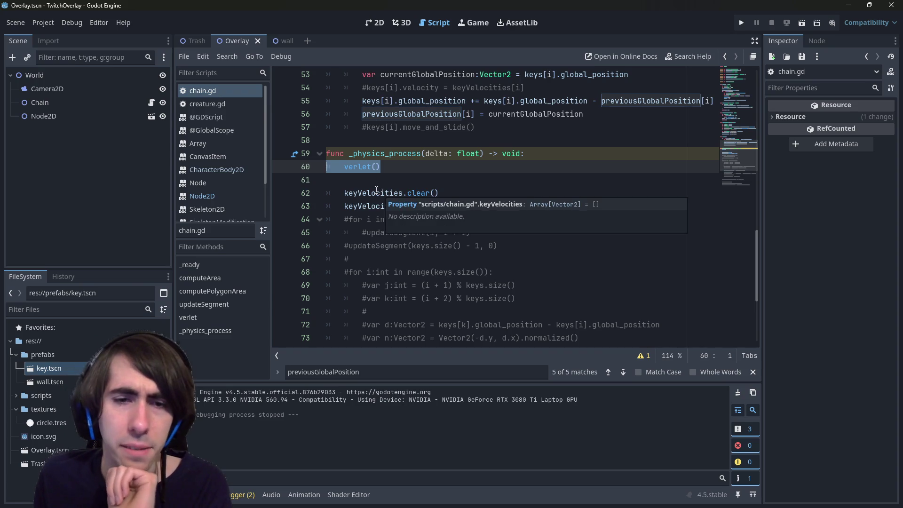
{"action": "key", "text": "Right"}
Delete the commented velocity line and paste verlet()'s for-loop after the verlet() call in _physics_process.
{"action": "scroll", "coordinate": [403, 211], "scroll_direction": "down", "scroll_amount": 4}
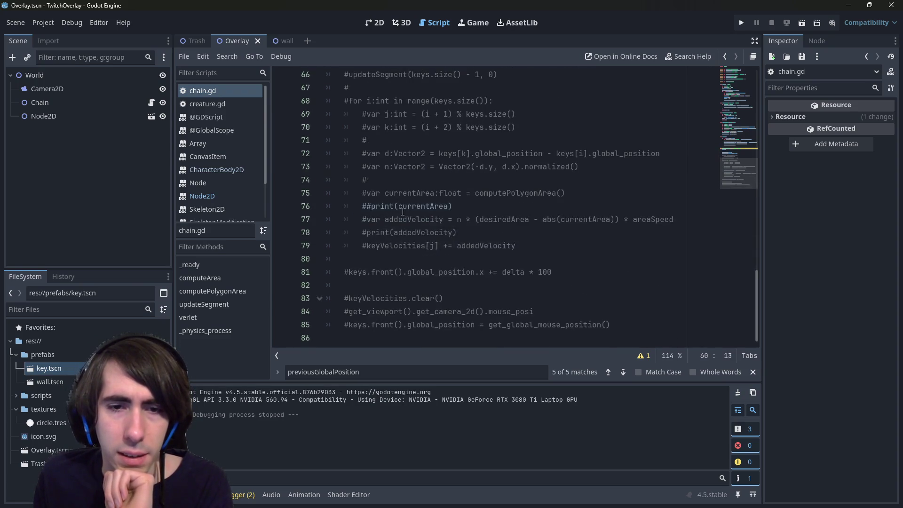
{"action": "scroll", "coordinate": [402, 212], "scroll_direction": "up", "scroll_amount": 12}
{"action": "scroll", "coordinate": [420, 188], "scroll_direction": "down", "scroll_amount": 4}
{"action": "scroll", "coordinate": [420, 188], "scroll_direction": "down", "scroll_amount": 1}
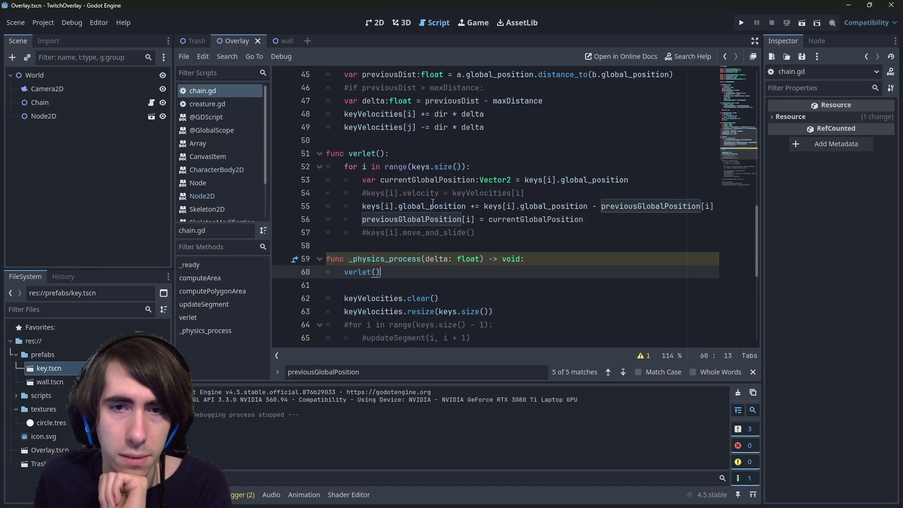
{"action": "left_click_drag", "start_coordinate": [476, 232], "coordinate": [319, 237]}
{"action": "left_click_drag", "start_coordinate": [524, 193], "coordinate": [325, 193]}
{"action": "key", "text": "BackSpace"}
{"action": "key", "text": "BackSpace"}
{"action": "key", "text": "BackSpace"}
{"action": "key", "text": "BackSpace"}
{"action": "left_click_drag", "start_coordinate": [583, 206], "coordinate": [244, 176]}
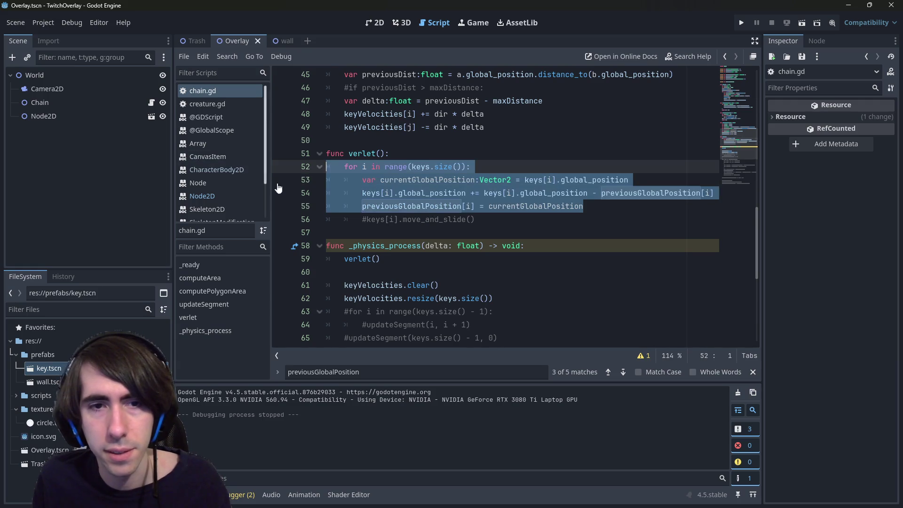
{"action": "left_click", "coordinate": [390, 258]}
{"action": "key", "text": "Return"}
{"action": "key", "text": "Return"}
{"action": "left_click_drag", "start_coordinate": [358, 272], "coordinate": [247, 275]}
{"action": "type", "text": "for i in range(keys.size()): \t\tvar currentGlobalPosition:Vector2 = keys[i].global_position \t\tkeys[i].global_position += keys[i].global_position - previousGlobalPosition[i] \t\tpreviousGlobalPosition[i] = currentGlobalPosition"}
Add a '# g' comment above the pasted loop and delete its copied currentGlobalPosition and previousGlobalPosition lines.
{"action": "left_click", "coordinate": [403, 259]}
{"action": "key", "text": "Return"}
{"action": "type", "text": "# g"}
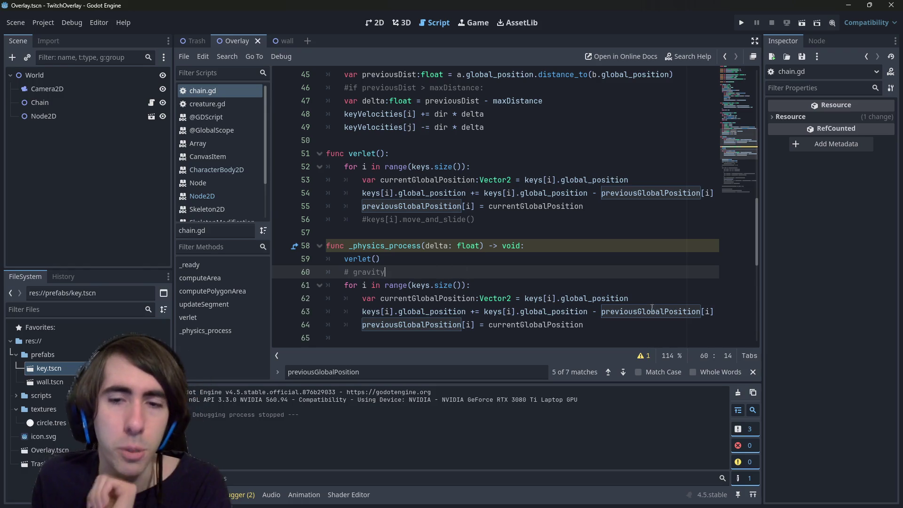
{"action": "mouse_move", "coordinate": [623, 299]}
{"action": "left_mouse_down"}
{"action": "mouse_move", "coordinate": [189, 306]}
{"action": "mouse_move", "coordinate": [207, 299]}
{"action": "left_mouse_up"}
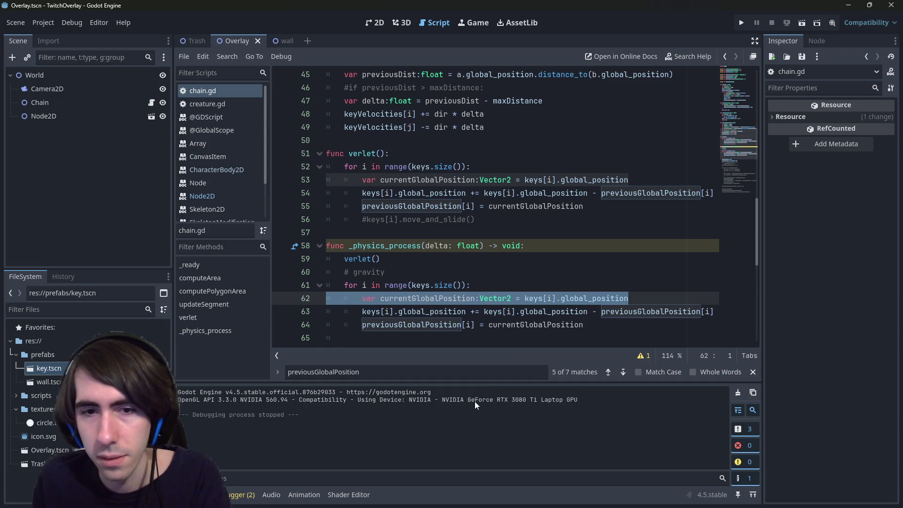
{"action": "key", "text": "BackSpace"}
{"action": "key", "text": "Delete"}
{"action": "left_click_drag", "start_coordinate": [344, 324], "coordinate": [259, 311]}
{"action": "key", "text": "BackSpace"}
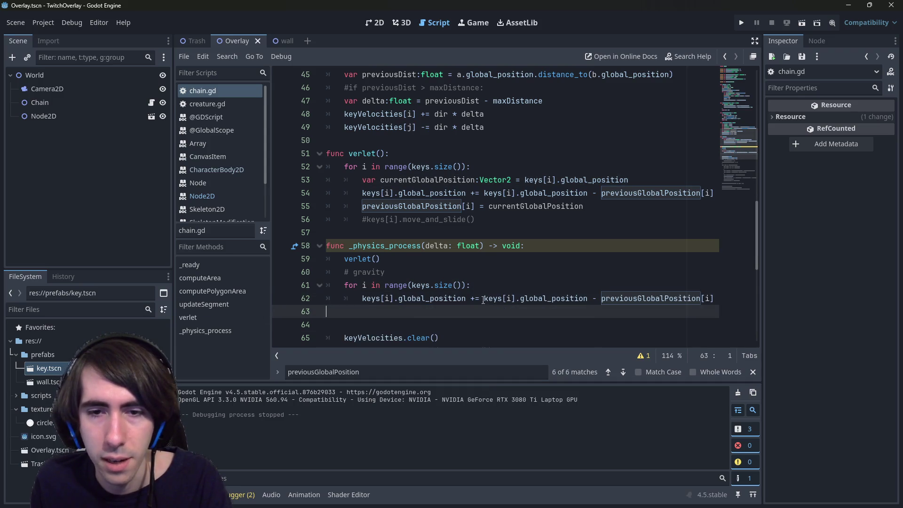
{"action": "key", "text": "Delete"}
Replace the velocity term after += with gravityAcceleration * delta * delta.
{"action": "left_click_drag", "start_coordinate": [484, 298], "coordinate": [724, 297]}
{"action": "type", "text": "gravi"}
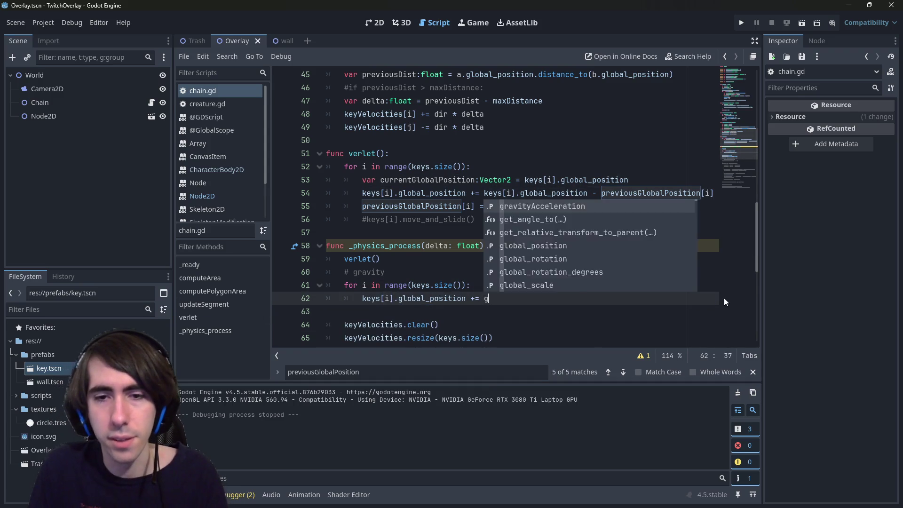
{"action": "key", "text": "Return"}
{"action": "type", "text": "* delta * delta"}
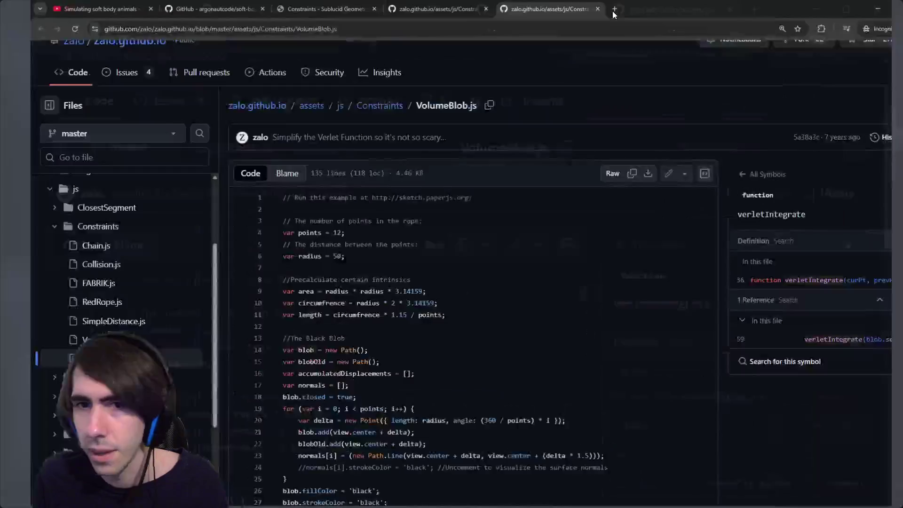
{"action": "scroll", "coordinate": [381, 340], "scroll_direction": "down", "scroll_amount": 6}
{"action": "scroll", "coordinate": [372, 334], "scroll_direction": "down", "scroll_amount": 3}
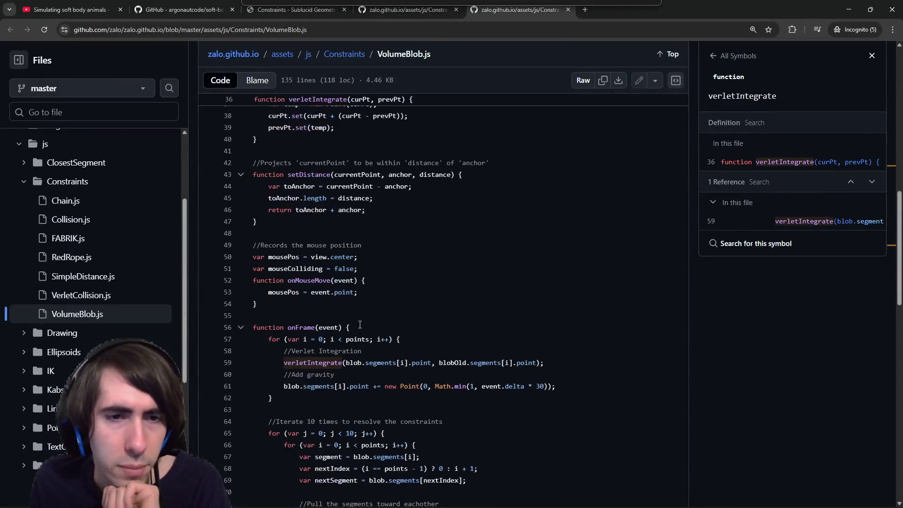
{"action": "scroll", "coordinate": [359, 314], "scroll_direction": "down", "scroll_amount": 3}
{"action": "scroll", "coordinate": [357, 301], "scroll_direction": "down", "scroll_amount": 4}
{"action": "scroll", "coordinate": [356, 288], "scroll_direction": "up", "scroll_amount": 4}
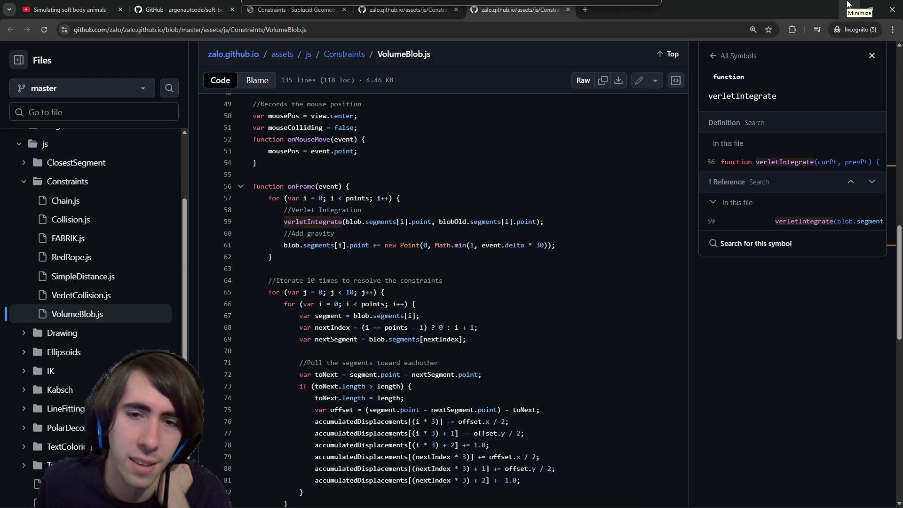
{"action": "left_click", "coordinate": [848, 5]}
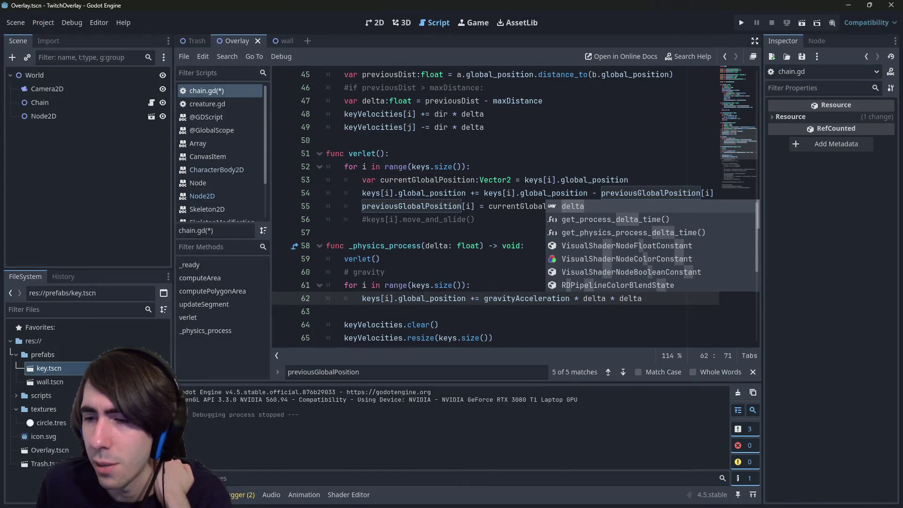
Remove ' * delta * delta' from line 62, check gravityAcceleration's declaration, and jump back.
{"action": "mouse_move", "coordinate": [646, 303]}
{"action": "left_mouse_down"}
{"action": "mouse_move", "coordinate": [571, 304]}
{"action": "mouse_move", "coordinate": [584, 303]}
{"action": "left_mouse_up"}
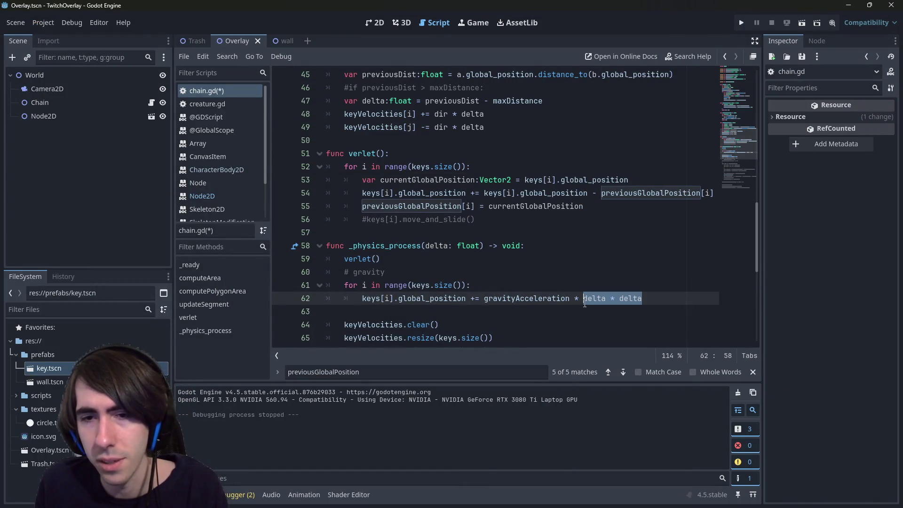
{"action": "key", "text": "BackSpace"}
{"action": "key", "text": "BackSpace"}
{"action": "key", "text": "BackSpace"}
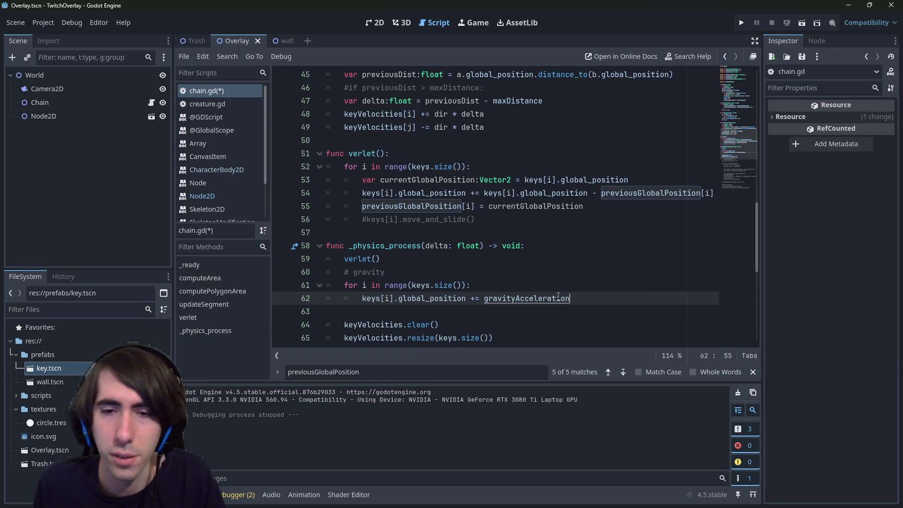
{"action": "left_click", "coordinate": [558, 296], "text": "ctrl"}
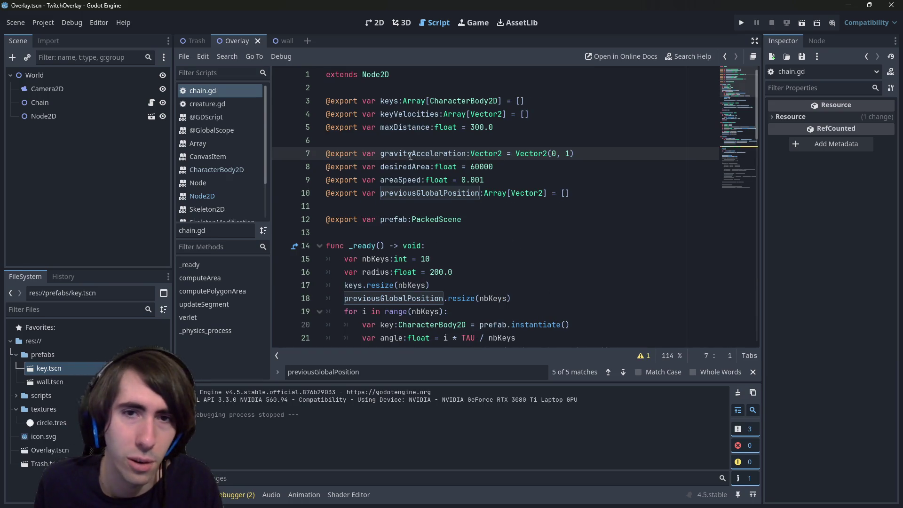
{"action": "key", "text": "alt+Left"}
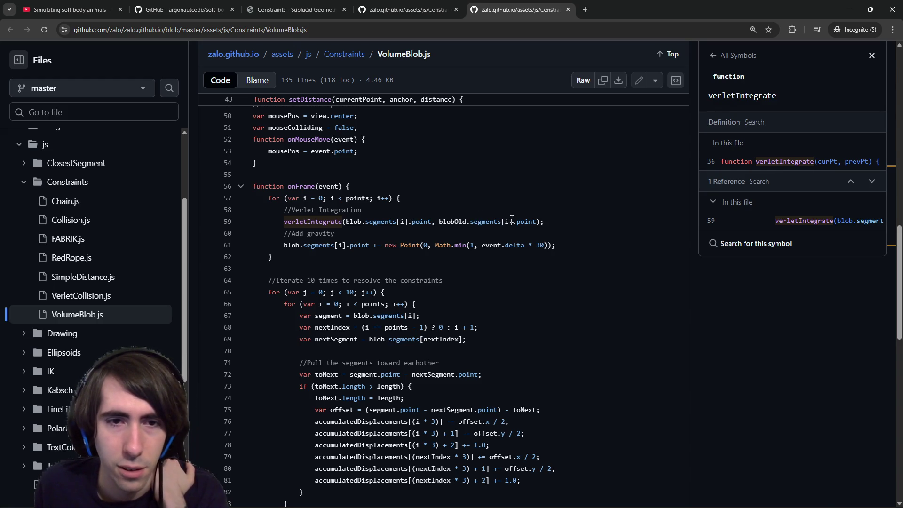
{"action": "left_click", "coordinate": [849, 10]}
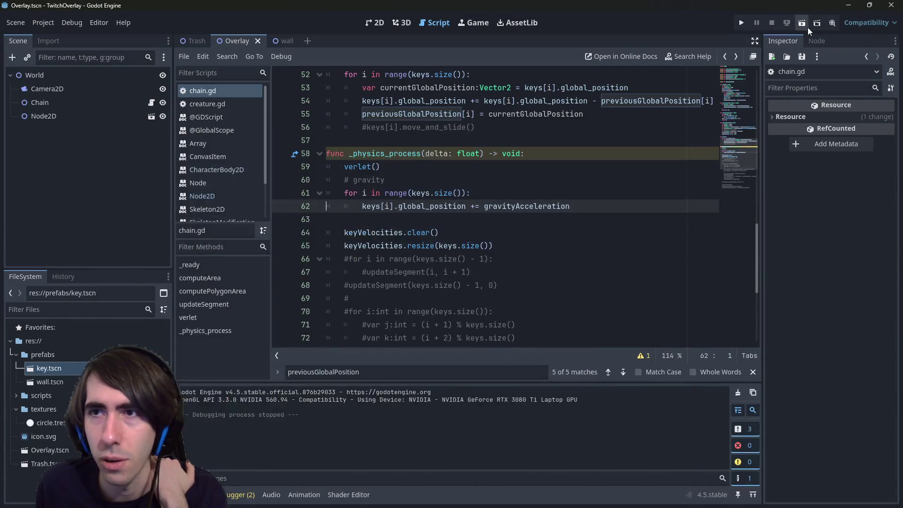
{"action": "left_click", "coordinate": [805, 26]}
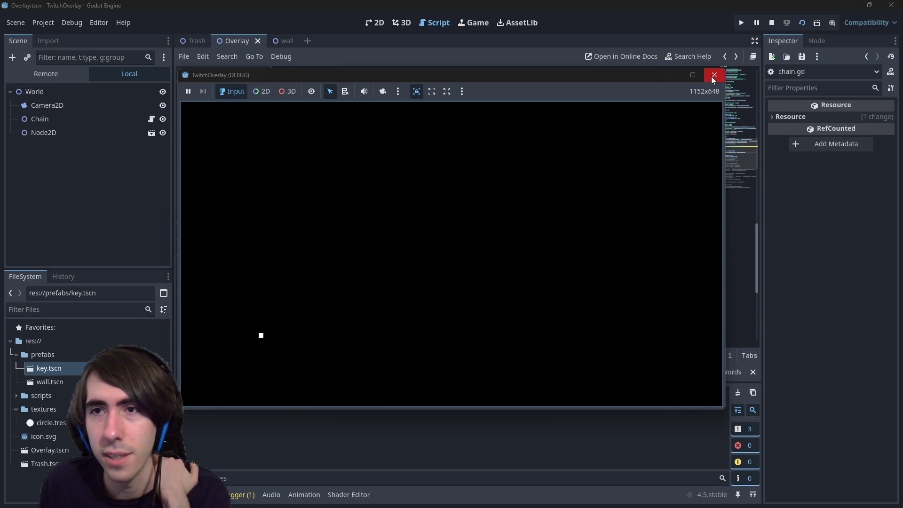
{"action": "left_click", "coordinate": [714, 75]}
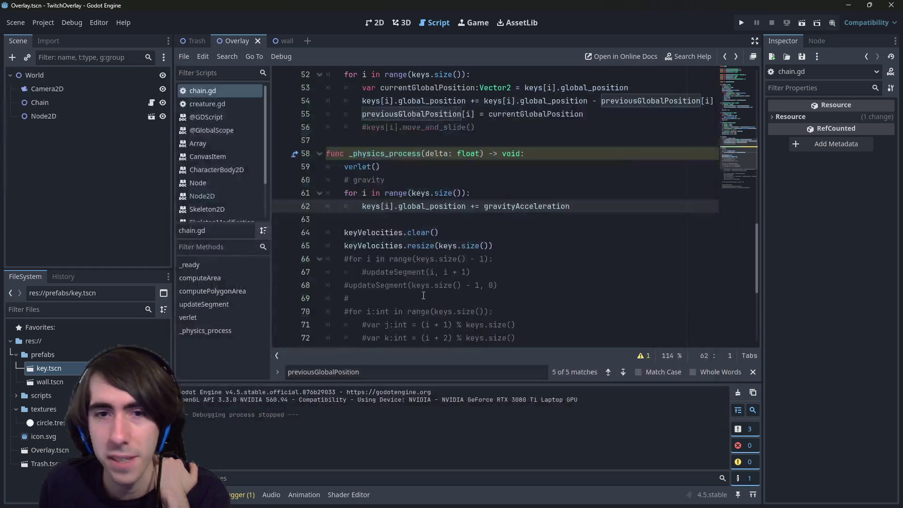
Uncomment the updateSegment loop on lines 66–68 with Ctrl+K, save, and return to VolumeBlob.js in Chrome.
{"action": "scroll", "coordinate": [424, 288], "scroll_direction": "down", "scroll_amount": 1}
{"action": "scroll", "coordinate": [424, 282], "scroll_direction": "down", "scroll_amount": 1}
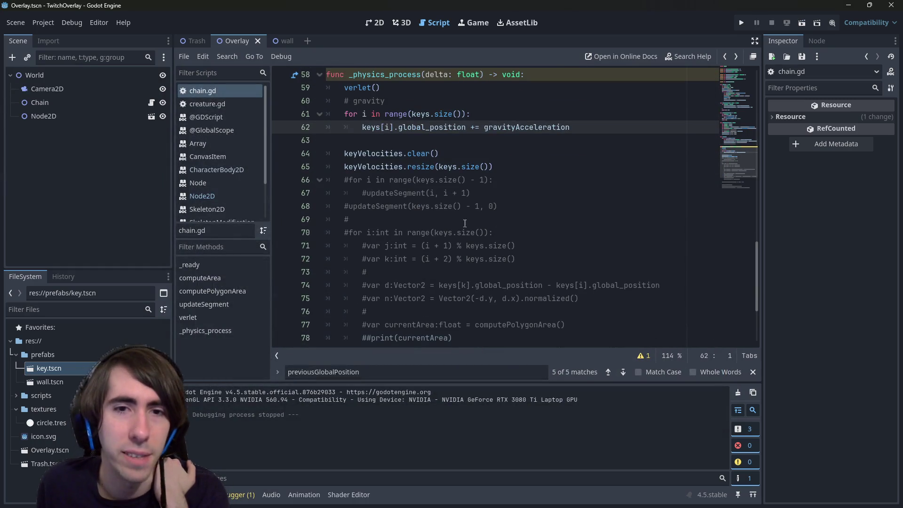
{"action": "mouse_move", "coordinate": [522, 207]}
{"action": "left_mouse_down"}
{"action": "mouse_move", "coordinate": [282, 191]}
{"action": "mouse_move", "coordinate": [282, 181]}
{"action": "left_mouse_up"}
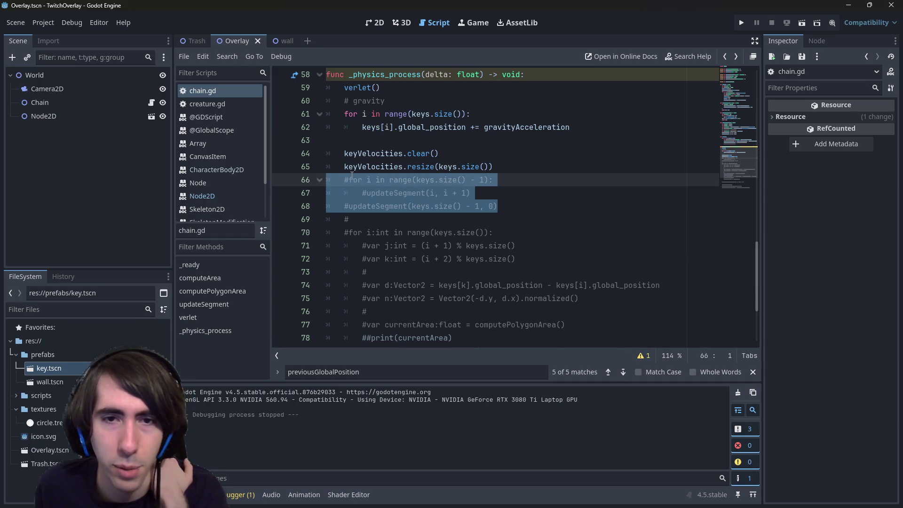
{"action": "key", "text": "ctrl+k"}
{"action": "key", "text": "ctrl+s"}
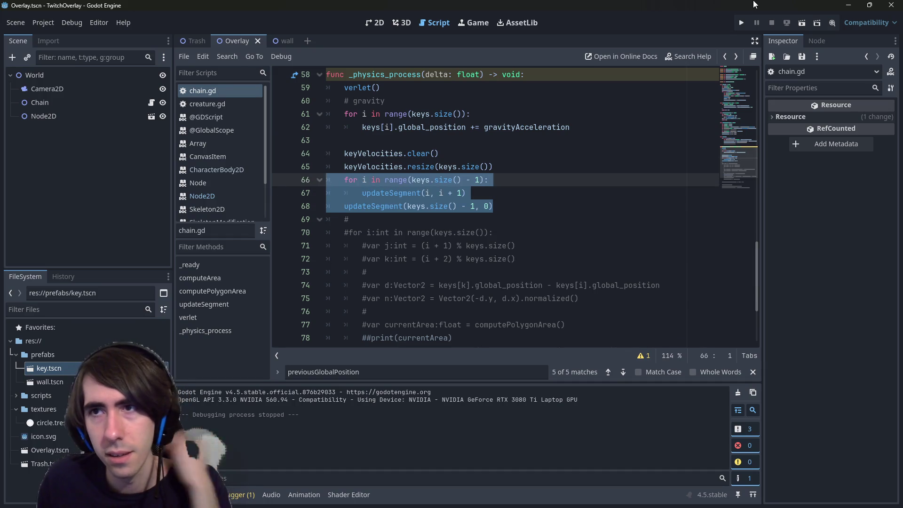
{"action": "scroll", "coordinate": [551, 179], "scroll_direction": "up", "scroll_amount": 2}
{"action": "double_click", "coordinate": [390, 271]}
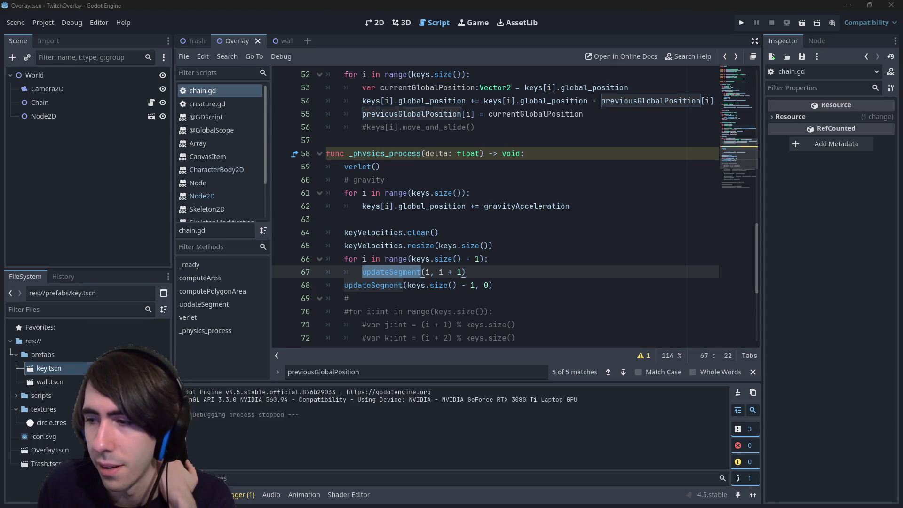
{"action": "key", "text": "alt+Tab"}
{"action": "scroll", "coordinate": [395, 319], "scroll_direction": "down", "scroll_amount": 4}
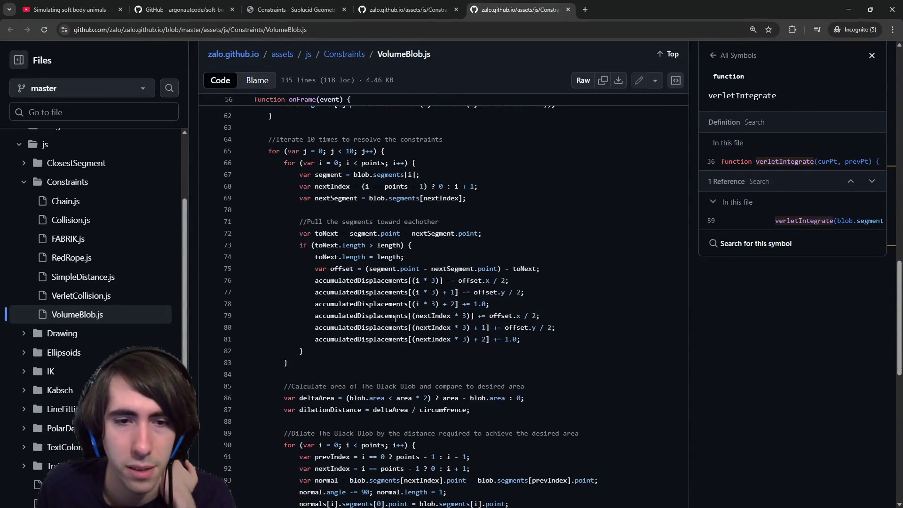
List all 15 accumulatedDisplacements references and read through the loops that apply and reset them.
{"action": "left_click", "coordinate": [362, 317]}
{"action": "scroll", "coordinate": [362, 317], "scroll_direction": "up", "scroll_amount": 2}
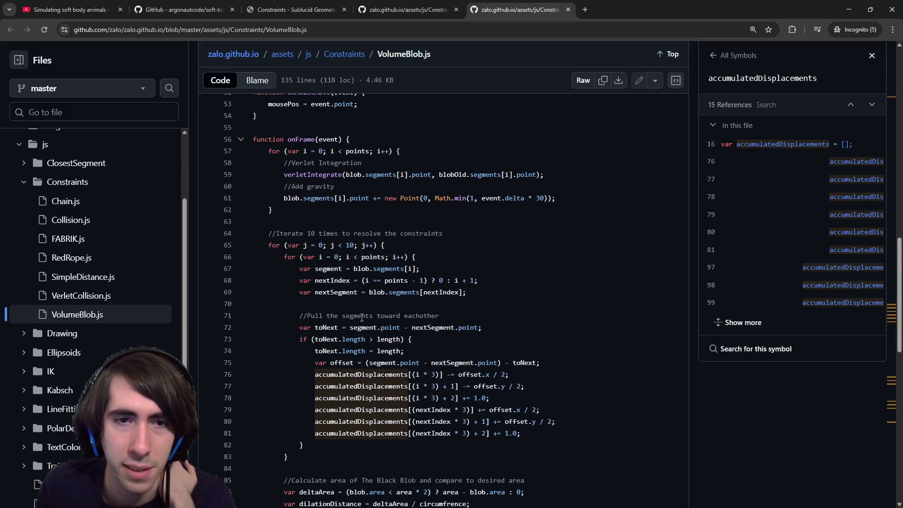
{"action": "scroll", "coordinate": [362, 317], "scroll_direction": "down", "scroll_amount": 4}
{"action": "scroll", "coordinate": [362, 317], "scroll_direction": "down", "scroll_amount": 7}
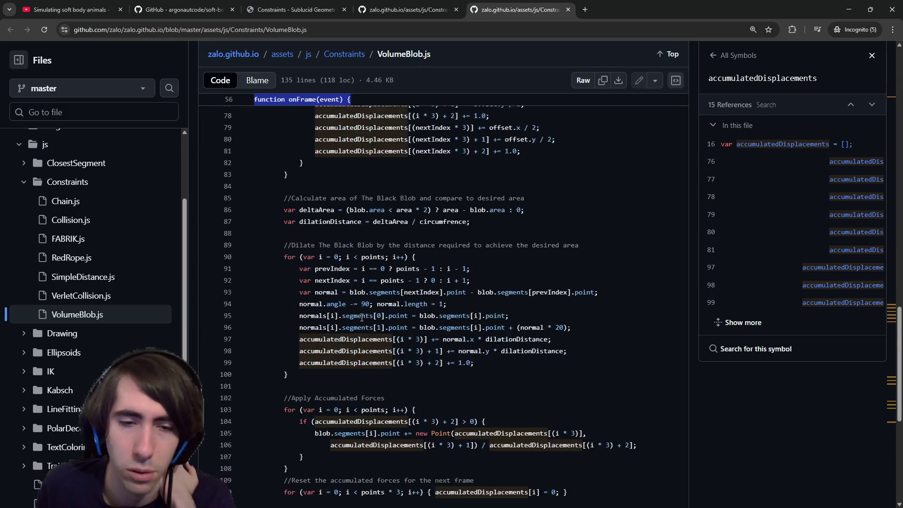
{"action": "scroll", "coordinate": [356, 318], "scroll_direction": "down", "scroll_amount": 3}
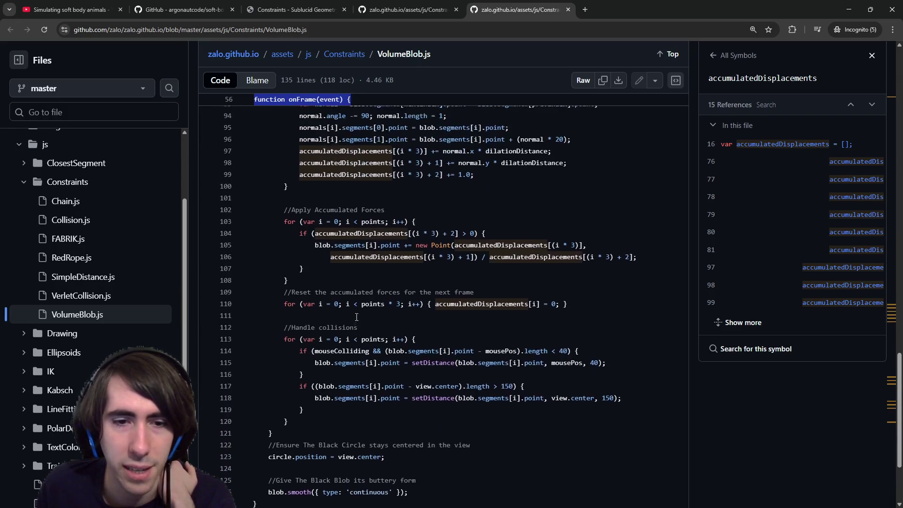
{"action": "scroll", "coordinate": [356, 317], "scroll_direction": "up", "scroll_amount": 4}
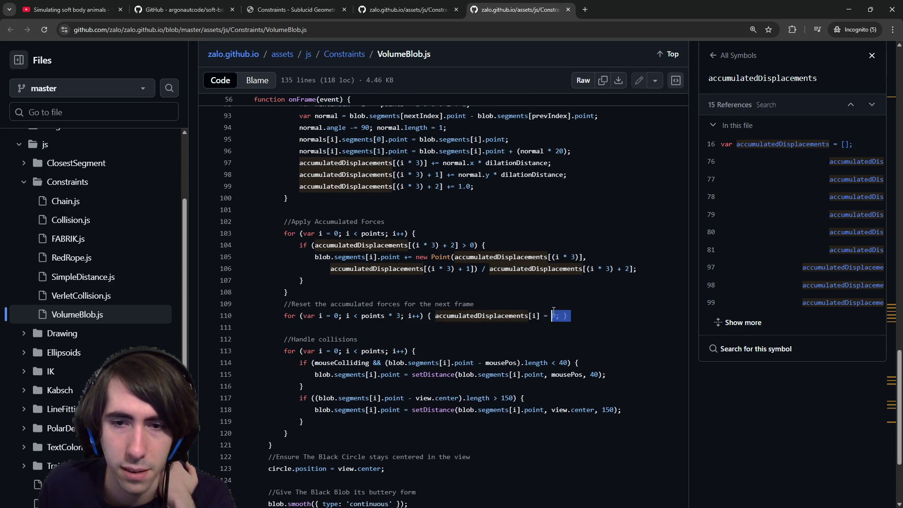
{"action": "mouse_move", "coordinate": [552, 316]}
{"action": "left_mouse_down"}
{"action": "mouse_move", "coordinate": [285, 305]}
{"action": "mouse_move", "coordinate": [284, 316]}
{"action": "left_mouse_up"}
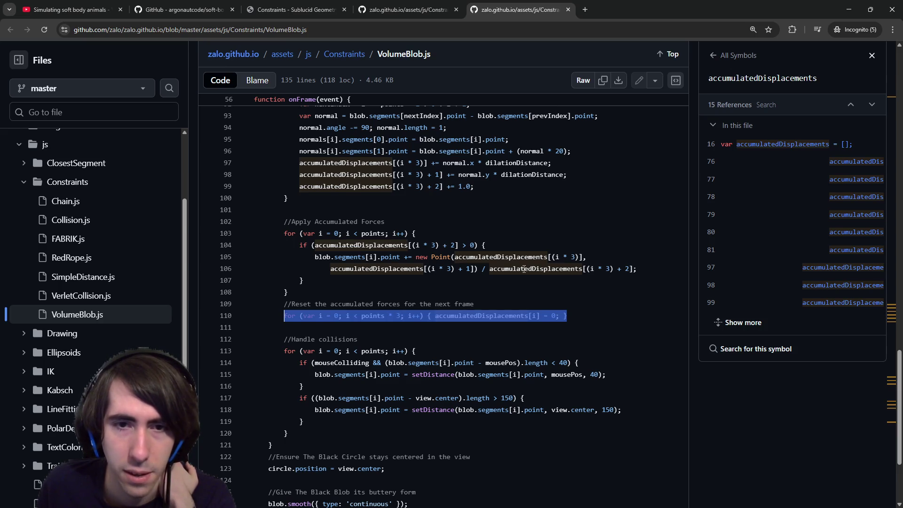
{"action": "mouse_move", "coordinate": [416, 297]}
{"action": "left_mouse_down"}
{"action": "mouse_move", "coordinate": [312, 258]}
{"action": "mouse_move", "coordinate": [301, 111]}
{"action": "mouse_move", "coordinate": [253, 235]}
{"action": "left_mouse_up"}
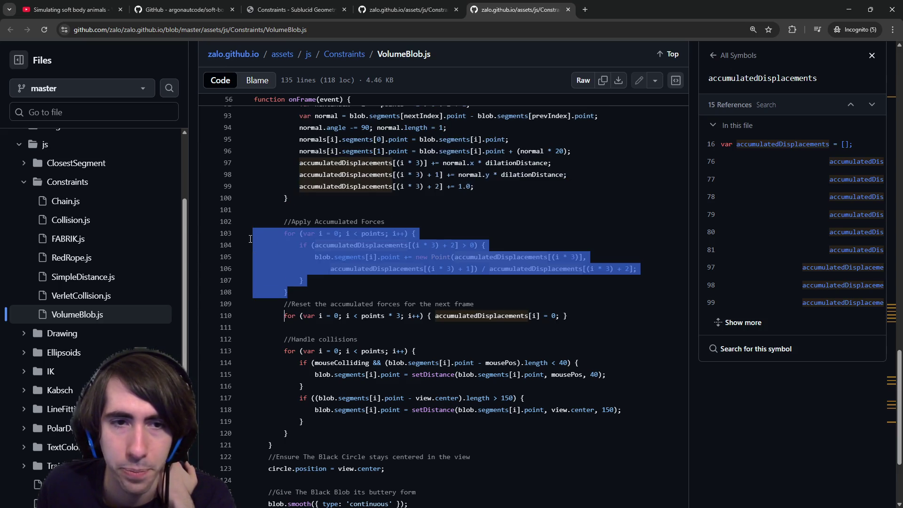
{"action": "scroll", "coordinate": [369, 297], "scroll_direction": "up", "scroll_amount": 3}
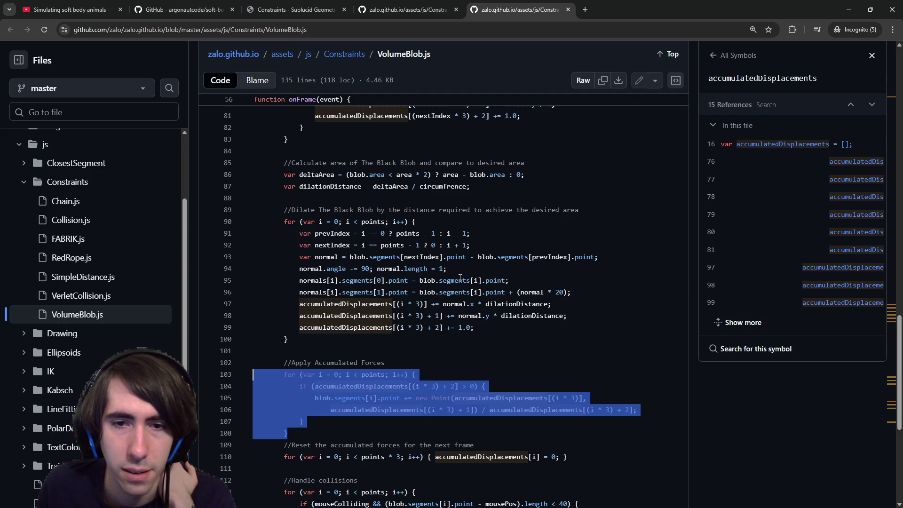
{"action": "left_click", "coordinate": [452, 412]}
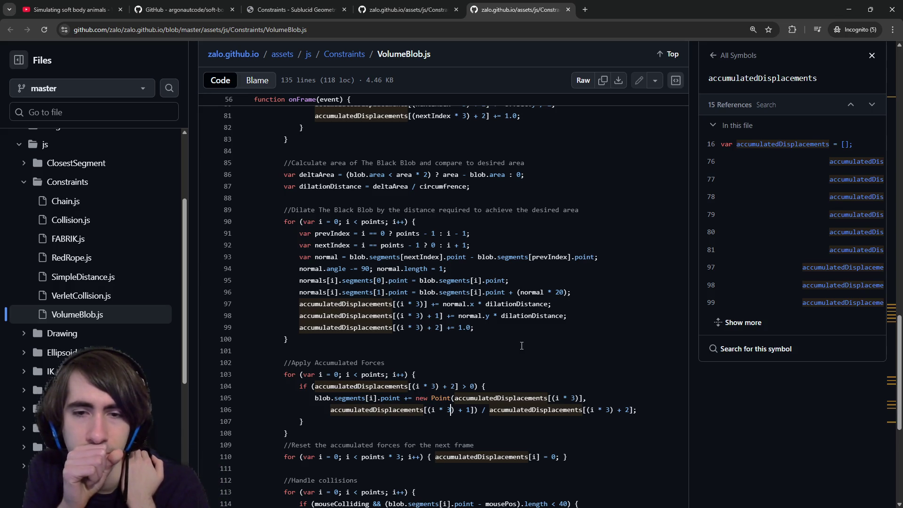
{"action": "scroll", "coordinate": [521, 346], "scroll_direction": "up", "scroll_amount": 2}
{"action": "scroll", "coordinate": [521, 345], "scroll_direction": "up", "scroll_amount": 7}
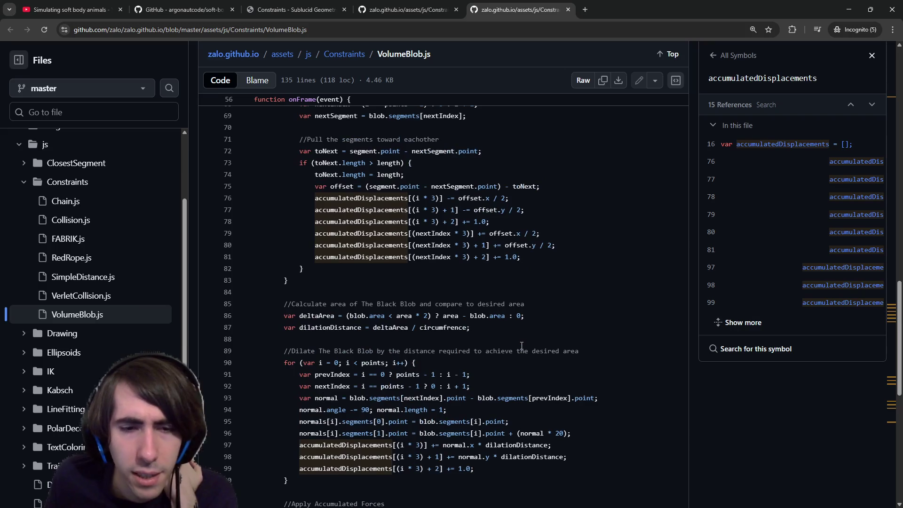
{"action": "scroll", "coordinate": [517, 346], "scroll_direction": "down", "scroll_amount": 1}
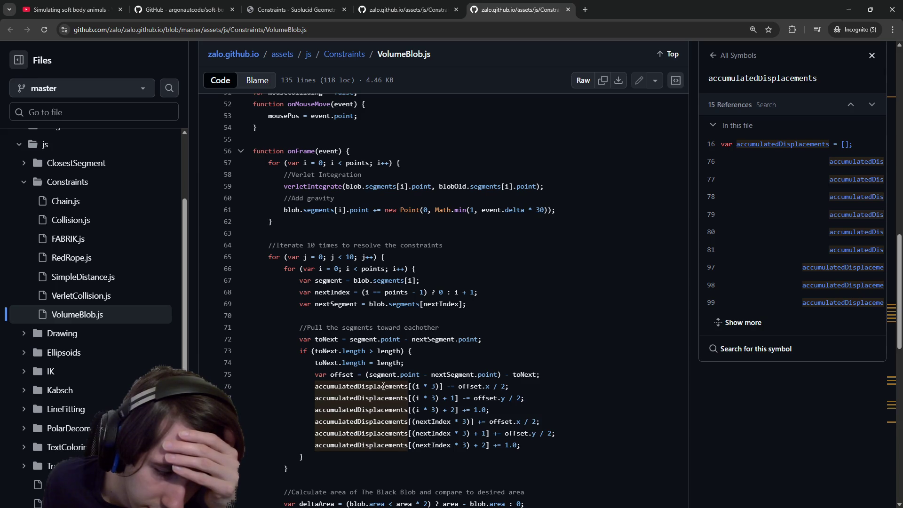
Show the references to area on line 85 of VolumeBlob.js.
{"action": "scroll", "coordinate": [383, 385], "scroll_direction": "down", "scroll_amount": 2}
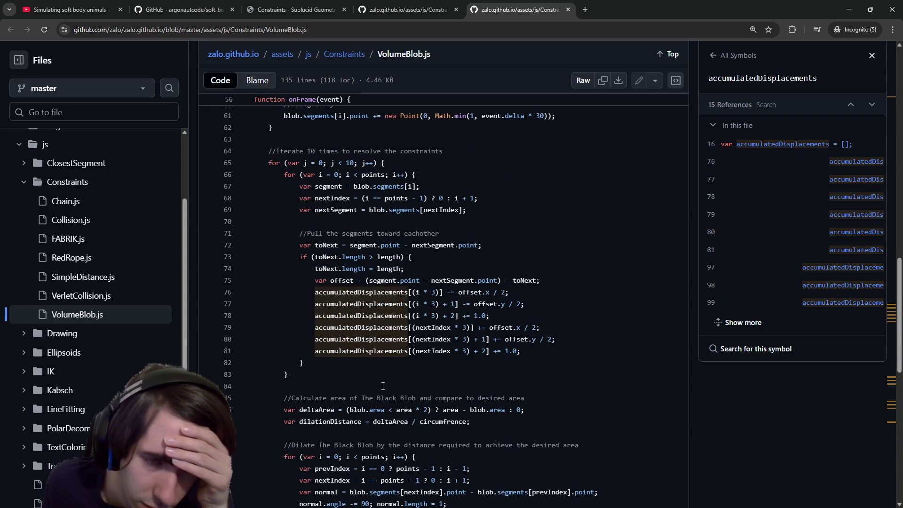
{"action": "scroll", "coordinate": [372, 353], "scroll_direction": "down", "scroll_amount": 2}
{"action": "left_click_drag", "start_coordinate": [289, 304], "coordinate": [445, 316]}
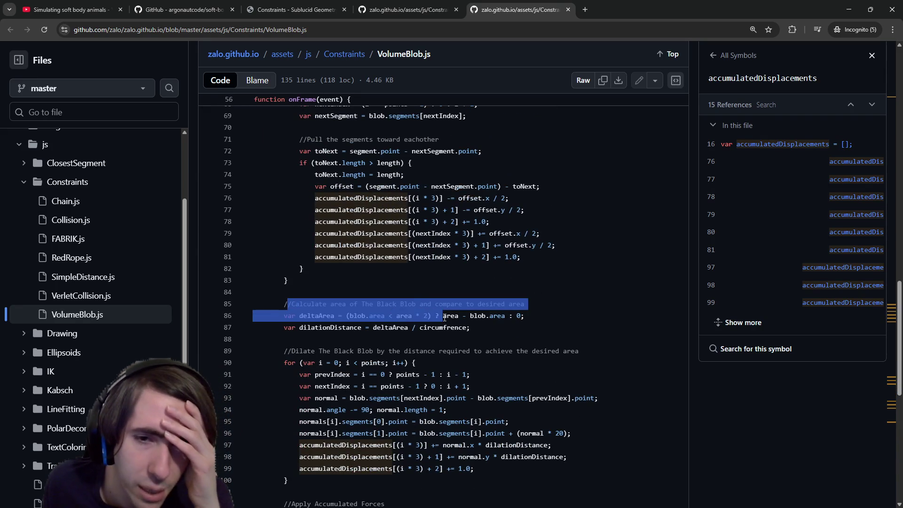
{"action": "left_click", "coordinate": [443, 316]}
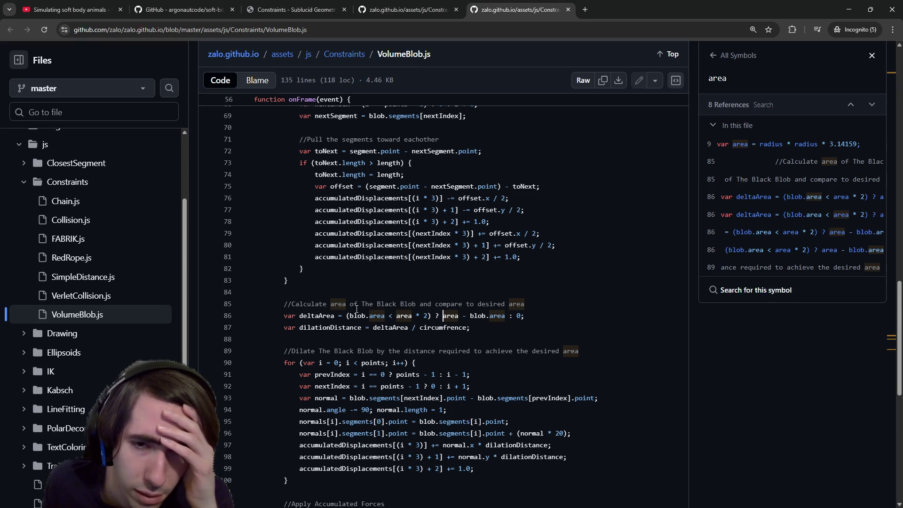
Read the deltaArea and dilationDistance lines, listing references for deltaArea and then dilationDistance.
{"action": "left_click_drag", "start_coordinate": [557, 314], "coordinate": [284, 304]}
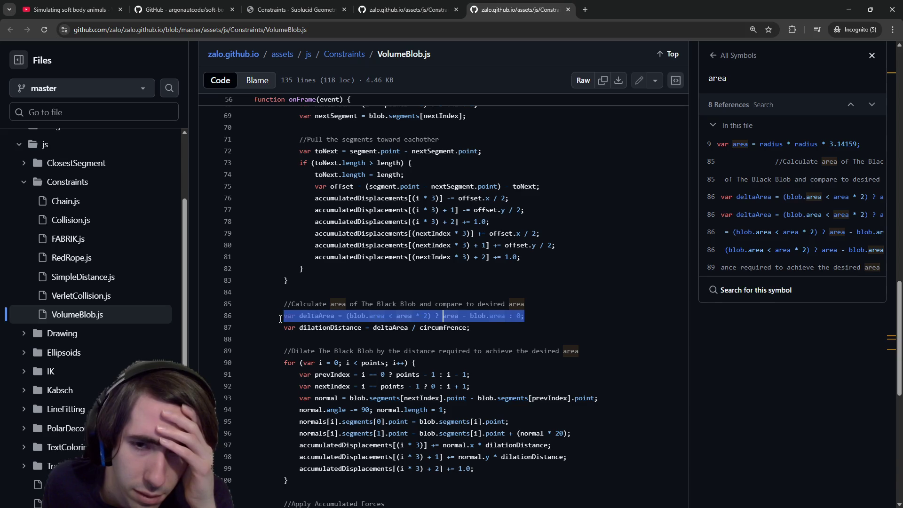
{"action": "left_click", "coordinate": [487, 315]}
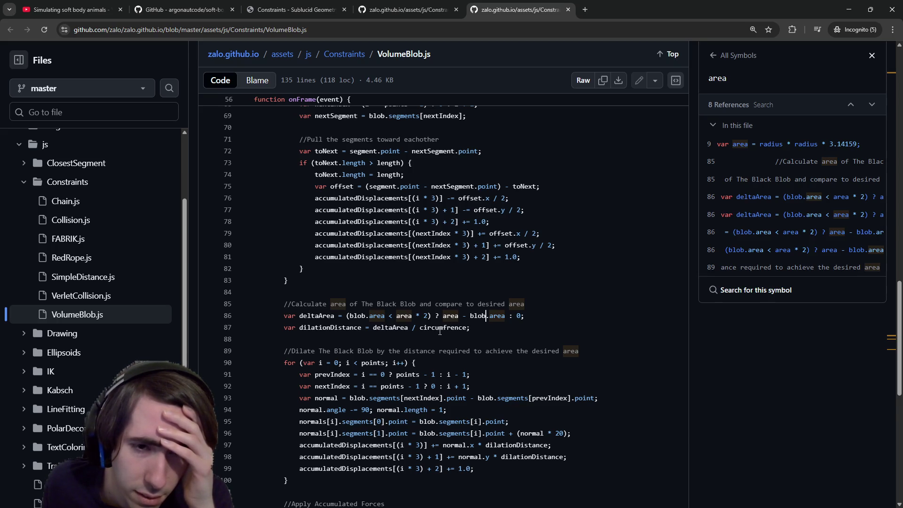
{"action": "left_click_drag", "start_coordinate": [481, 334], "coordinate": [287, 316]}
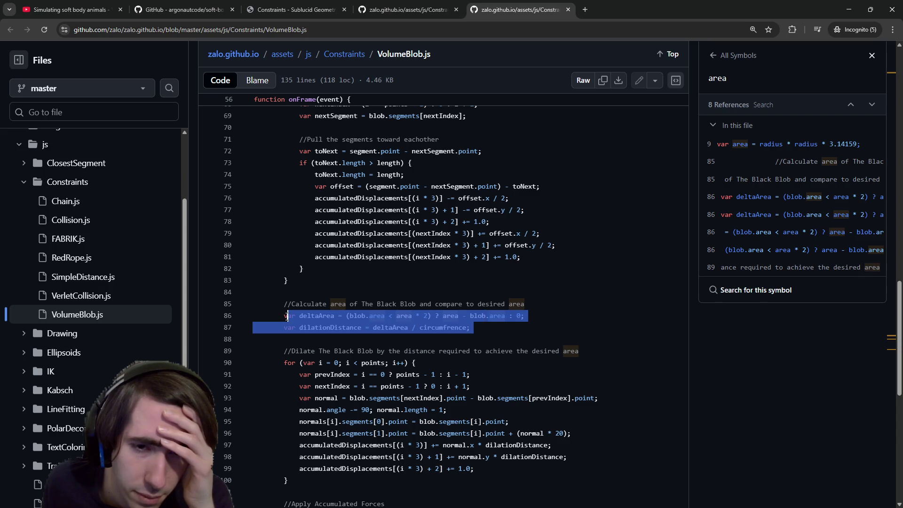
{"action": "left_click", "coordinate": [287, 316]}
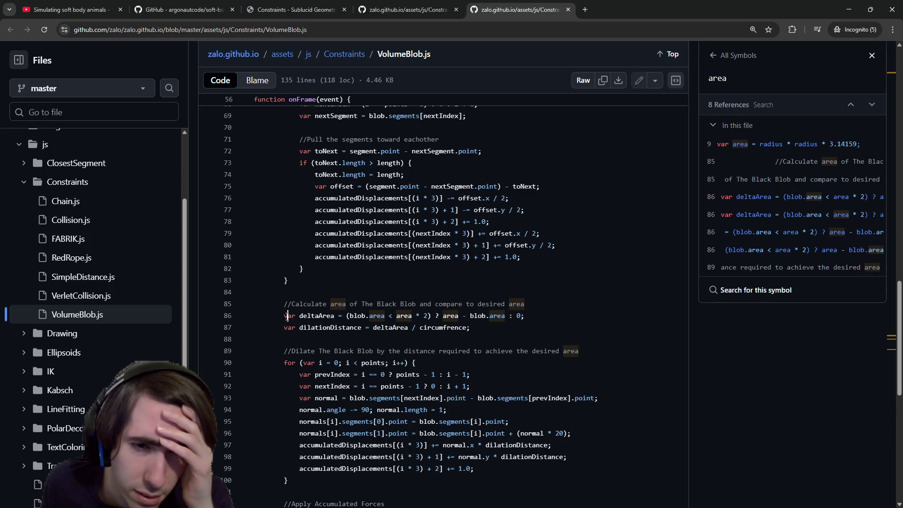
{"action": "double_click", "coordinate": [315, 320]}
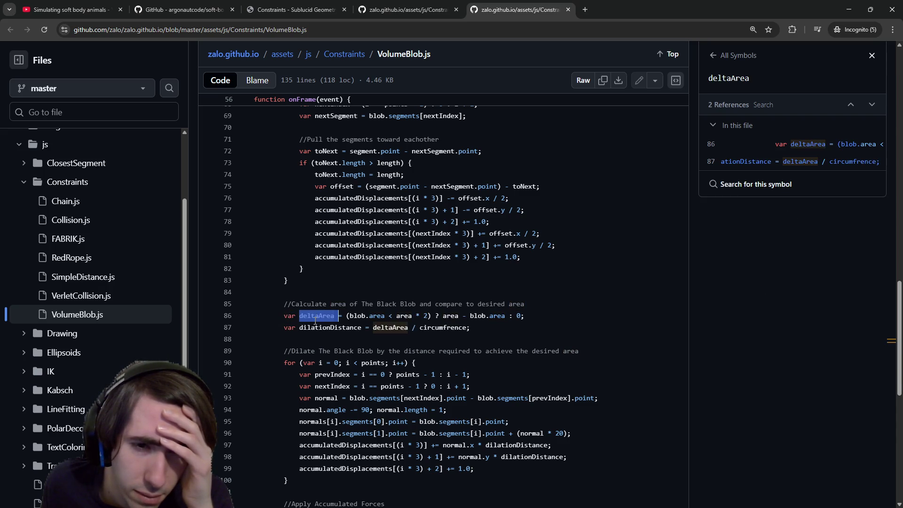
{"action": "left_click", "coordinate": [327, 326]}
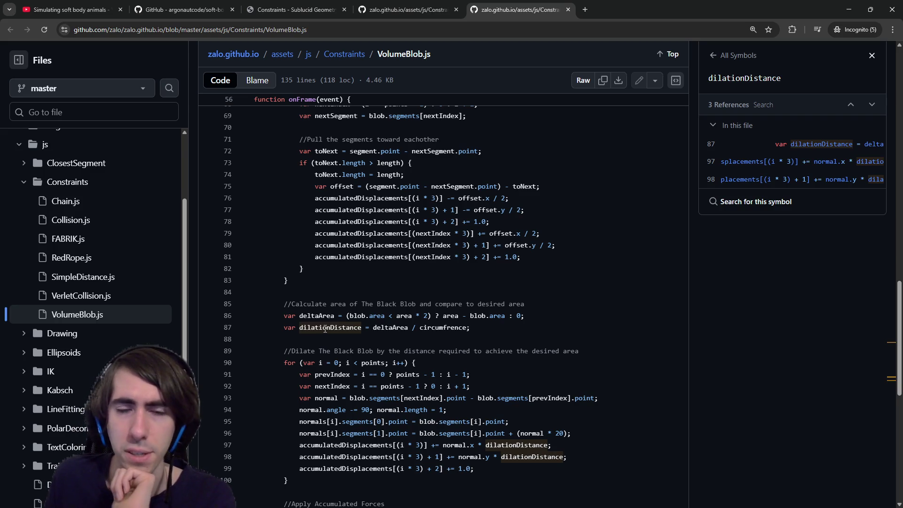
Review the constraint loop on lines 66–82, list offset's five references, then return to Godot.
{"action": "scroll", "coordinate": [324, 329], "scroll_direction": "up", "scroll_amount": 3}
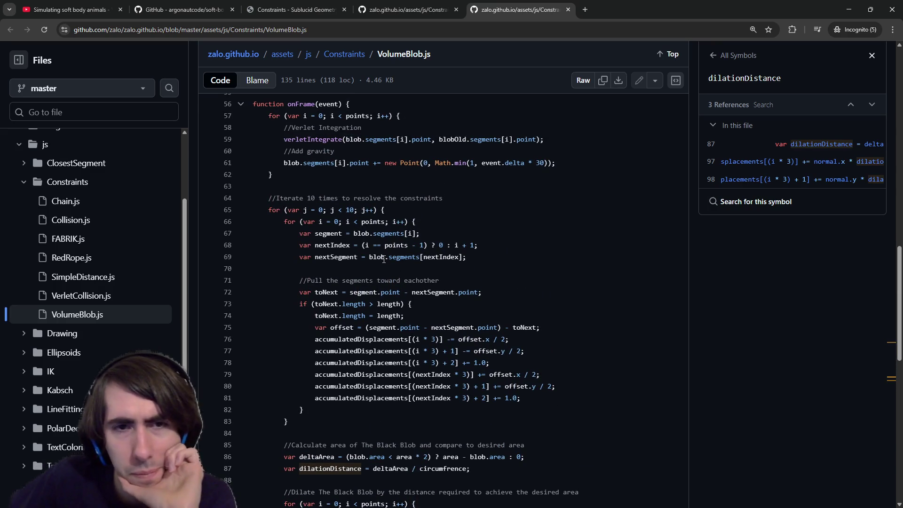
{"action": "mouse_move", "coordinate": [305, 410]}
{"action": "left_mouse_down"}
{"action": "mouse_move", "coordinate": [249, 371]}
{"action": "mouse_move", "coordinate": [242, 220]}
{"action": "left_mouse_up"}
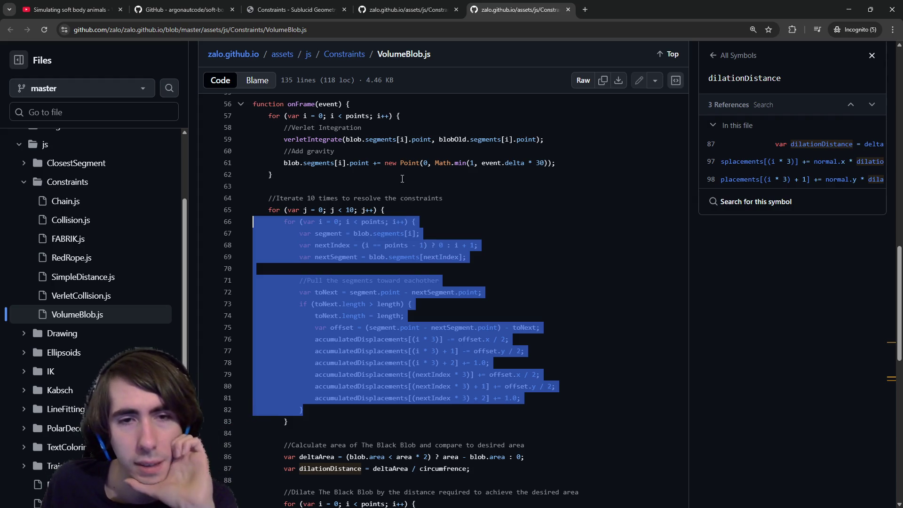
{"action": "left_click", "coordinate": [406, 268]}
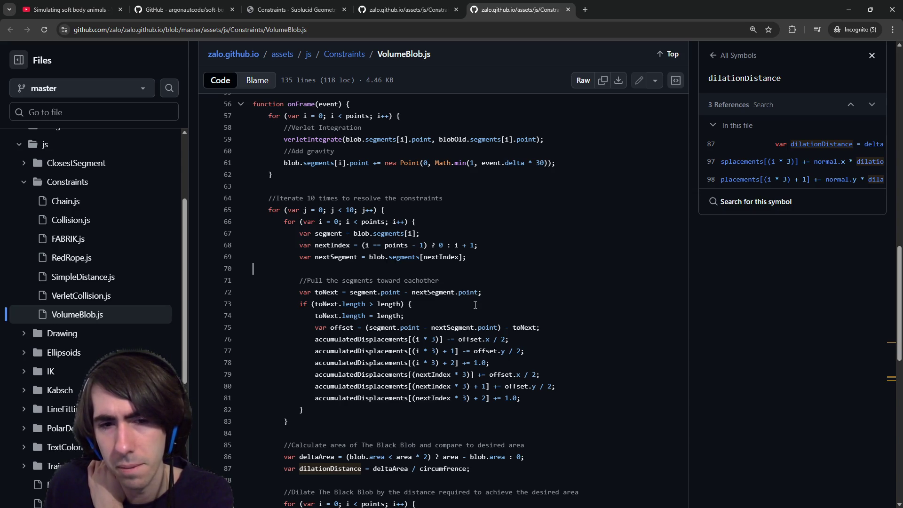
{"action": "double_click", "coordinate": [469, 336]}
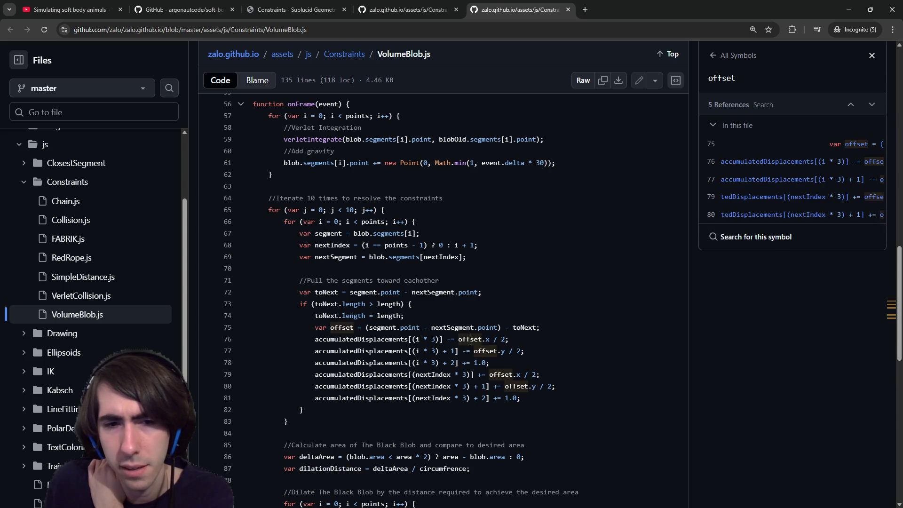
{"action": "left_click", "coordinate": [459, 293]}
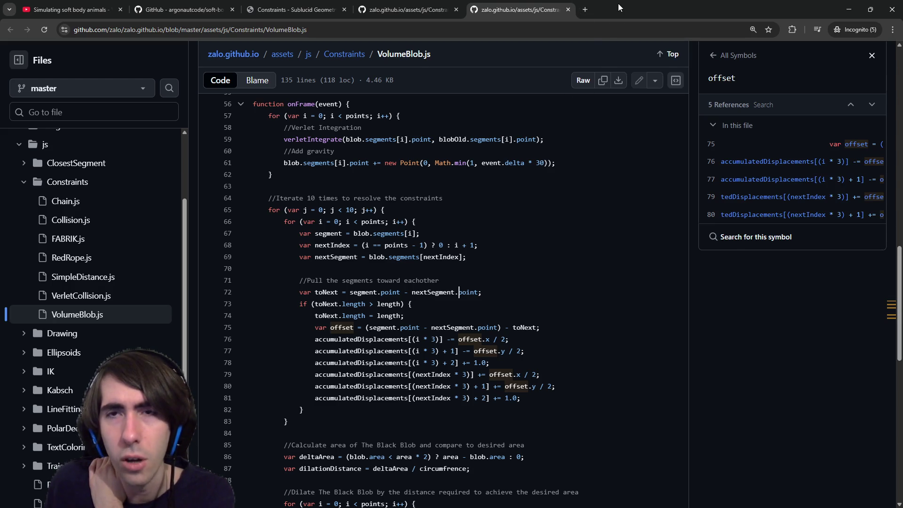
{"action": "key", "text": "alt+Tab"}
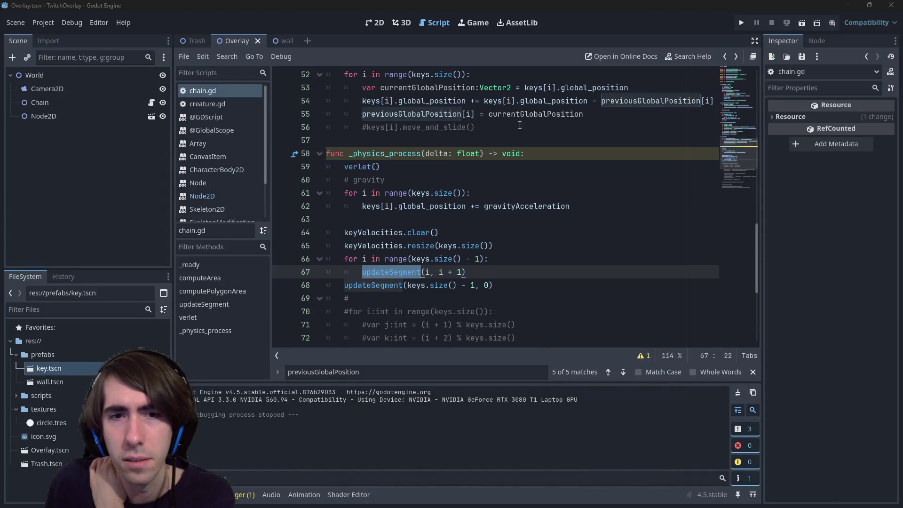
Scroll through chain.gd to review the commented area-correction loop.
{"action": "scroll", "coordinate": [499, 183], "scroll_direction": "down", "scroll_amount": 3}
{"action": "scroll", "coordinate": [506, 209], "scroll_direction": "up", "scroll_amount": 4}
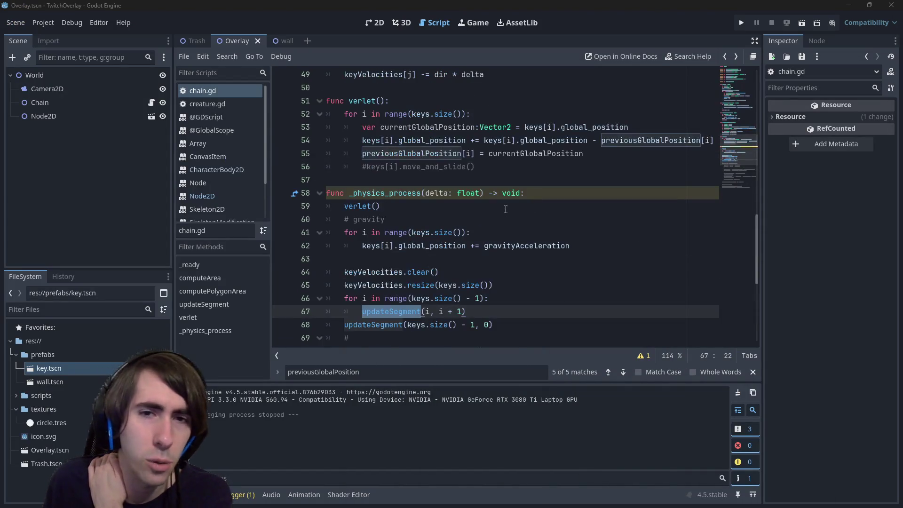
{"action": "scroll", "coordinate": [517, 198], "scroll_direction": "down", "scroll_amount": 3}
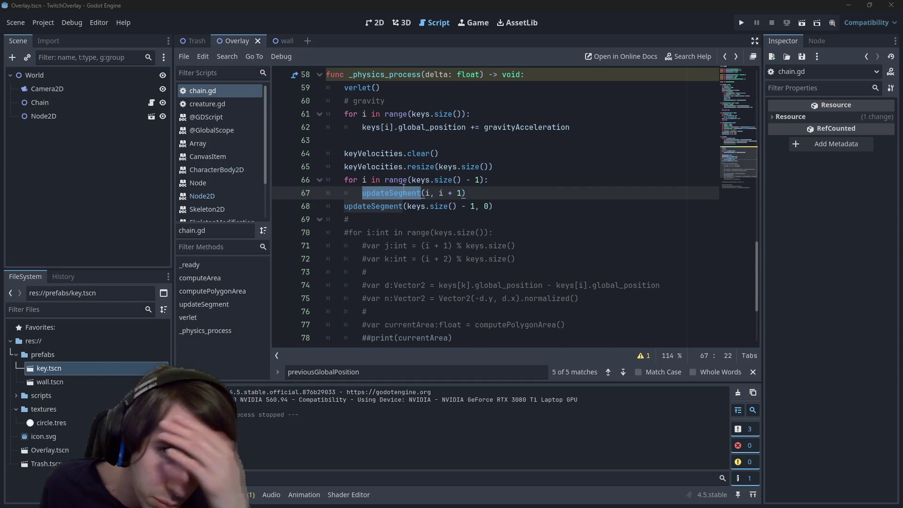
{"action": "mouse_move", "coordinate": [403, 186]}
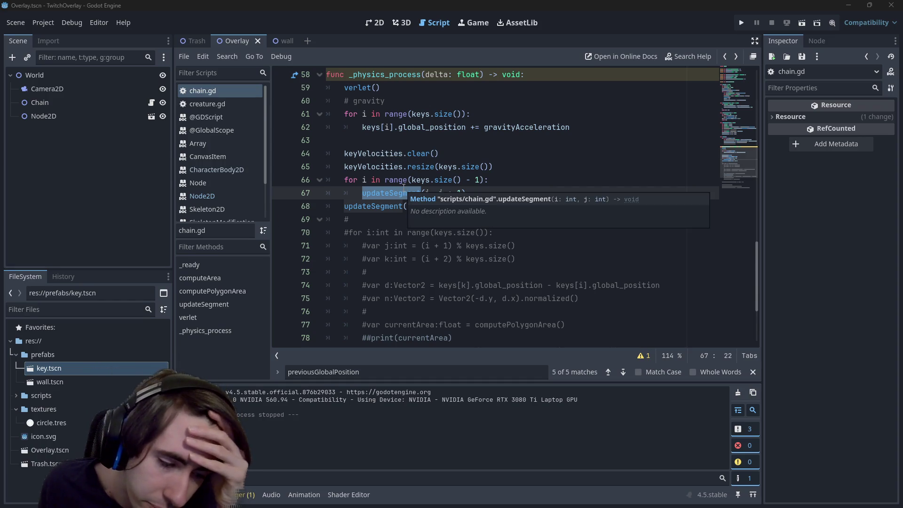
{"action": "scroll", "coordinate": [404, 187], "scroll_direction": "down", "scroll_amount": 2}
{"action": "scroll", "coordinate": [404, 187], "scroll_direction": "down", "scroll_amount": 1}
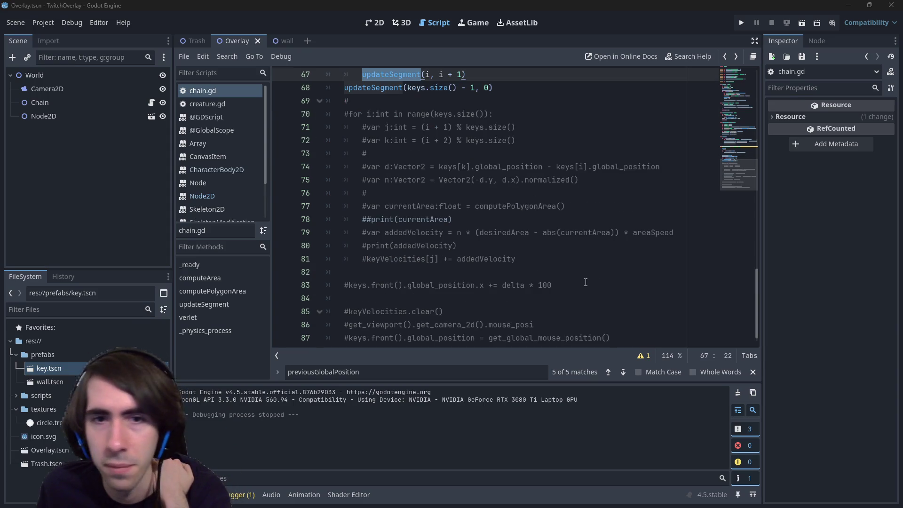
{"action": "scroll", "coordinate": [585, 282], "scroll_direction": "up", "scroll_amount": 5}
{"action": "scroll", "coordinate": [584, 281], "scroll_direction": "down", "scroll_amount": 5}
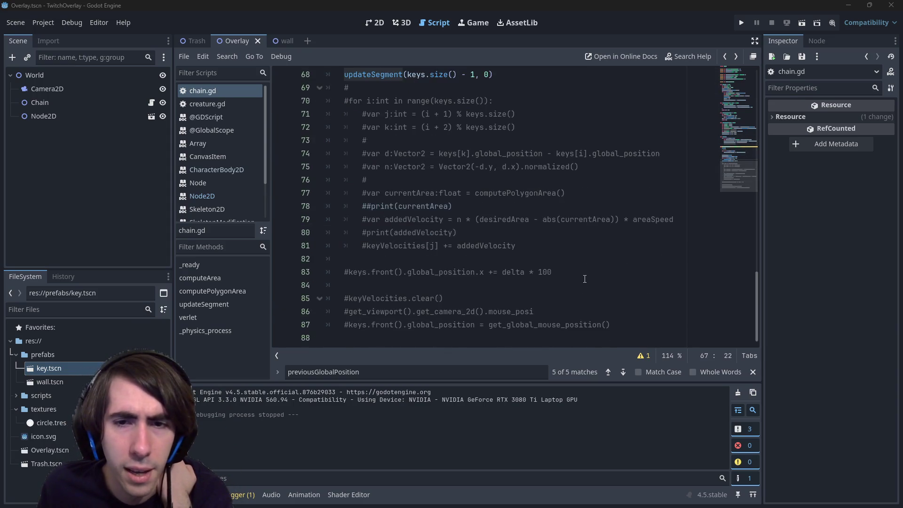
{"action": "scroll", "coordinate": [584, 279], "scroll_direction": "up", "scroll_amount": 5}
{"action": "scroll", "coordinate": [585, 279], "scroll_direction": "down", "scroll_amount": 2}
{"action": "scroll", "coordinate": [584, 279], "scroll_direction": "up", "scroll_amount": 15}
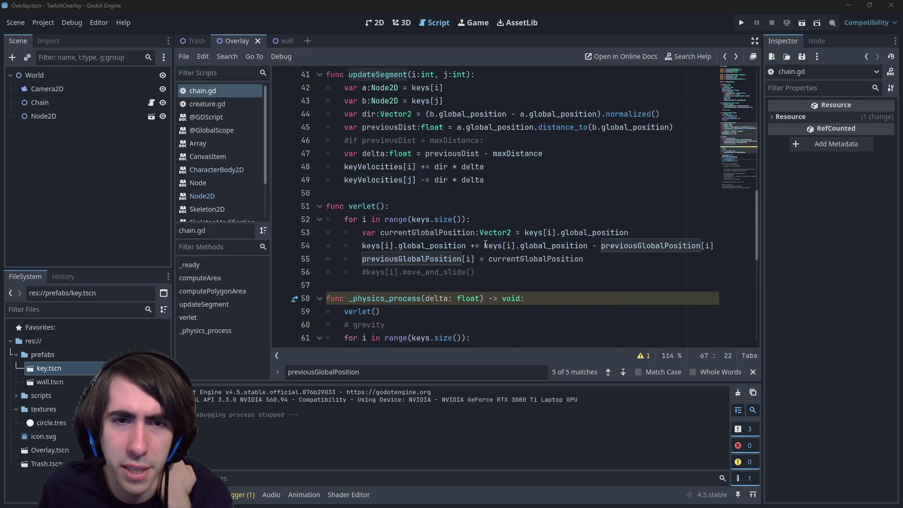
{"action": "scroll", "coordinate": [475, 218], "scroll_direction": "down", "scroll_amount": 9}
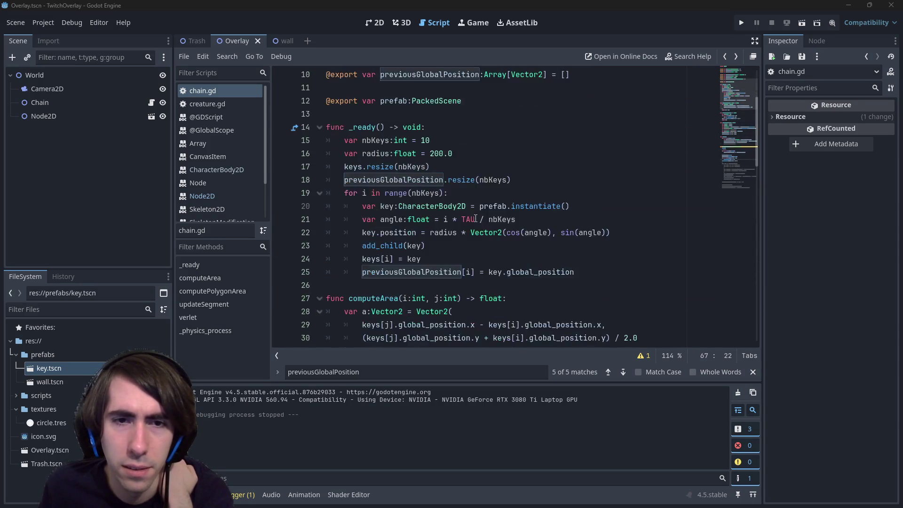
{"action": "scroll", "coordinate": [391, 263], "scroll_direction": "up", "scroll_amount": 2}
{"action": "scroll", "coordinate": [391, 263], "scroll_direction": "down", "scroll_amount": 4}
{"action": "left_click_drag", "start_coordinate": [489, 260], "coordinate": [288, 154]}
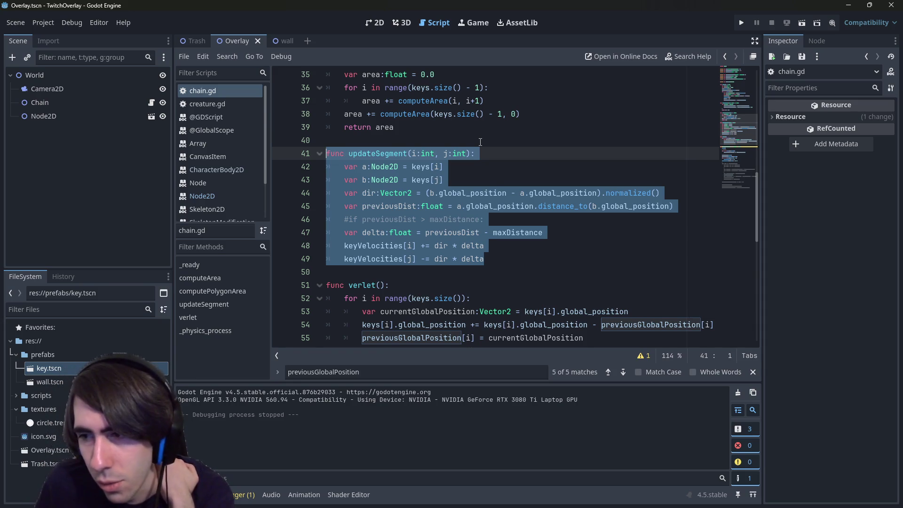
{"action": "scroll", "coordinate": [439, 177], "scroll_direction": "down", "scroll_amount": 4}
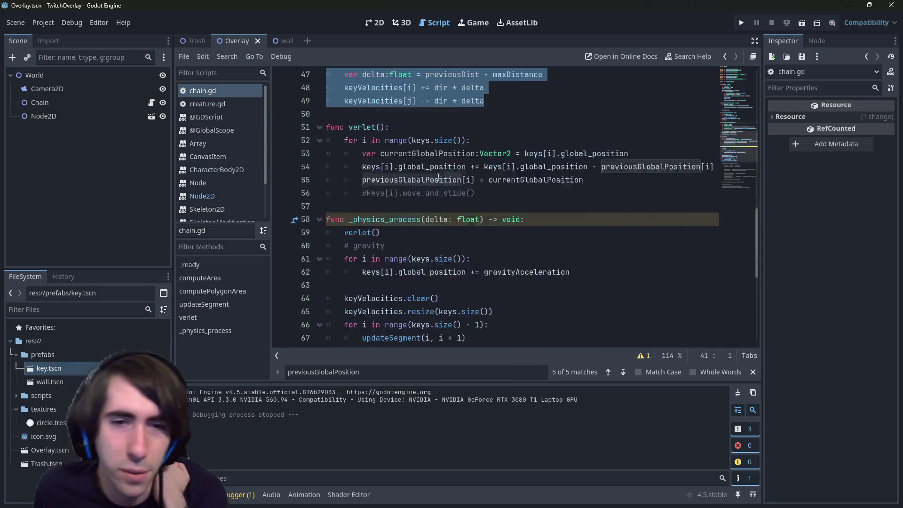
{"action": "scroll", "coordinate": [438, 177], "scroll_direction": "down", "scroll_amount": 7}
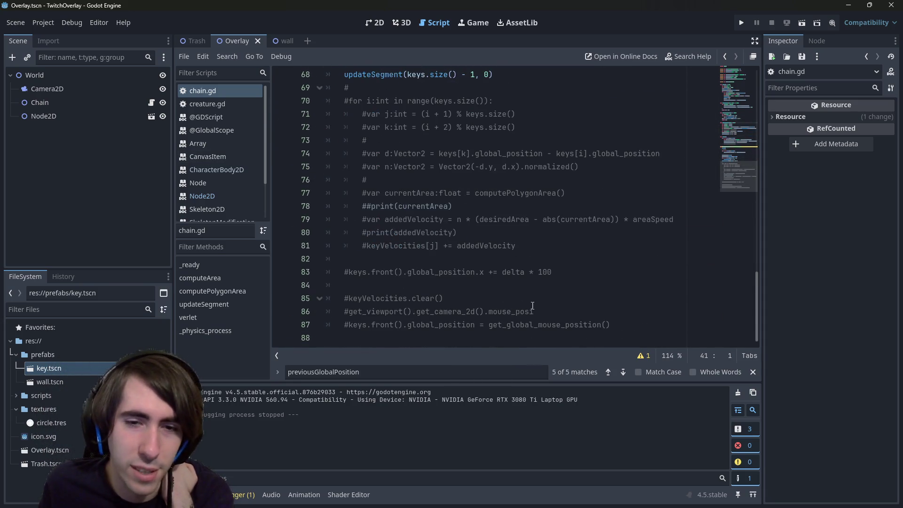
{"action": "scroll", "coordinate": [532, 306], "scroll_direction": "up", "scroll_amount": 1}
Uncomment the area-correction loop on lines 70–81 and remove the stray # on line 69.
{"action": "left_click", "coordinate": [547, 280]}
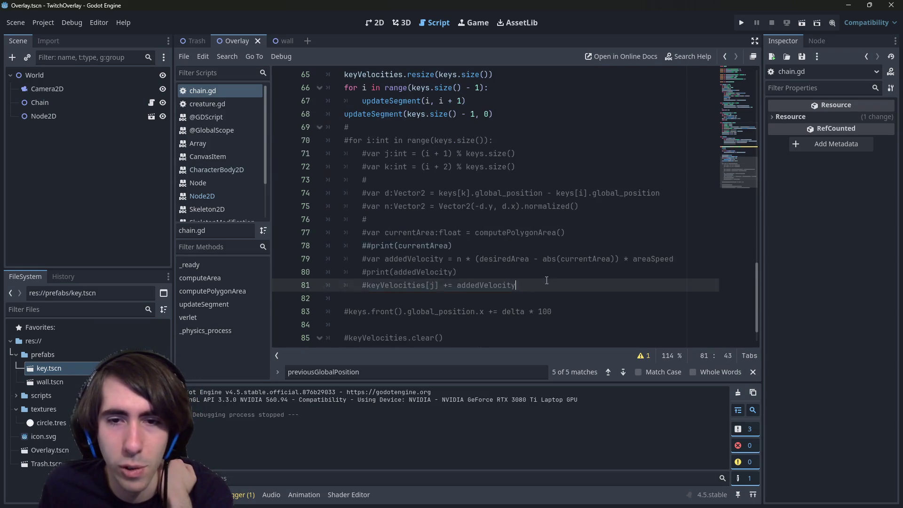
{"action": "left_click_drag", "start_coordinate": [547, 281], "coordinate": [280, 140]}
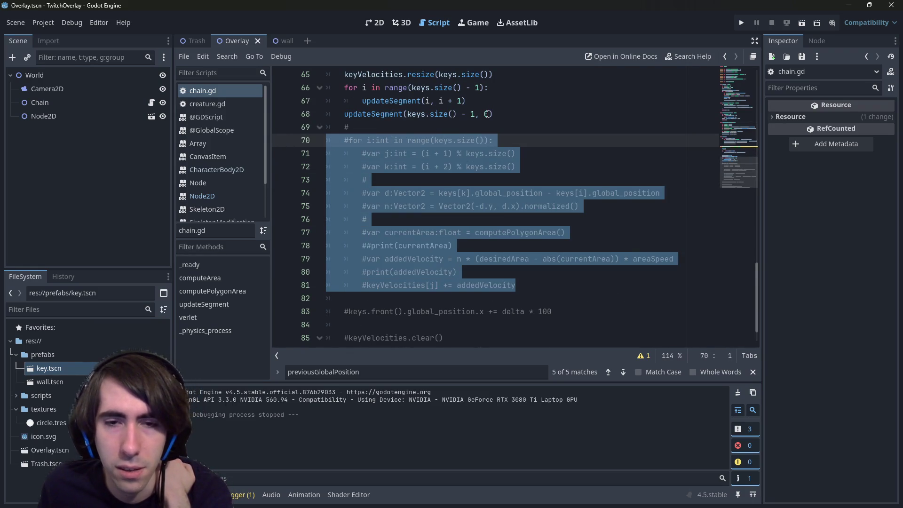
{"action": "key", "text": "ctrl+k"}
{"action": "key", "text": "Up"}
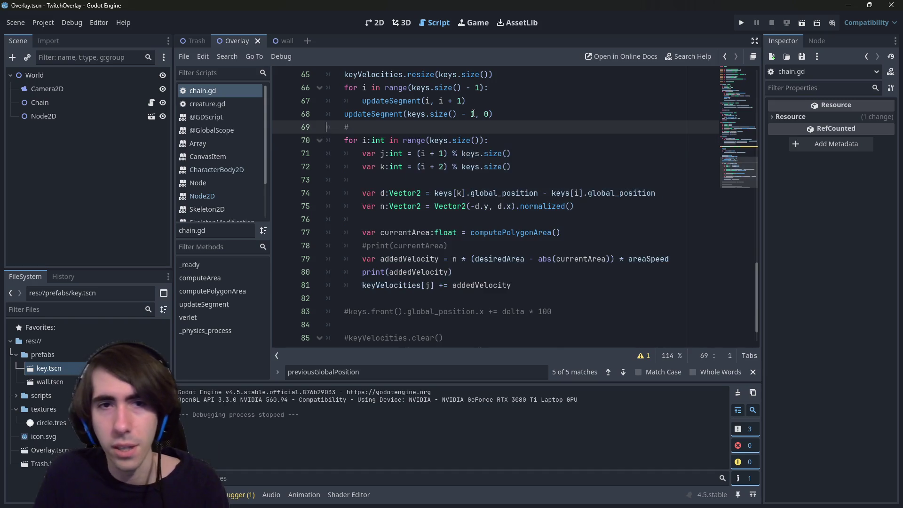
{"action": "key", "text": "BackSpace"}
Comment out the keyVelocities reset and updateSegment lines 64–69, then return to VolumeBlob.js.
{"action": "scroll", "coordinate": [423, 188], "scroll_direction": "up", "scroll_amount": 2}
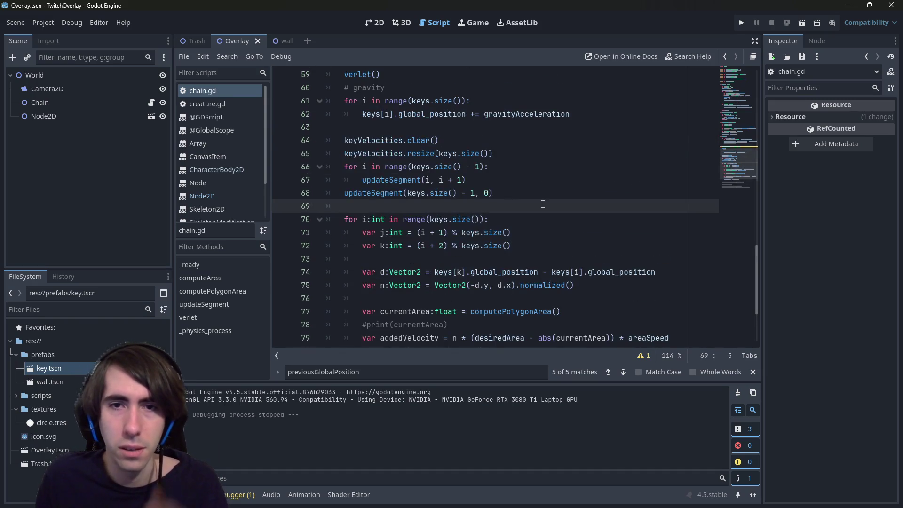
{"action": "left_click", "coordinate": [327, 156], "text": "shift"}
{"action": "left_click", "coordinate": [275, 141], "text": "shift"}
{"action": "key", "text": "ctrl+k"}
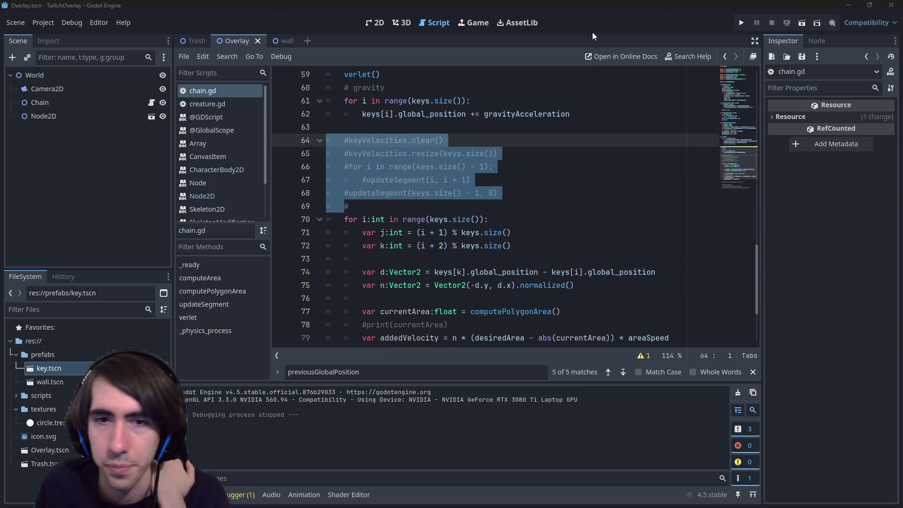
{"action": "key", "text": "alt+Tab"}
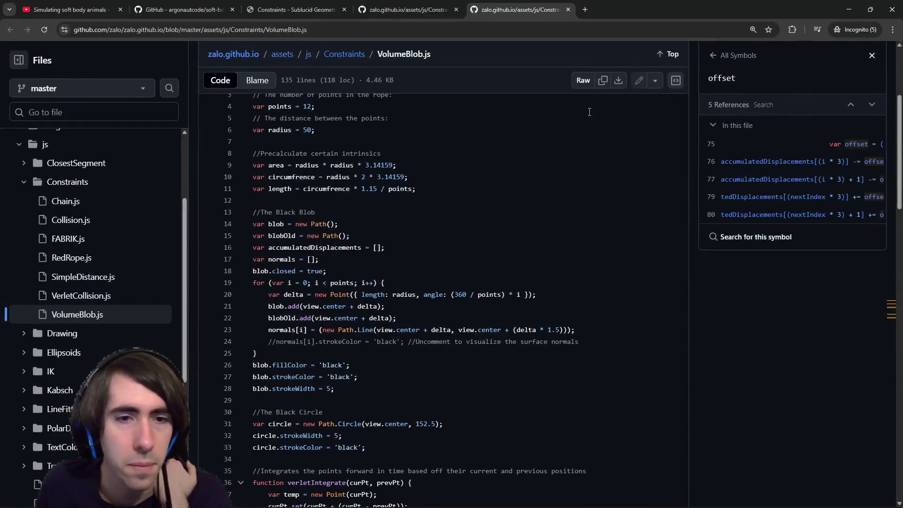
Highlight the nextIndex wraparound and nextSegment lookup on lines 68–69 of VolumeBlob.js.
{"action": "scroll", "coordinate": [586, 155], "scroll_direction": "down", "scroll_amount": 2}
{"action": "scroll", "coordinate": [494, 225], "scroll_direction": "up", "scroll_amount": 4}
{"action": "scroll", "coordinate": [399, 300], "scroll_direction": "down", "scroll_amount": 12}
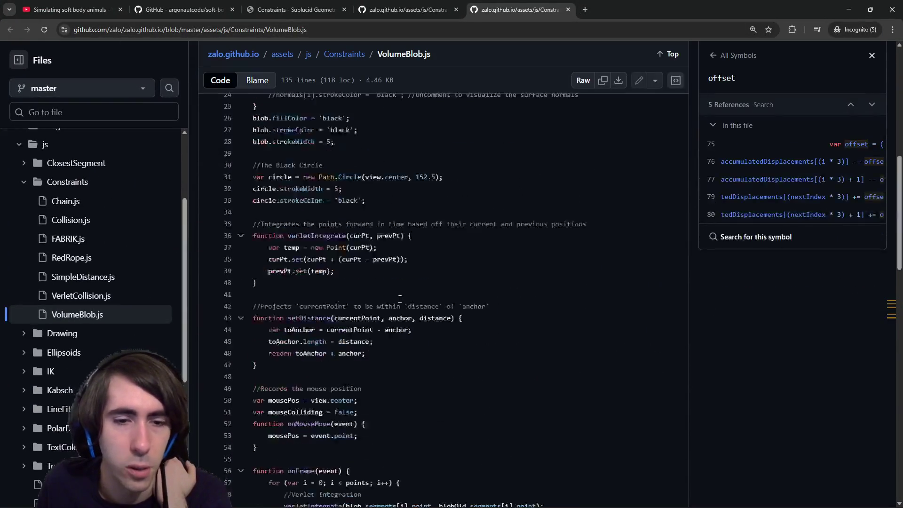
{"action": "scroll", "coordinate": [399, 300], "scroll_direction": "down", "scroll_amount": 5}
{"action": "scroll", "coordinate": [366, 247], "scroll_direction": "up", "scroll_amount": 3}
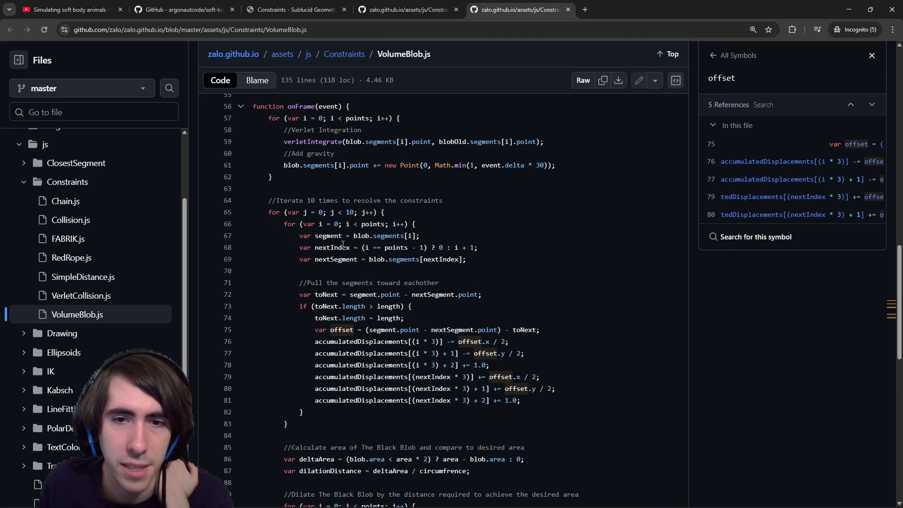
{"action": "left_click_drag", "start_coordinate": [343, 244], "coordinate": [478, 247]}
{"action": "left_click_drag", "start_coordinate": [333, 260], "coordinate": [423, 260]}
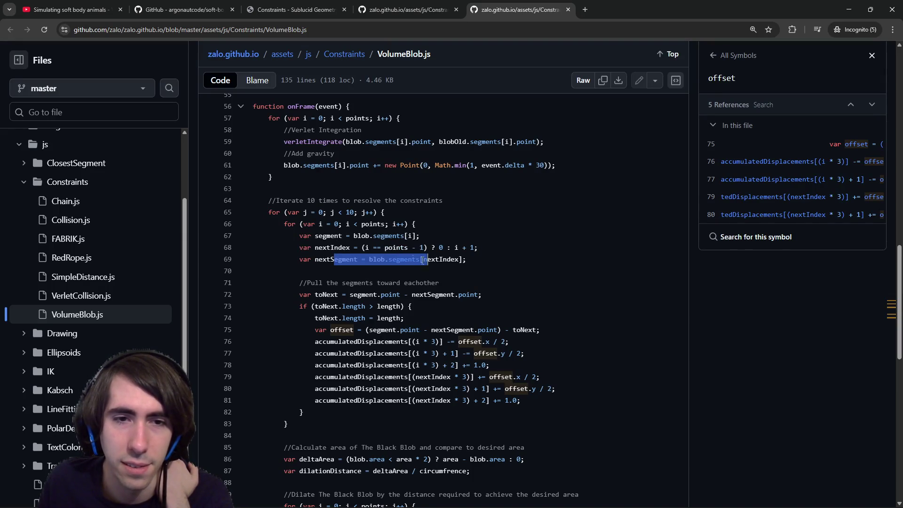
{"action": "left_click_drag", "start_coordinate": [336, 247], "coordinate": [442, 248]}
{"action": "left_click_drag", "start_coordinate": [354, 248], "coordinate": [414, 266]}
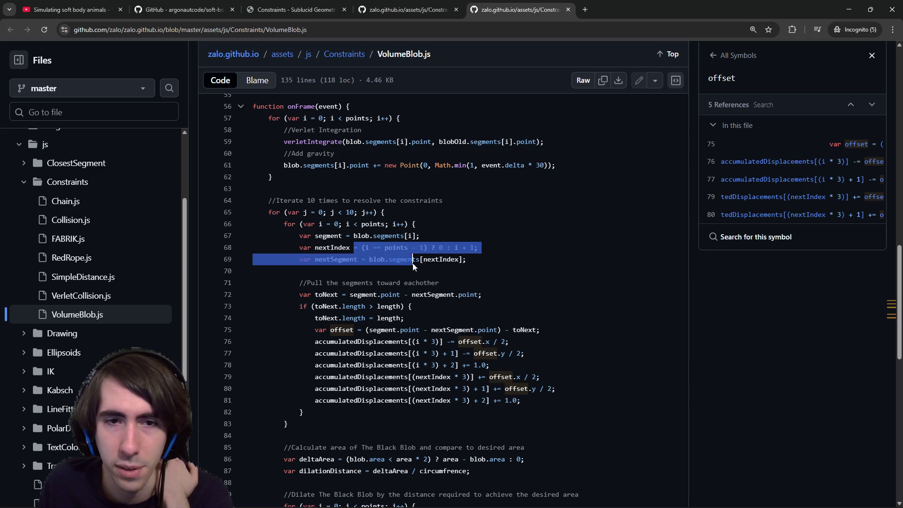
List references to segments, segment, nextSegment, and the 15 accumulatedDisplacements uses.
{"action": "left_click", "coordinate": [412, 260]}
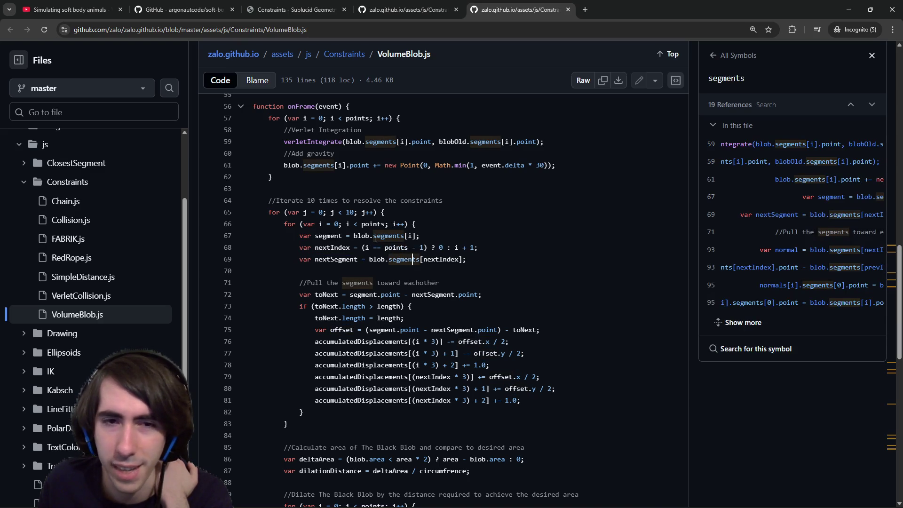
{"action": "double_click", "coordinate": [335, 235]}
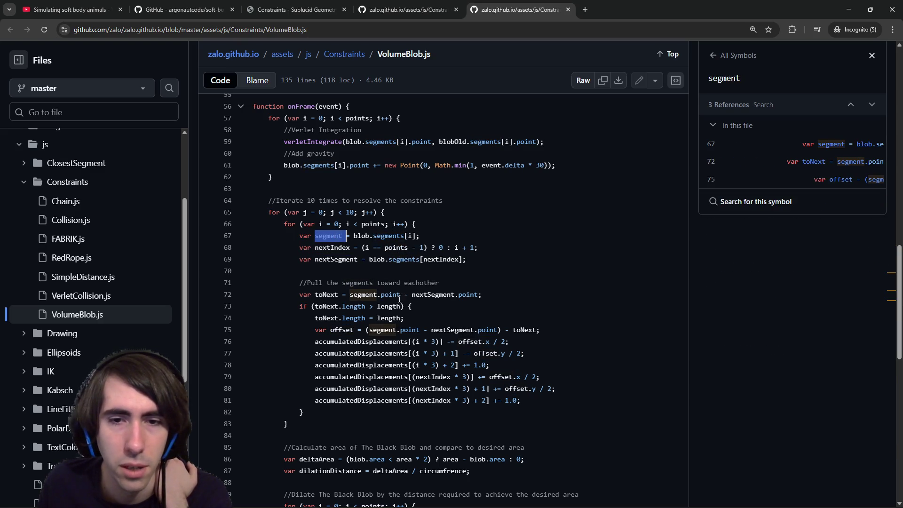
{"action": "left_click", "coordinate": [428, 295]}
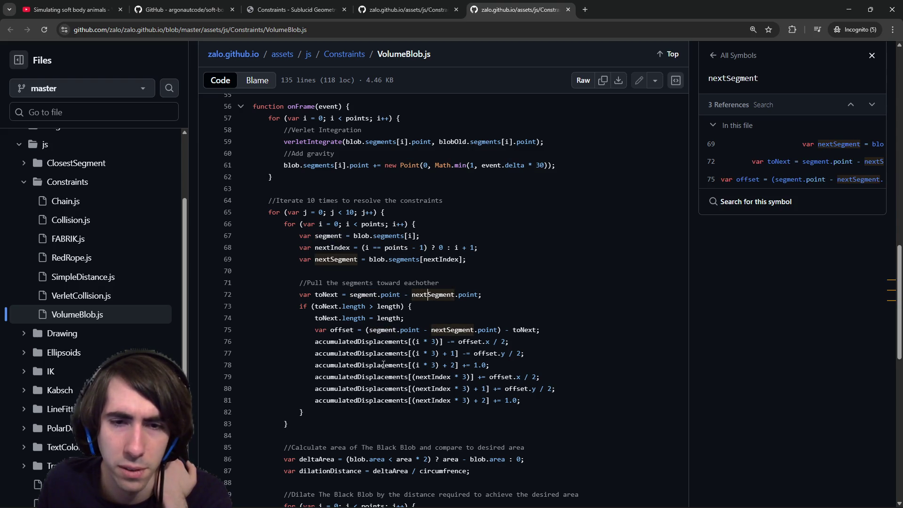
{"action": "double_click", "coordinate": [417, 343]}
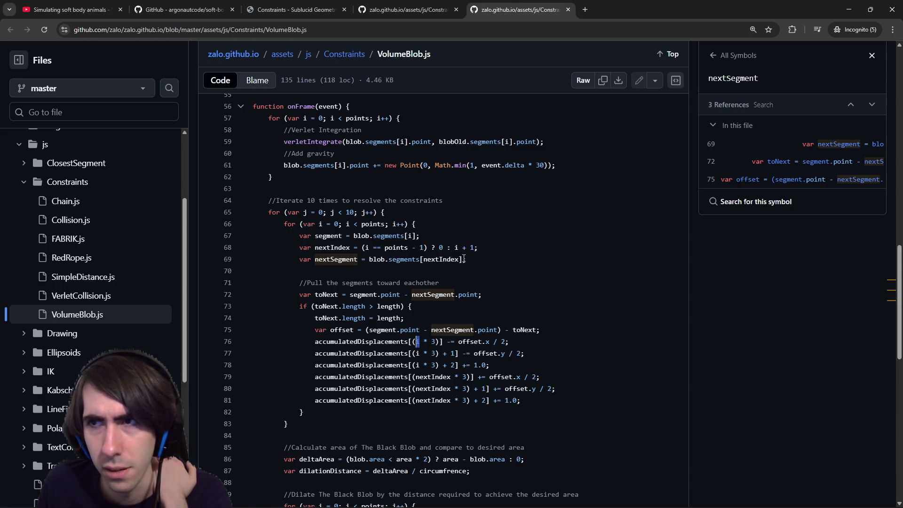
{"action": "left_click", "coordinate": [388, 352]}
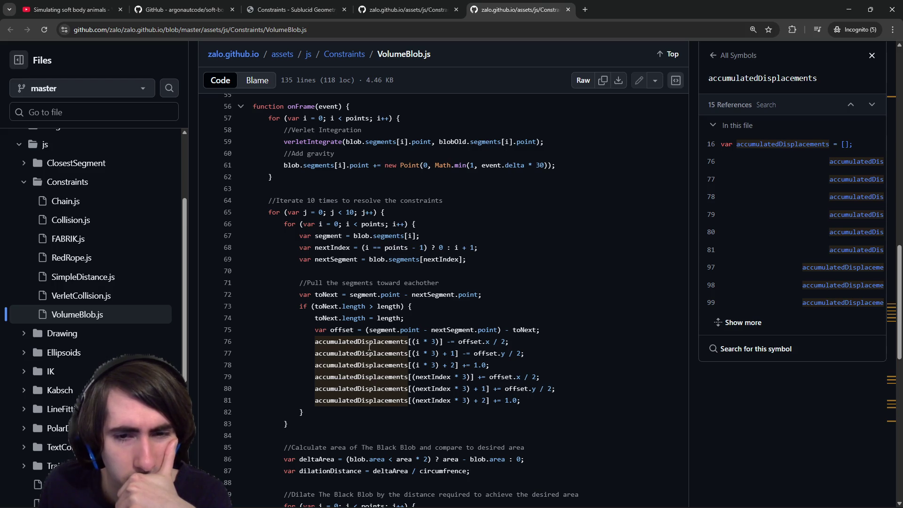
{"action": "left_click", "coordinate": [376, 377]}
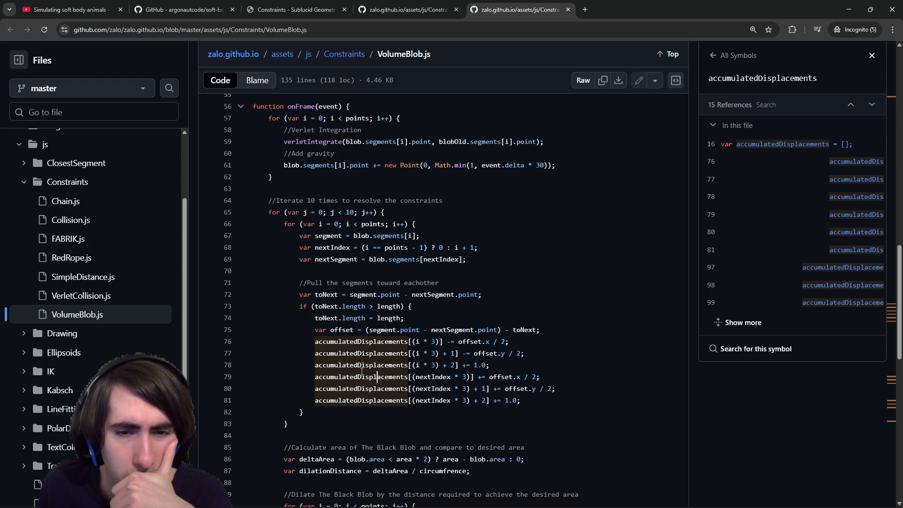
{"action": "left_click_drag", "start_coordinate": [391, 412], "coordinate": [299, 330]}
{"action": "scroll", "coordinate": [297, 324], "scroll_direction": "down", "scroll_amount": 3}
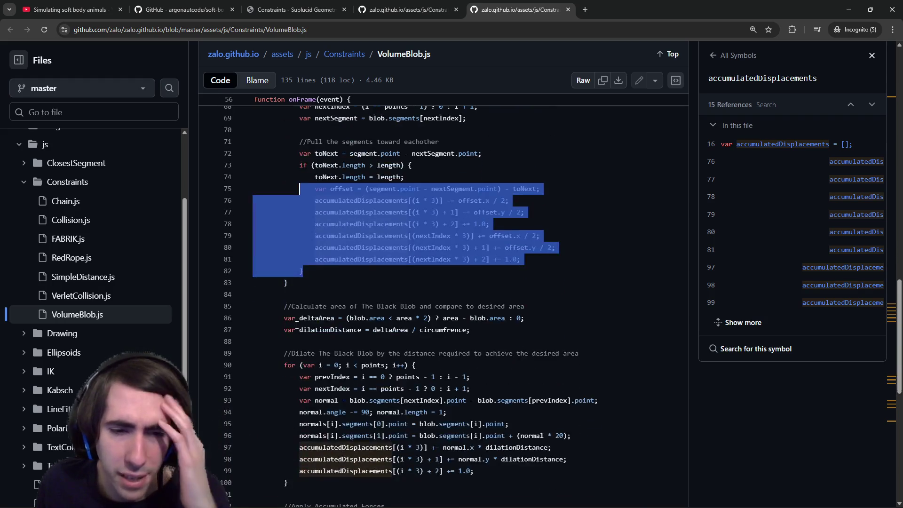
{"action": "scroll", "coordinate": [297, 325], "scroll_direction": "down", "scroll_amount": 4}
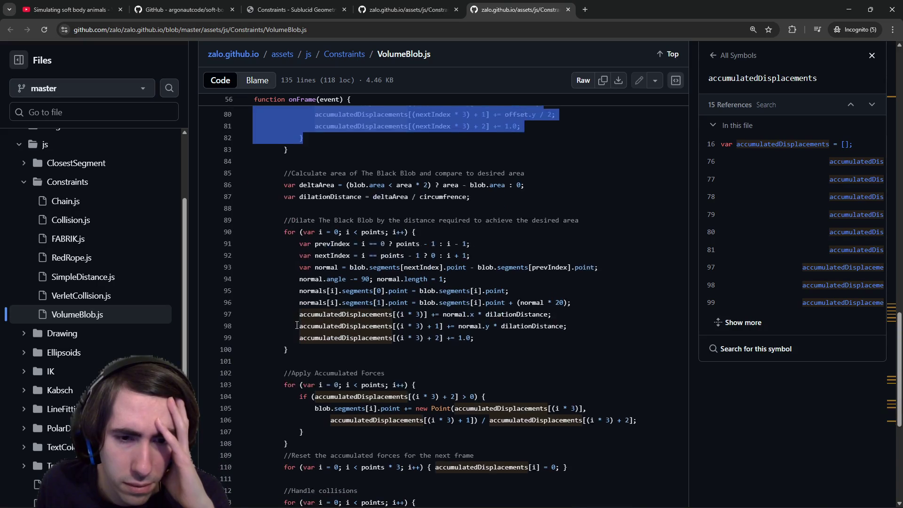
{"action": "scroll", "coordinate": [297, 327], "scroll_direction": "down", "scroll_amount": 2}
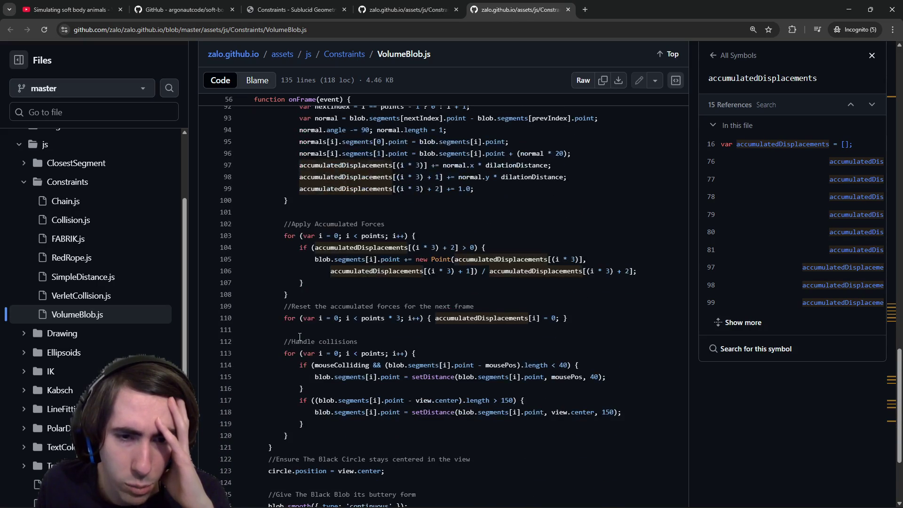
{"action": "scroll", "coordinate": [299, 336], "scroll_direction": "up", "scroll_amount": 1}
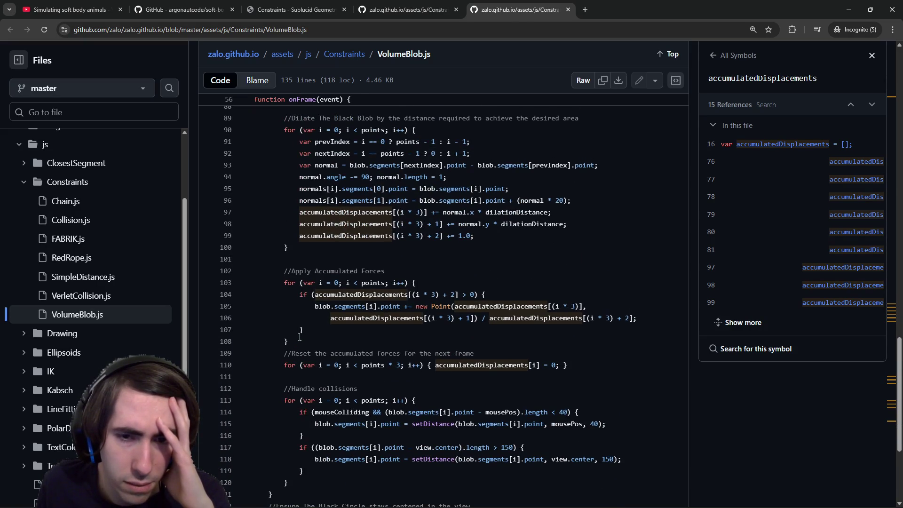
{"action": "scroll", "coordinate": [299, 337], "scroll_direction": "up", "scroll_amount": 8}
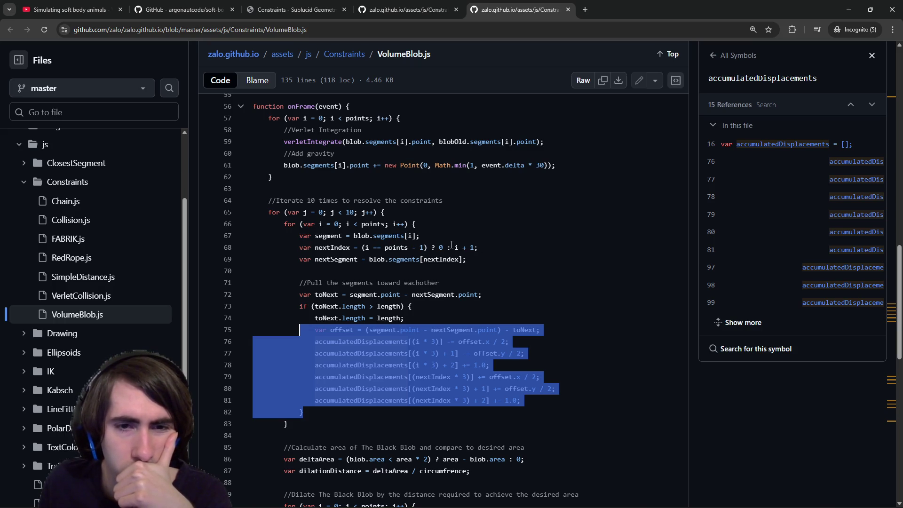
{"action": "left_click", "coordinate": [479, 285]}
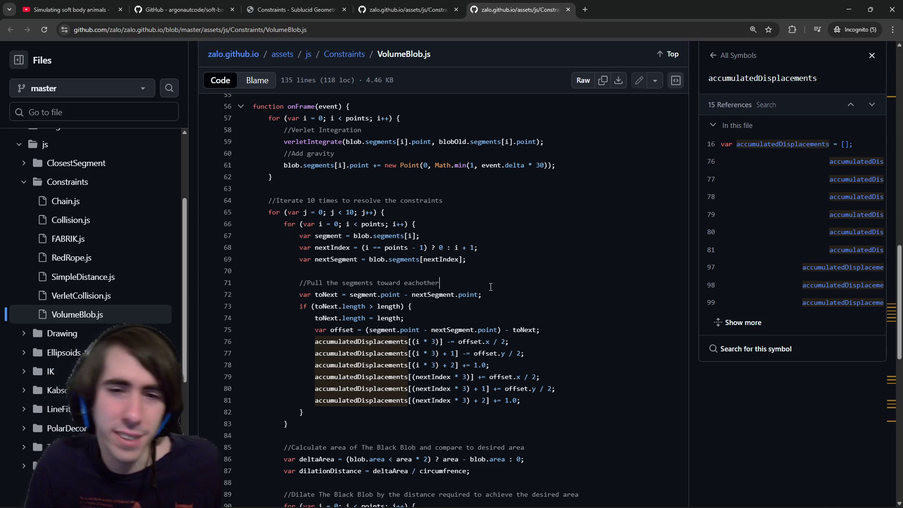
List the 16 references to points, declared on line 4 as var points = 12.
{"action": "double_click", "coordinate": [372, 224]}
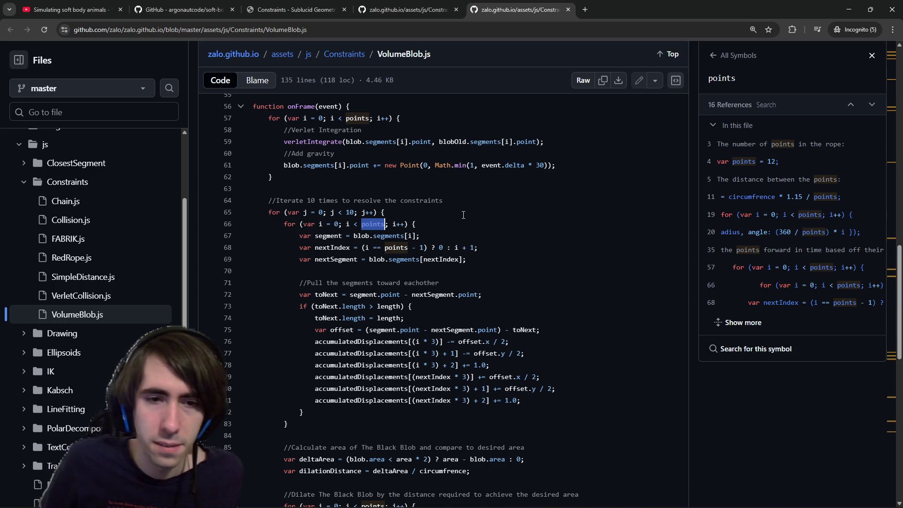
Mark the offset expression on line 75 and list the four references to toNext.
{"action": "left_click", "coordinate": [337, 337]}
{"action": "left_click", "coordinate": [342, 329]}
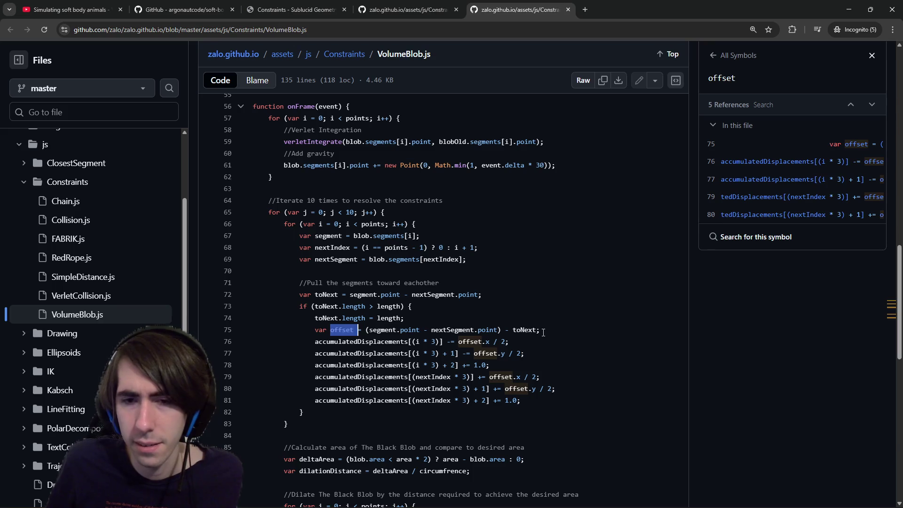
{"action": "mouse_move", "coordinate": [366, 330]}
{"action": "left_mouse_down"}
{"action": "mouse_move", "coordinate": [422, 341]}
{"action": "mouse_move", "coordinate": [430, 330]}
{"action": "mouse_move", "coordinate": [499, 330]}
{"action": "left_mouse_up"}
{"action": "double_click", "coordinate": [521, 331]}
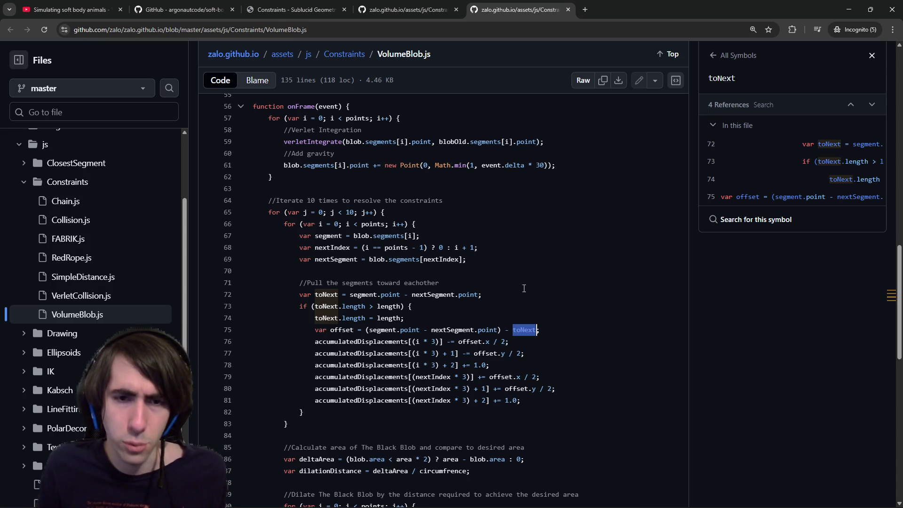
Highlight the toNext calculation on line 72 and toNext on line 75, then deselect.
{"action": "mouse_move", "coordinate": [524, 288]}
{"action": "left_mouse_down"}
{"action": "mouse_move", "coordinate": [439, 294]}
{"action": "mouse_move", "coordinate": [252, 281]}
{"action": "mouse_move", "coordinate": [239, 291]}
{"action": "mouse_move", "coordinate": [252, 294]}
{"action": "left_mouse_up"}
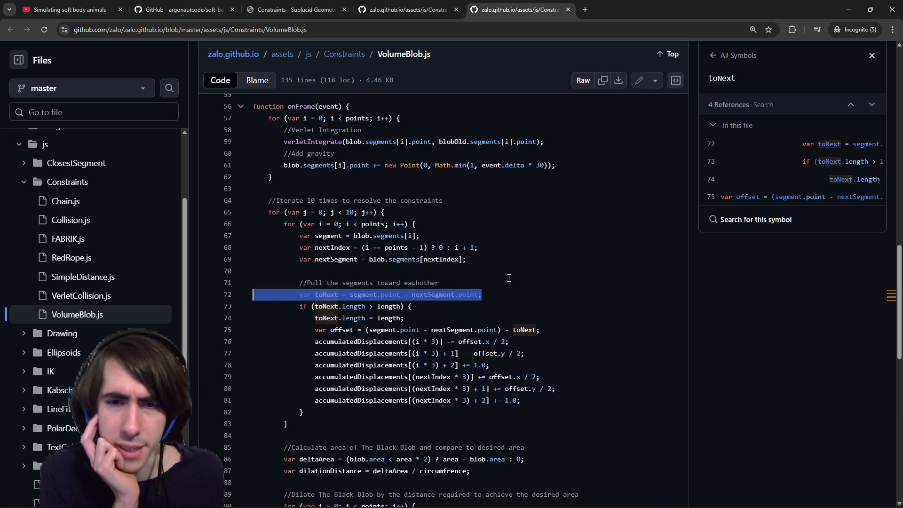
{"action": "left_click", "coordinate": [504, 330]}
{"action": "left_click_drag", "start_coordinate": [504, 330], "coordinate": [529, 330]}
{"action": "left_click", "coordinate": [525, 329]}
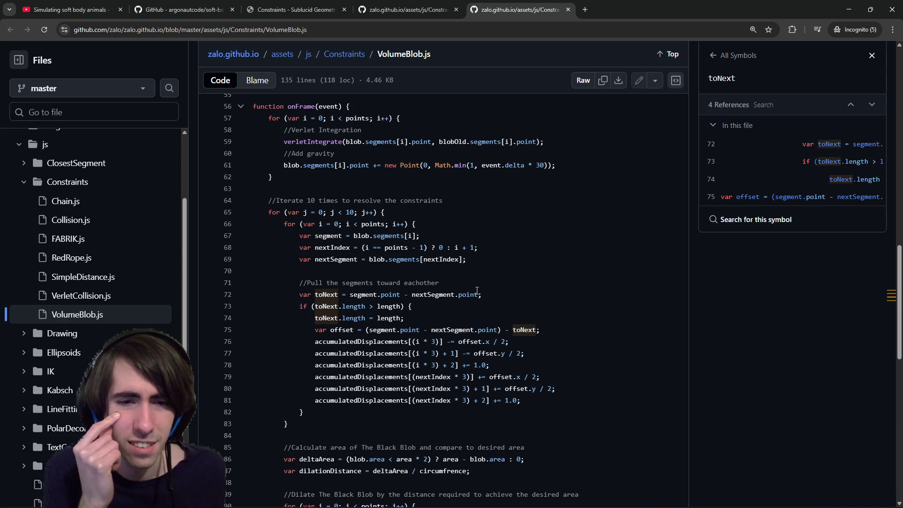
Review accumulatedDisplacements, highlighting the x displacement and division by count on lines 105–106.
{"action": "scroll", "coordinate": [477, 290], "scroll_direction": "down", "scroll_amount": 3}
{"action": "left_click", "coordinate": [360, 235]}
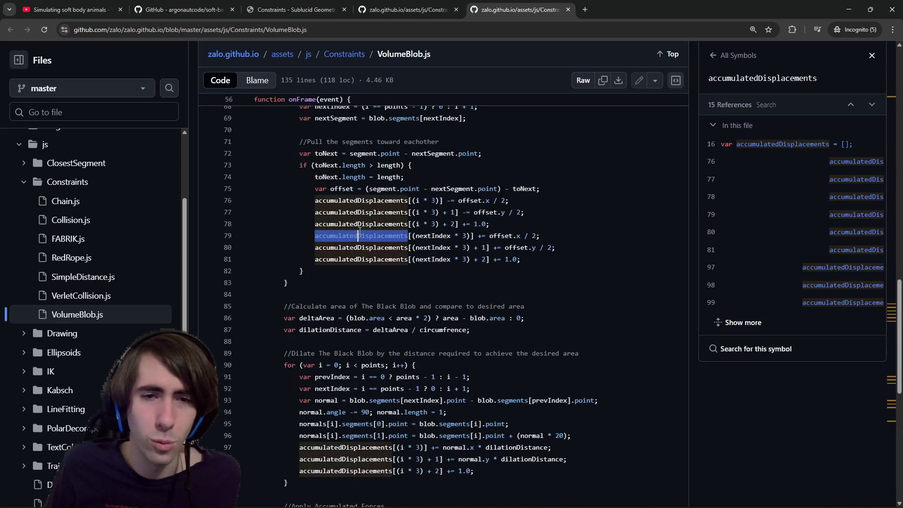
{"action": "scroll", "coordinate": [380, 256], "scroll_direction": "up", "scroll_amount": 6}
{"action": "scroll", "coordinate": [379, 256], "scroll_direction": "up", "scroll_amount": 12}
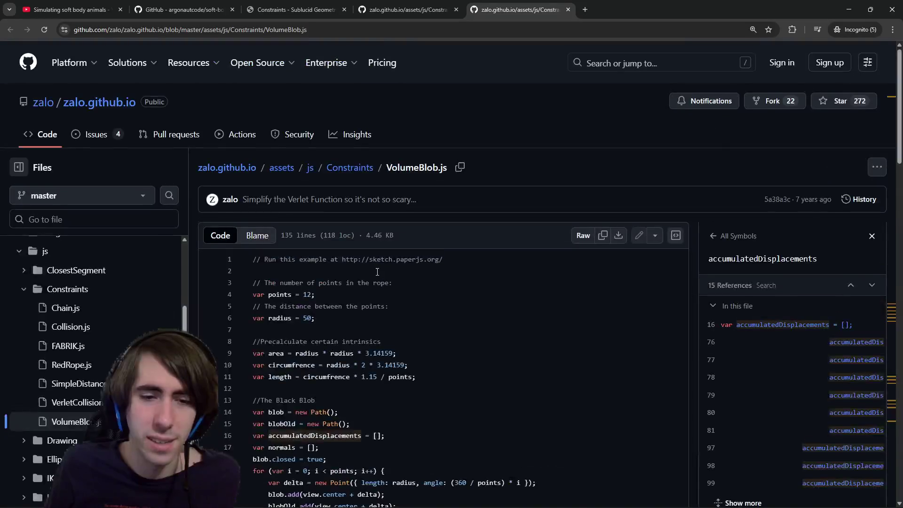
{"action": "scroll", "coordinate": [354, 313], "scroll_direction": "down", "scroll_amount": 2}
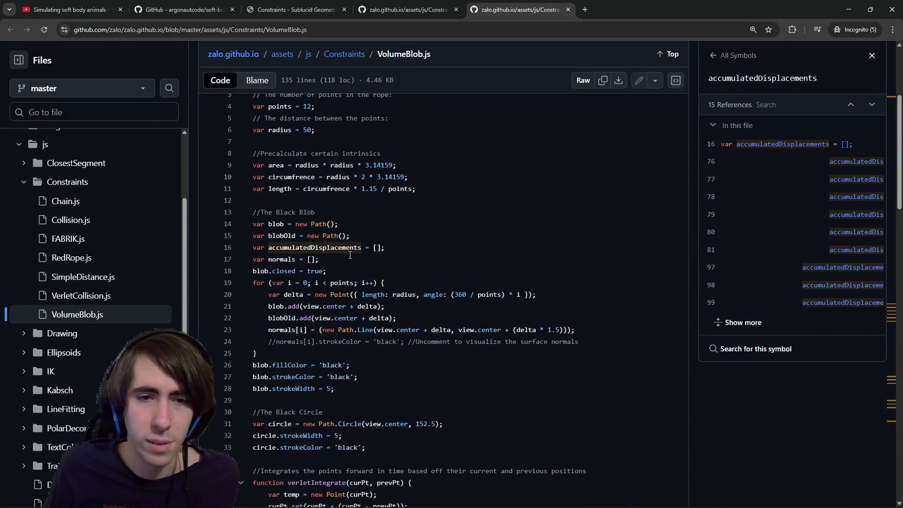
{"action": "scroll", "coordinate": [349, 255], "scroll_direction": "down", "scroll_amount": 18}
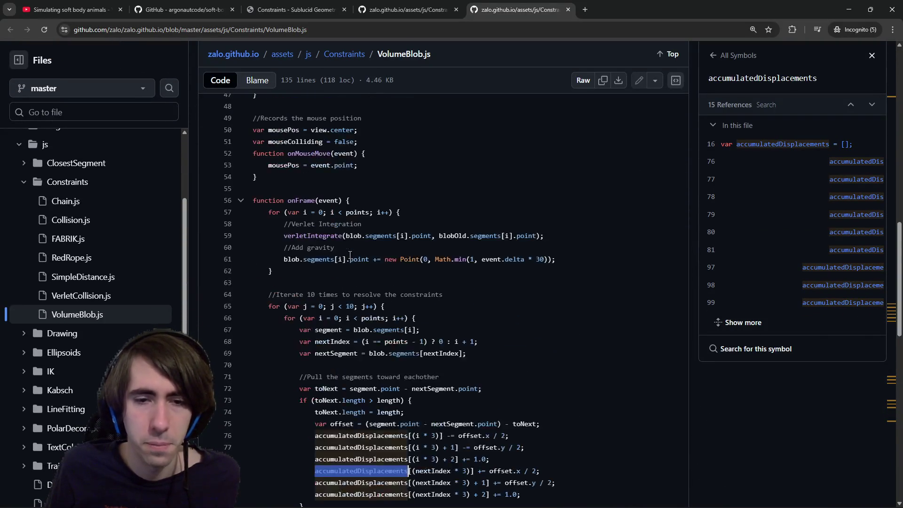
{"action": "scroll", "coordinate": [503, 343], "scroll_direction": "down", "scroll_amount": 6}
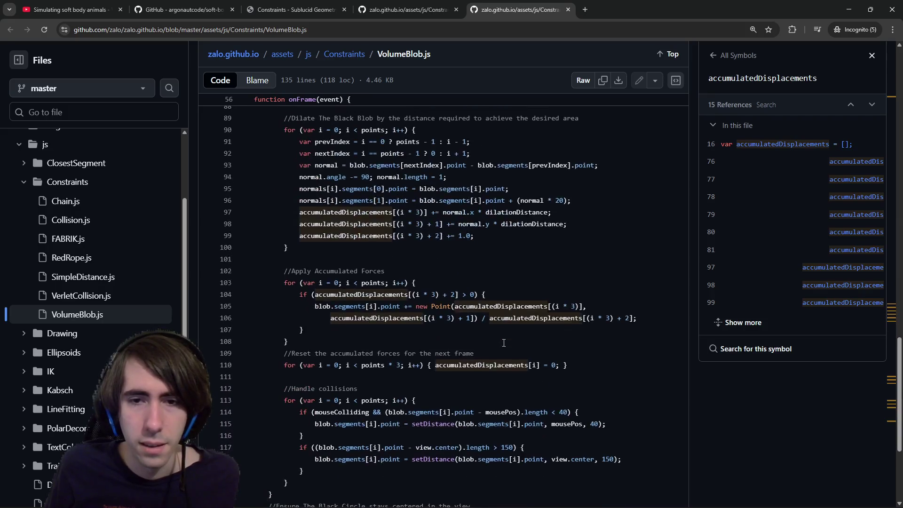
{"action": "scroll", "coordinate": [504, 342], "scroll_direction": "up", "scroll_amount": 5}
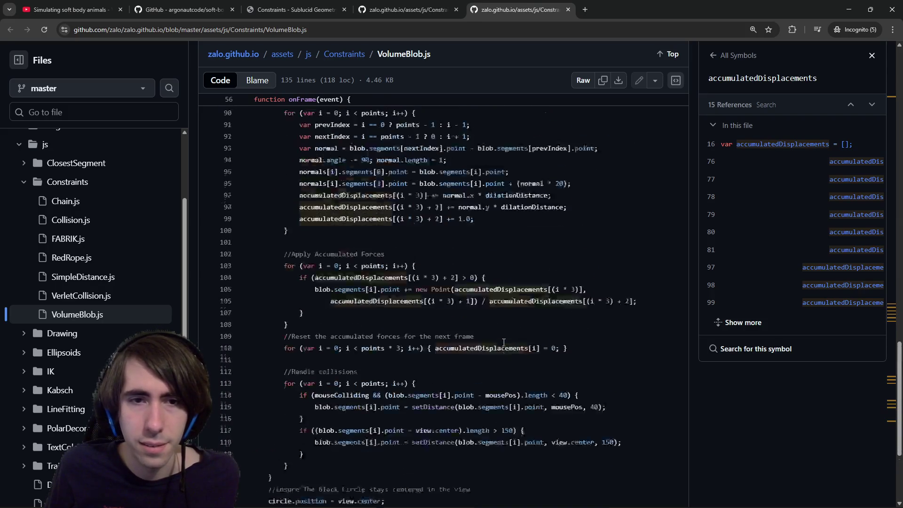
{"action": "mouse_move", "coordinate": [457, 349]}
{"action": "left_mouse_down"}
{"action": "mouse_move", "coordinate": [489, 340]}
{"action": "mouse_move", "coordinate": [602, 343]}
{"action": "mouse_move", "coordinate": [587, 349]}
{"action": "left_mouse_up"}
{"action": "mouse_move", "coordinate": [332, 361]}
{"action": "left_mouse_down"}
{"action": "mouse_move", "coordinate": [331, 373]}
{"action": "mouse_move", "coordinate": [403, 361]}
{"action": "mouse_move", "coordinate": [610, 361]}
{"action": "mouse_move", "coordinate": [607, 352]}
{"action": "mouse_move", "coordinate": [611, 361]}
{"action": "mouse_move", "coordinate": [633, 360]}
{"action": "left_mouse_up"}
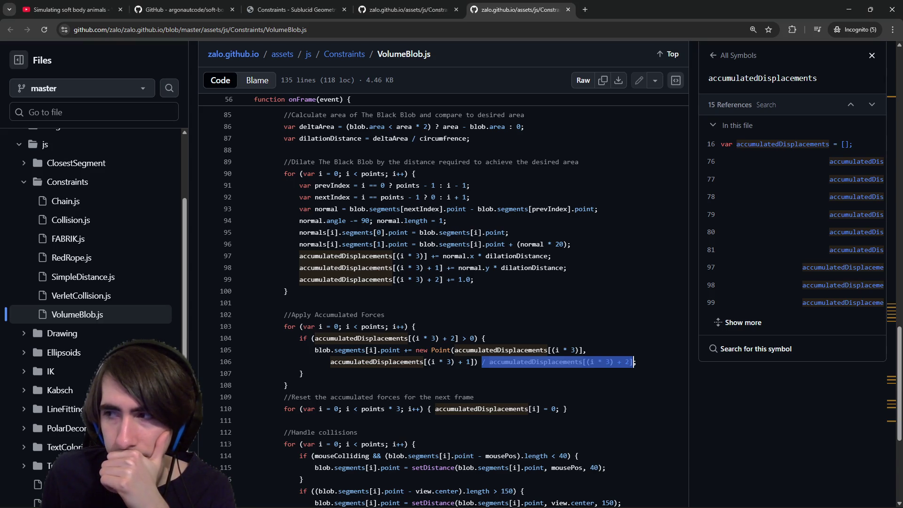
Scroll back through VolumeBlob.js and return to chain.gd's updateSegment function in Godot.
{"action": "scroll", "coordinate": [654, 217], "scroll_direction": "up", "scroll_amount": 2}
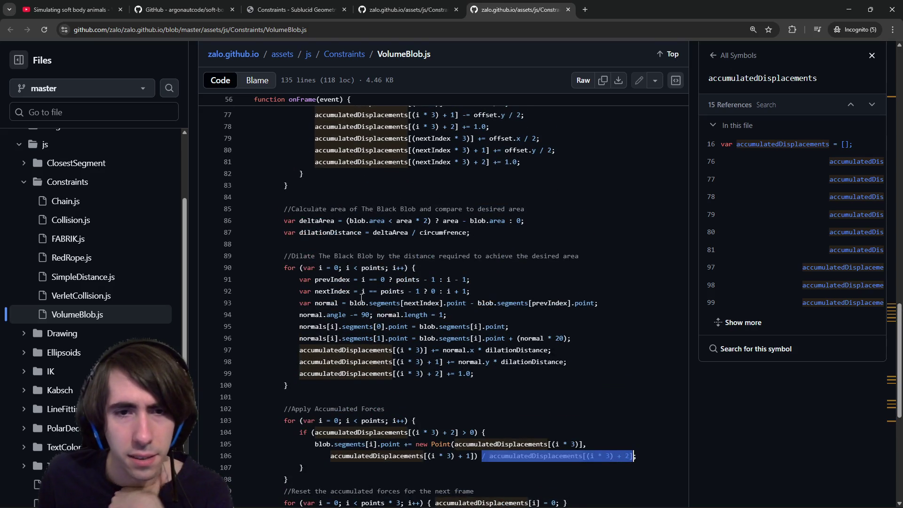
{"action": "scroll", "coordinate": [360, 288], "scroll_direction": "up", "scroll_amount": 3}
{"action": "scroll", "coordinate": [360, 288], "scroll_direction": "up", "scroll_amount": 3}
{"action": "scroll", "coordinate": [361, 288], "scroll_direction": "down", "scroll_amount": 2}
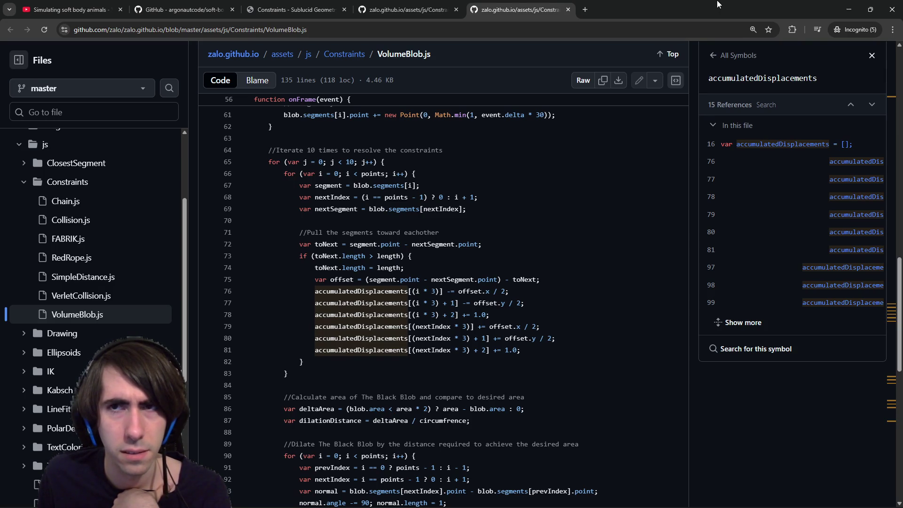
{"action": "scroll", "coordinate": [596, 294], "scroll_direction": "down", "scroll_amount": 2}
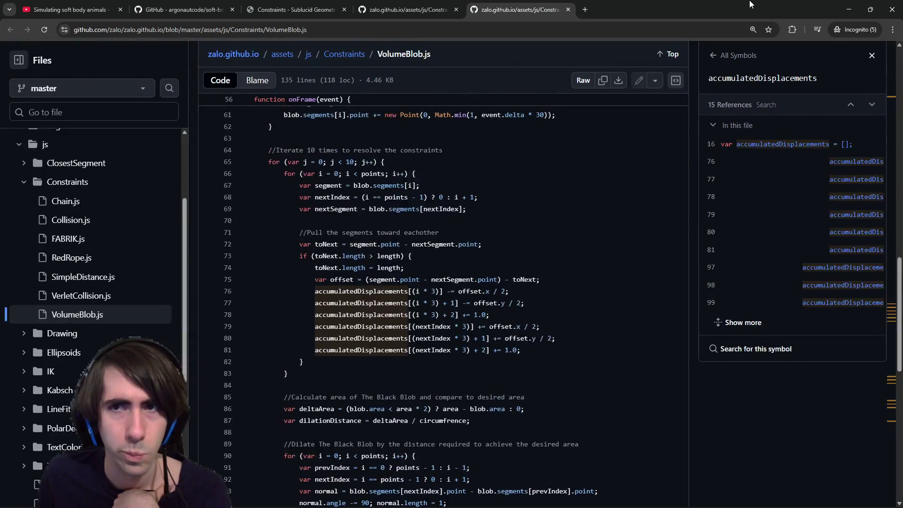
{"action": "key", "text": "alt+Tab"}
{"action": "scroll", "coordinate": [497, 188], "scroll_direction": "up", "scroll_amount": 7}
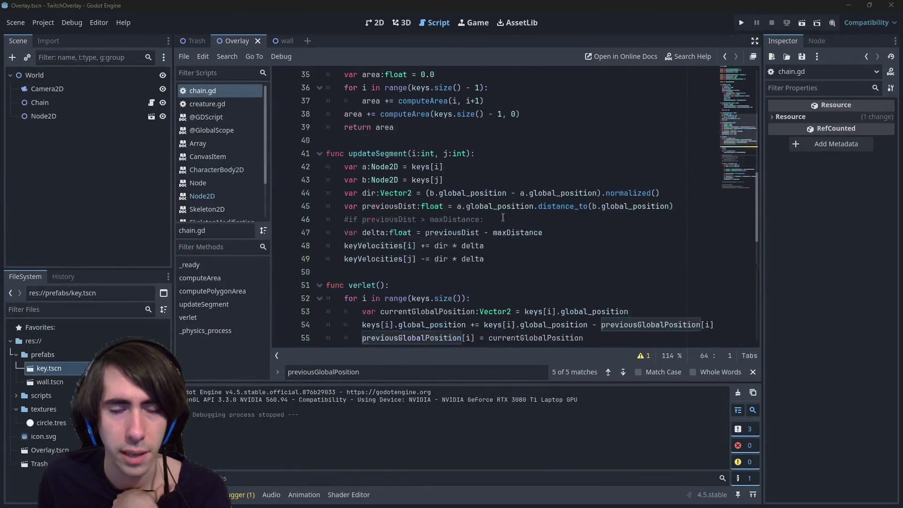
Review chain.gd's _ready, computeArea and updateSegment functions.
{"action": "left_click", "coordinate": [502, 218]}
{"action": "key", "text": "Down"}
{"action": "key", "text": "Down"}
{"action": "key", "text": "Down"}
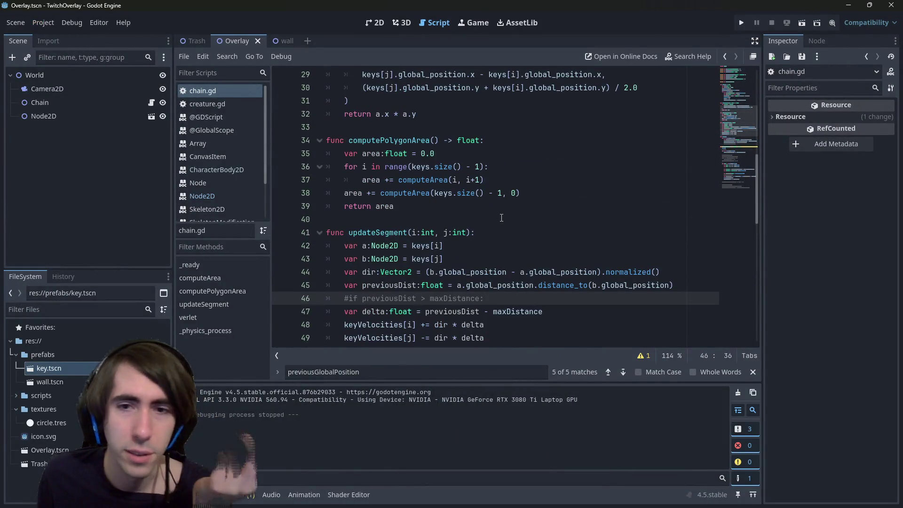
{"action": "scroll", "coordinate": [489, 208], "scroll_direction": "up", "scroll_amount": 2}
{"action": "scroll", "coordinate": [489, 208], "scroll_direction": "up", "scroll_amount": 4}
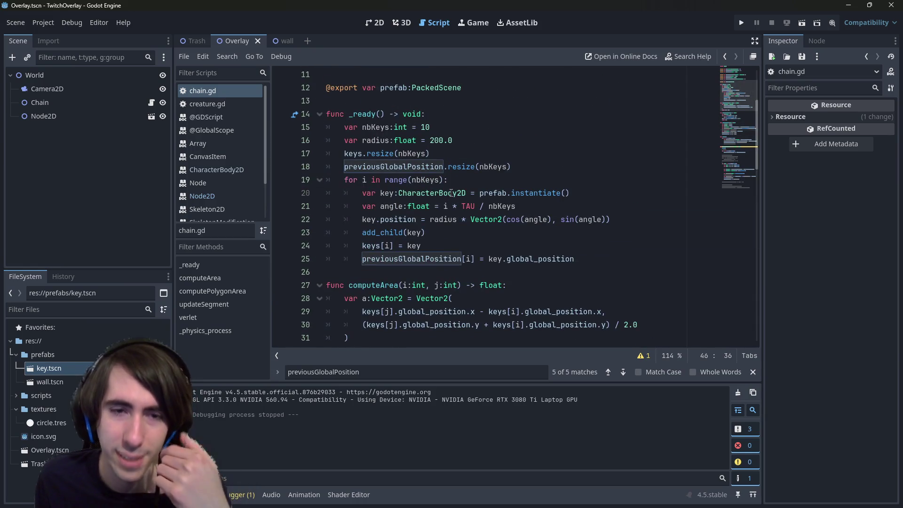
{"action": "mouse_move", "coordinate": [446, 196]}
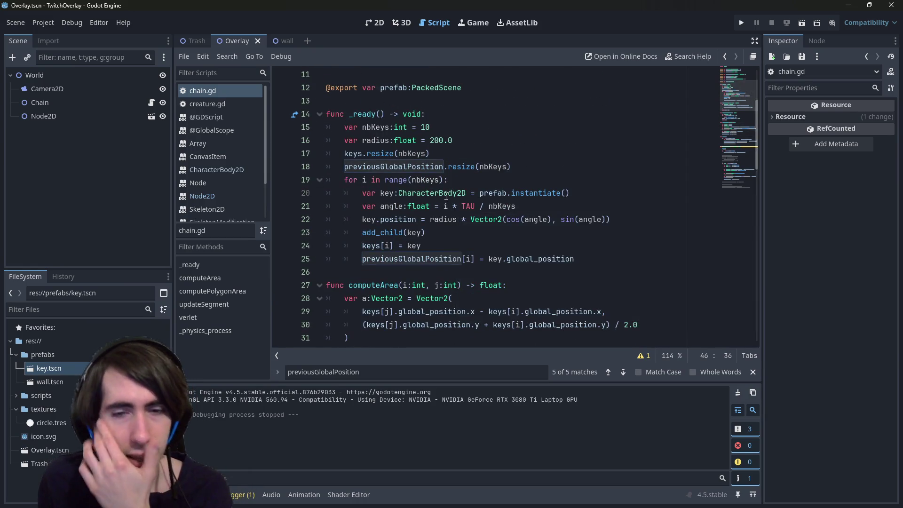
{"action": "scroll", "coordinate": [446, 196], "scroll_direction": "down", "scroll_amount": 1}
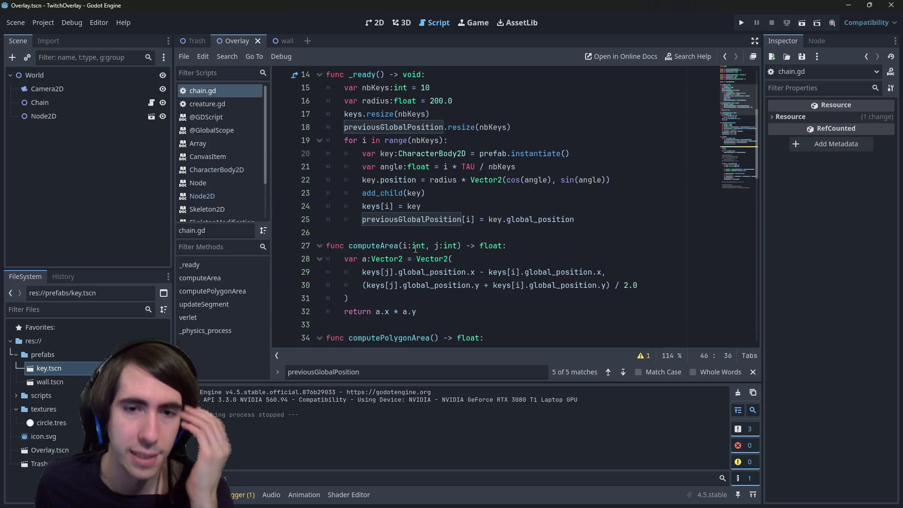
{"action": "scroll", "coordinate": [366, 153], "scroll_direction": "up", "scroll_amount": 2}
{"action": "double_click", "coordinate": [367, 154]}
{"action": "scroll", "coordinate": [369, 179], "scroll_direction": "down", "scroll_amount": 3}
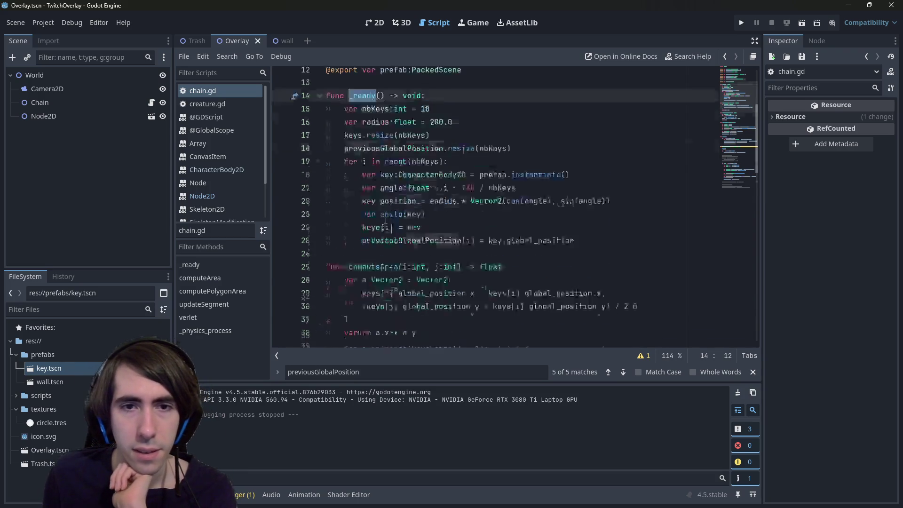
{"action": "double_click", "coordinate": [373, 206]}
{"action": "scroll", "coordinate": [386, 217], "scroll_direction": "down", "scroll_amount": 3}
{"action": "scroll", "coordinate": [386, 216], "scroll_direction": "down", "scroll_amount": 2}
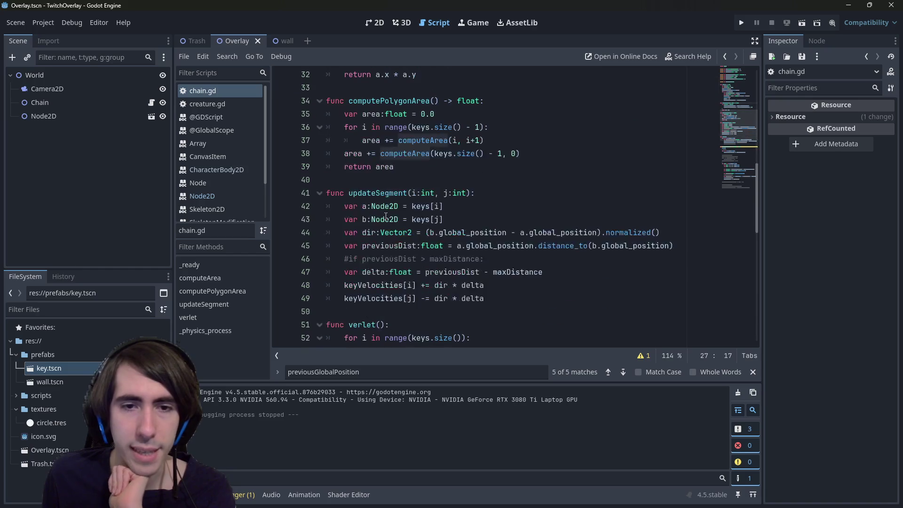
{"action": "double_click", "coordinate": [388, 197]}
{"action": "scroll", "coordinate": [388, 198], "scroll_direction": "down", "scroll_amount": 2}
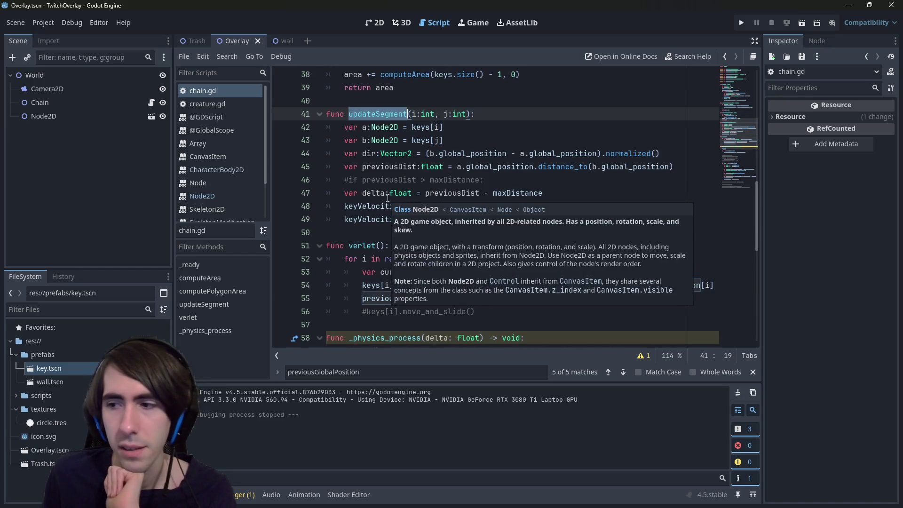
Delete the commented '#if previousDist > maxDistance:' line 46 and save chain.gd.
{"action": "mouse_move", "coordinate": [487, 179]}
{"action": "left_mouse_down"}
{"action": "mouse_move", "coordinate": [262, 189]}
{"action": "mouse_move", "coordinate": [259, 179]}
{"action": "left_mouse_up"}
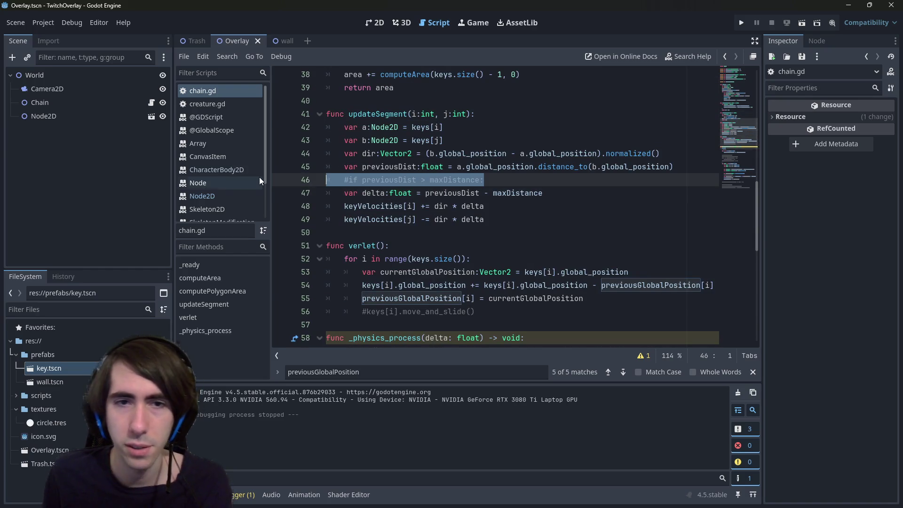
{"action": "key", "text": "BackSpace"}
{"action": "key", "text": "BackSpace"}
{"action": "scroll", "coordinate": [502, 240], "scroll_direction": "down", "scroll_amount": 7}
{"action": "key", "text": "ctrl+s"}
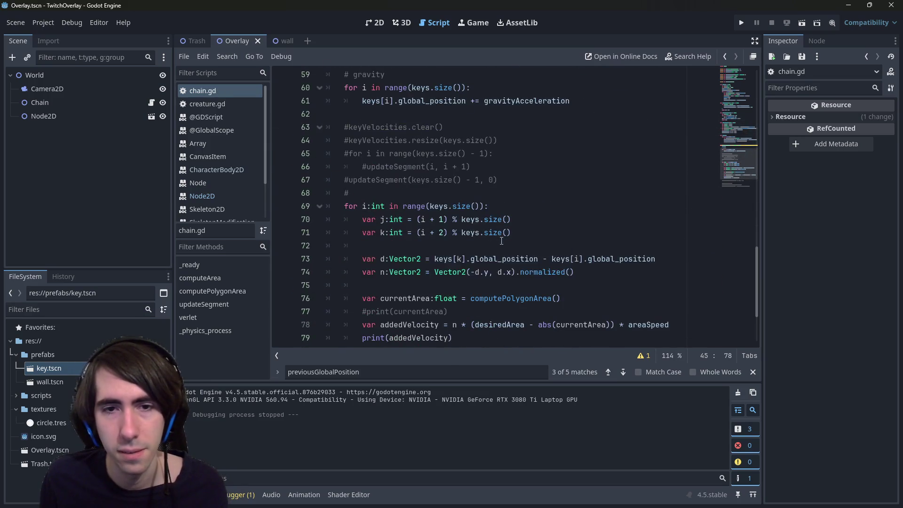
Comment out the area-velocity loop on lines 69–80 and remove the stray # on line 68.
{"action": "scroll", "coordinate": [500, 240], "scroll_direction": "down", "scroll_amount": 2}
{"action": "mouse_move", "coordinate": [534, 288]}
{"action": "left_mouse_down"}
{"action": "mouse_move", "coordinate": [358, 179]}
{"action": "mouse_move", "coordinate": [326, 143]}
{"action": "left_mouse_up"}
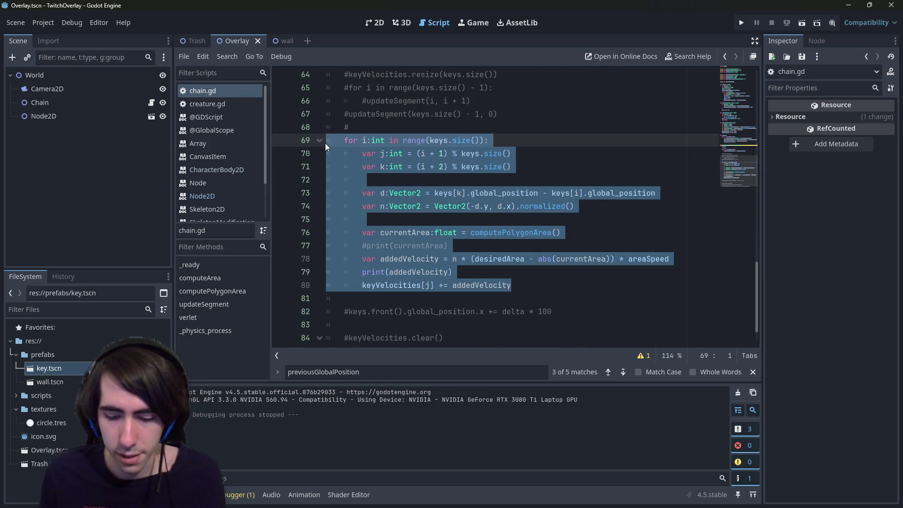
{"action": "key", "text": "ctrl+k"}
{"action": "scroll", "coordinate": [513, 289], "scroll_direction": "up", "scroll_amount": 4}
{"action": "left_click", "coordinate": [513, 289]}
{"action": "key", "text": "BackSpace"}
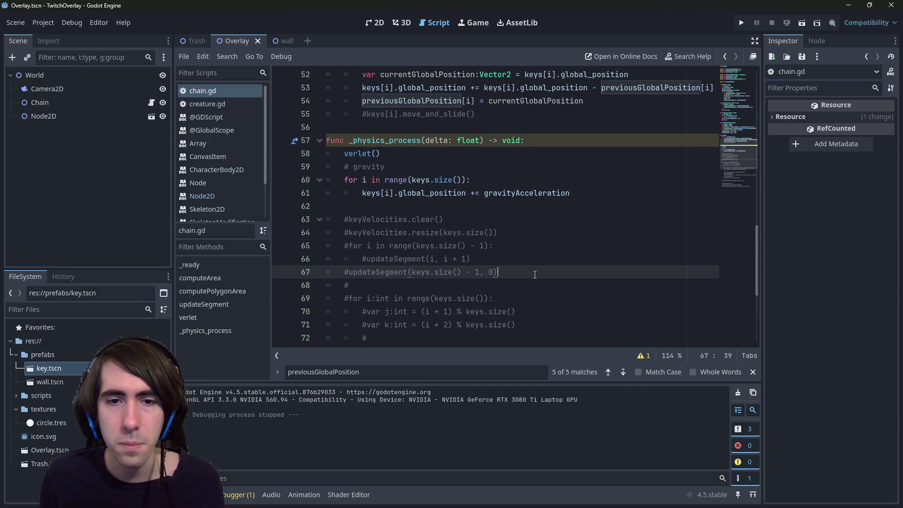
Compare VolumeBlob.js's if (toNext.length > length) block with chain.gd's commented lines 63–67.
{"action": "mouse_move", "coordinate": [513, 274]}
{"action": "left_mouse_down"}
{"action": "mouse_move", "coordinate": [423, 271]}
{"action": "mouse_move", "coordinate": [306, 226]}
{"action": "left_mouse_up"}
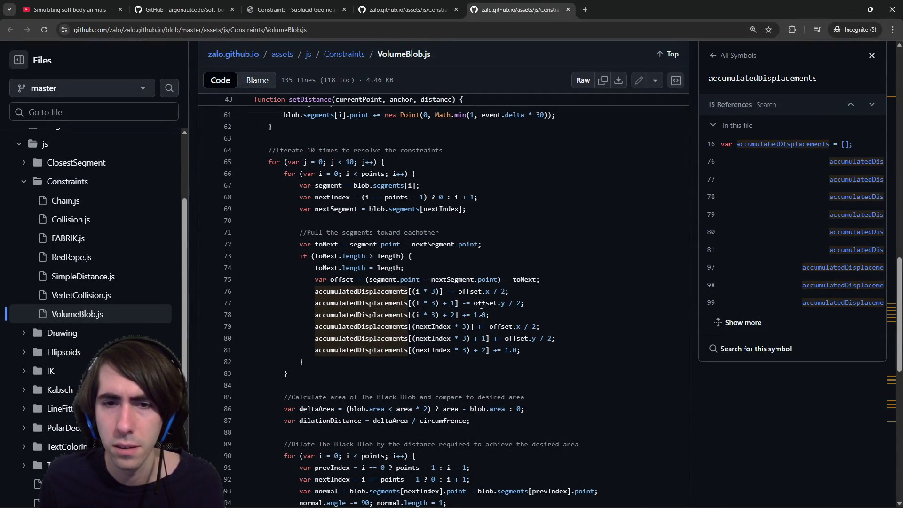
{"action": "scroll", "coordinate": [523, 346], "scroll_direction": "down", "scroll_amount": 2}
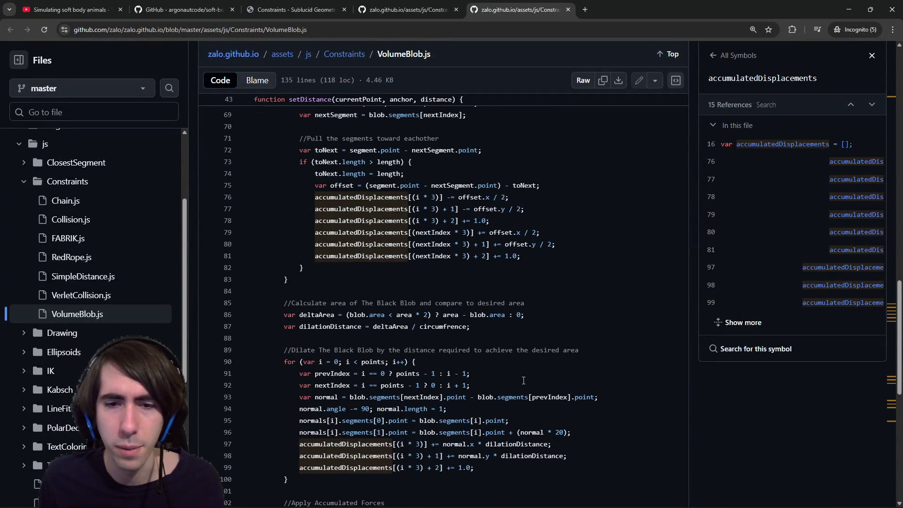
{"action": "scroll", "coordinate": [524, 394], "scroll_direction": "down", "scroll_amount": 1}
{"action": "scroll", "coordinate": [532, 418], "scroll_direction": "up", "scroll_amount": 3}
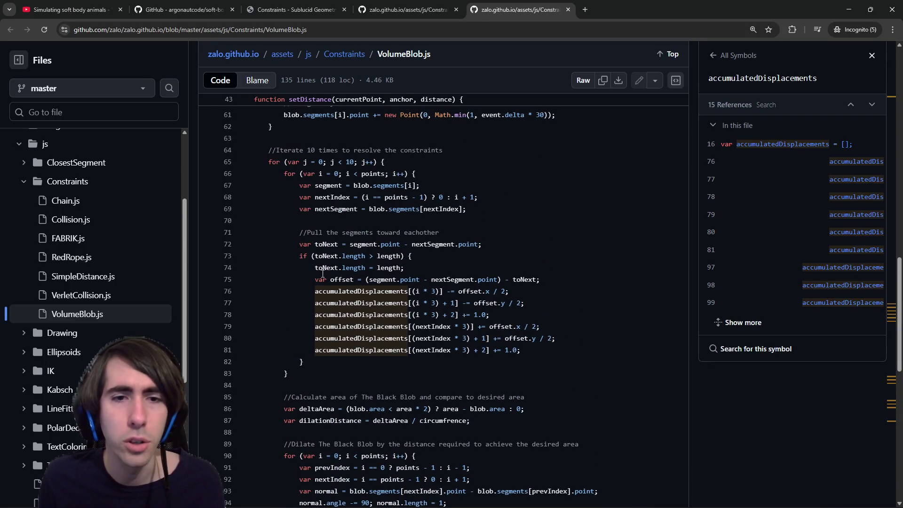
{"action": "left_click_drag", "start_coordinate": [299, 256], "coordinate": [329, 365]}
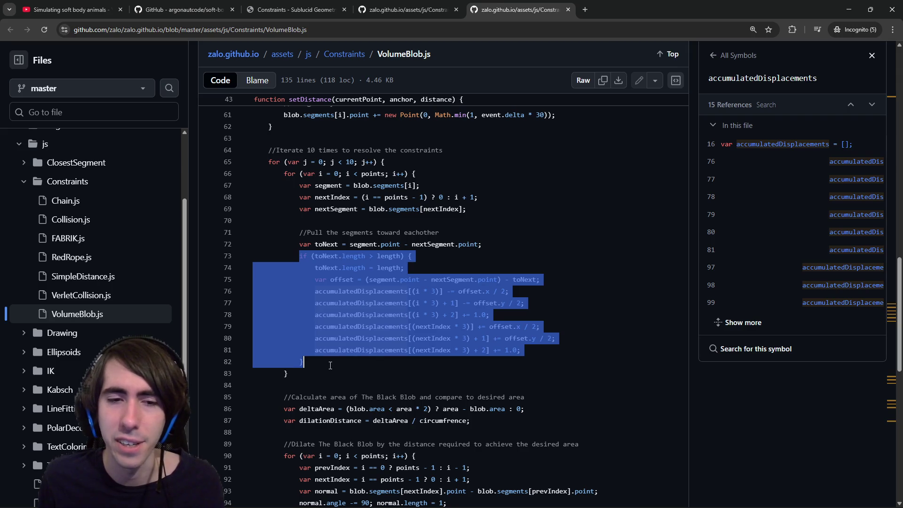
{"action": "left_click", "coordinate": [332, 369]}
{"action": "left_click", "coordinate": [333, 369]}
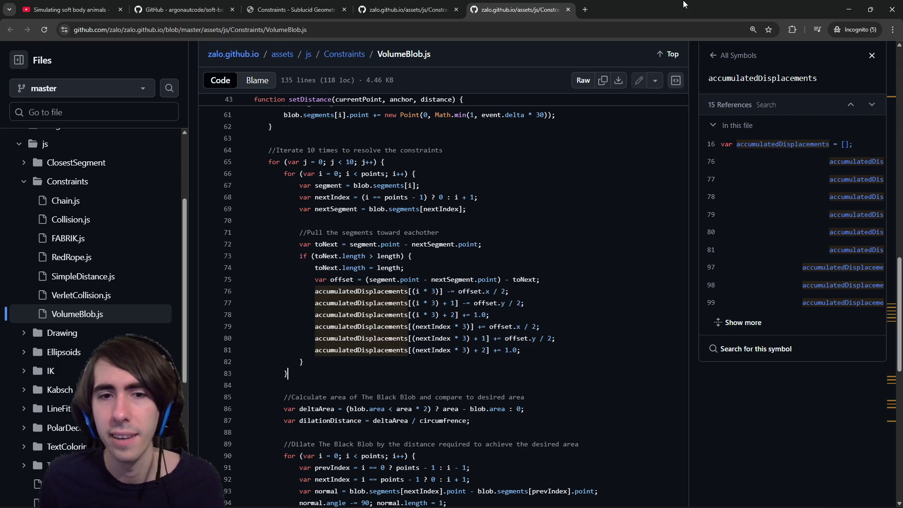
{"action": "key", "text": "alt+Tab"}
{"action": "mouse_move", "coordinate": [497, 272]}
{"action": "left_mouse_down"}
{"action": "mouse_move", "coordinate": [410, 235]}
{"action": "mouse_move", "coordinate": [301, 233]}
{"action": "mouse_move", "coordinate": [295, 219]}
{"action": "left_mouse_up"}
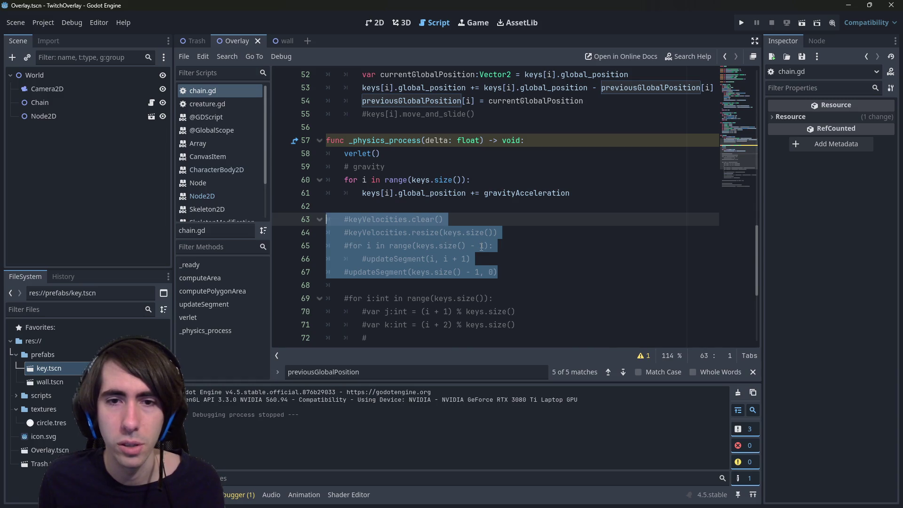
Uncomment lines 63–67, restoring the keyVelocities clear/resize and updateSegment calls.
{"action": "key", "text": "ctrl+k"}
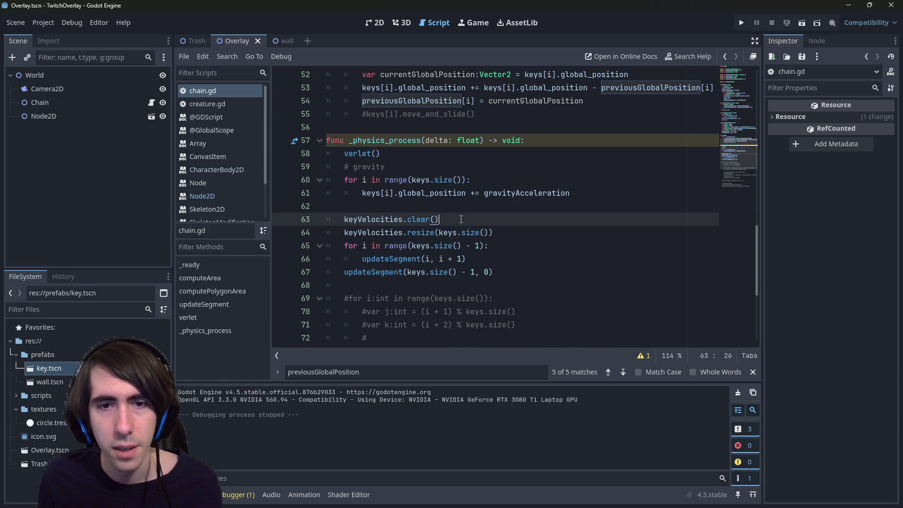
{"action": "double_click", "coordinate": [399, 232]}
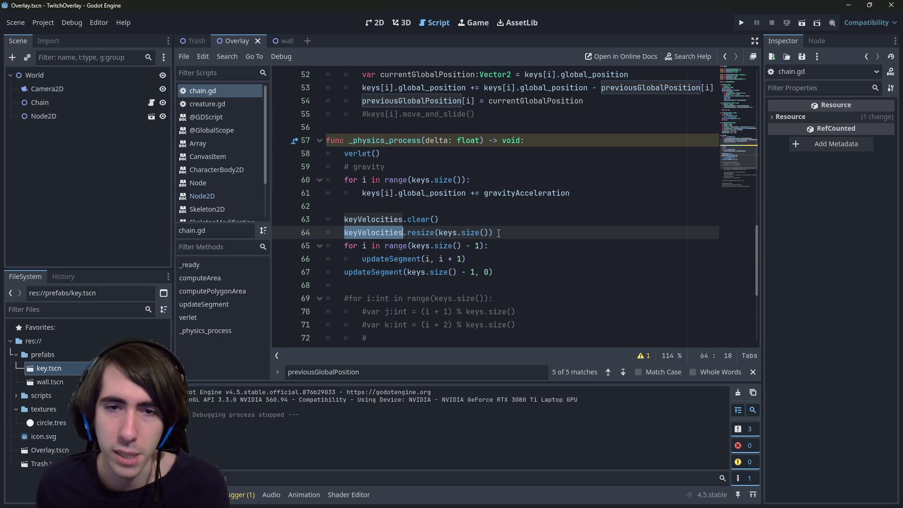
{"action": "left_click", "coordinate": [489, 205]}
{"action": "left_click_drag", "start_coordinate": [493, 232], "coordinate": [298, 218]}
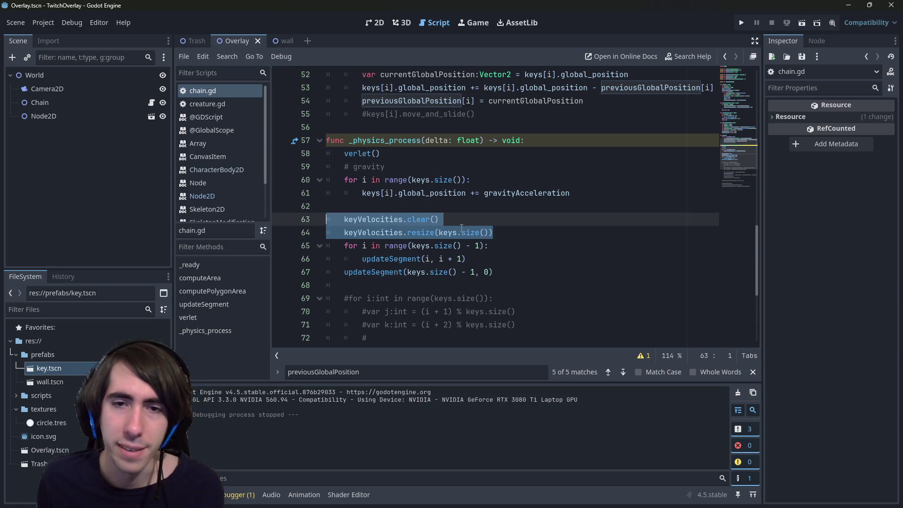
{"action": "left_click", "coordinate": [492, 232]}
{"action": "double_click", "coordinate": [395, 258]}
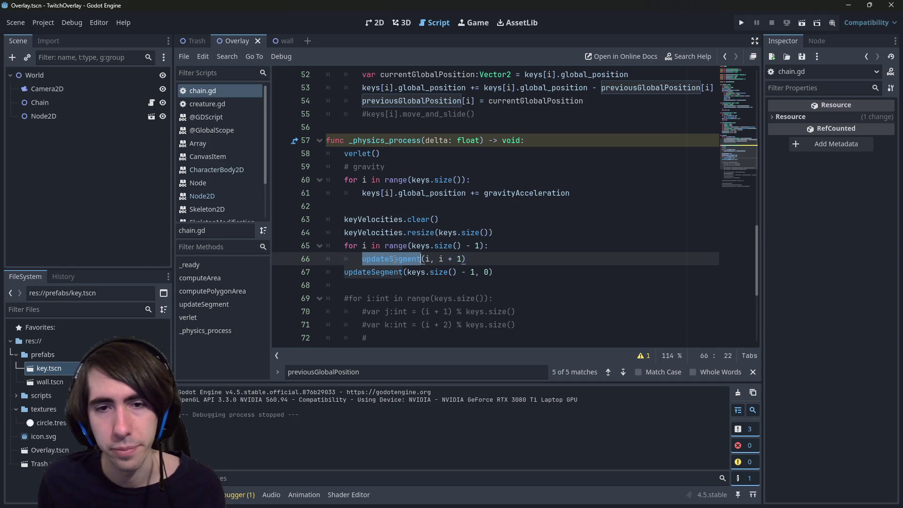
Scroll through chain.gd to review updateSegment's delta and keyVelocities updates.
{"action": "scroll", "coordinate": [446, 256], "scroll_direction": "up", "scroll_amount": 15}
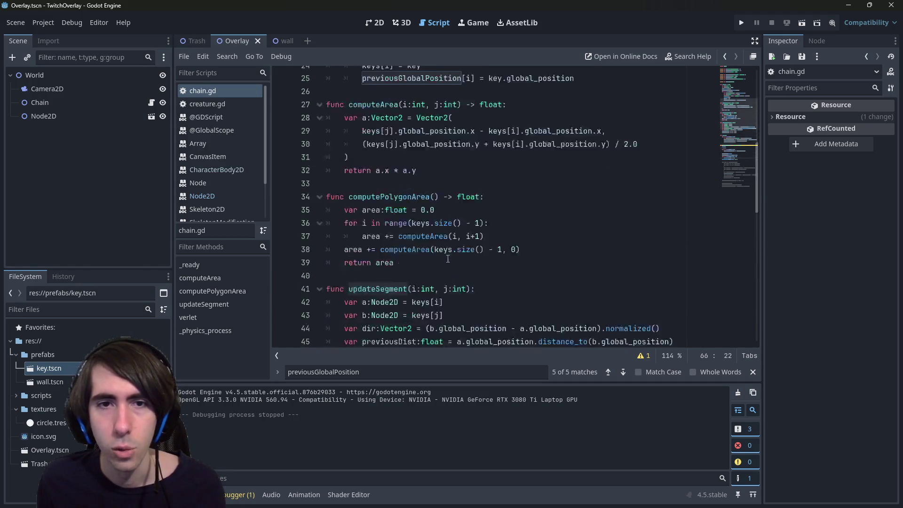
{"action": "scroll", "coordinate": [451, 249], "scroll_direction": "down", "scroll_amount": 5}
{"action": "scroll", "coordinate": [450, 248], "scroll_direction": "up", "scroll_amount": 2}
{"action": "scroll", "coordinate": [449, 248], "scroll_direction": "down", "scroll_amount": 4}
{"action": "scroll", "coordinate": [449, 248], "scroll_direction": "up", "scroll_amount": 4}
{"action": "scroll", "coordinate": [449, 247], "scroll_direction": "down", "scroll_amount": 5}
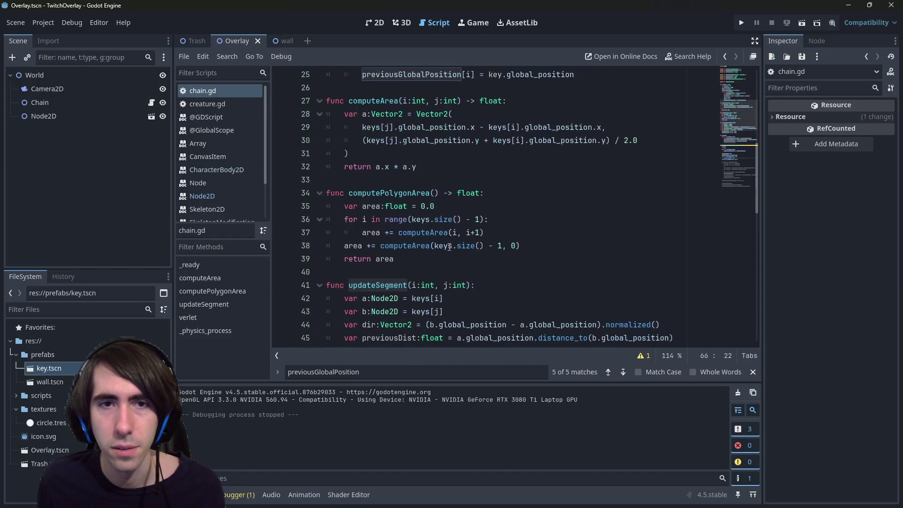
{"action": "scroll", "coordinate": [384, 208], "scroll_direction": "down", "scroll_amount": 3}
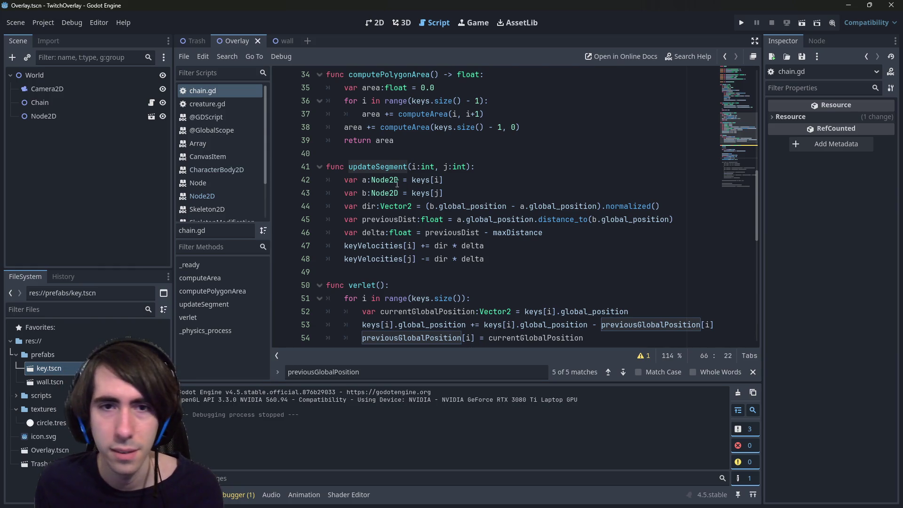
Rename the updateSegment function to resolveSegmentConstraint and save chain.gd.
{"action": "double_click", "coordinate": [398, 166]}
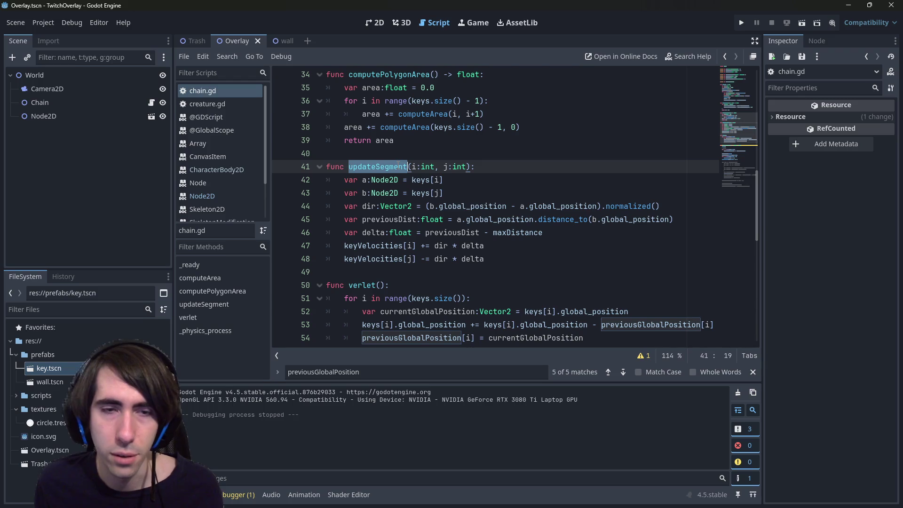
{"action": "scroll", "coordinate": [398, 166], "scroll_direction": "down", "scroll_amount": 4}
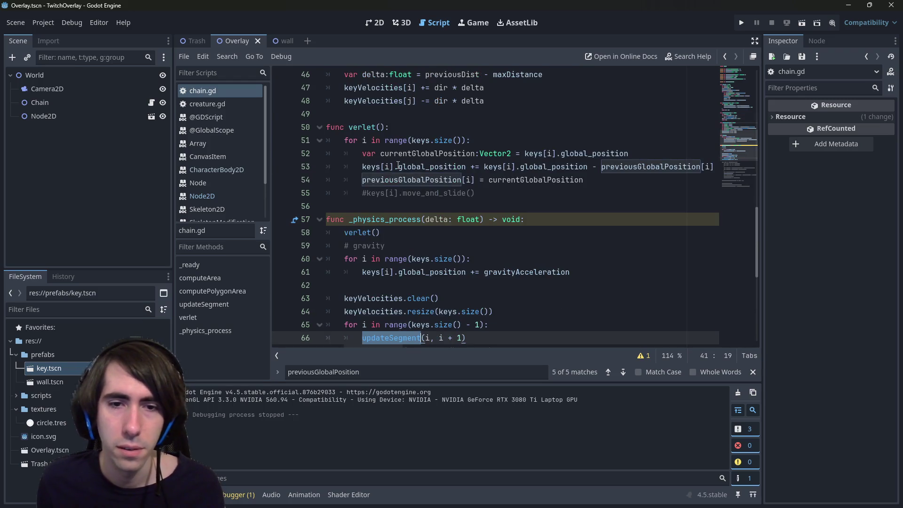
{"action": "type", "text": "resolveS"}
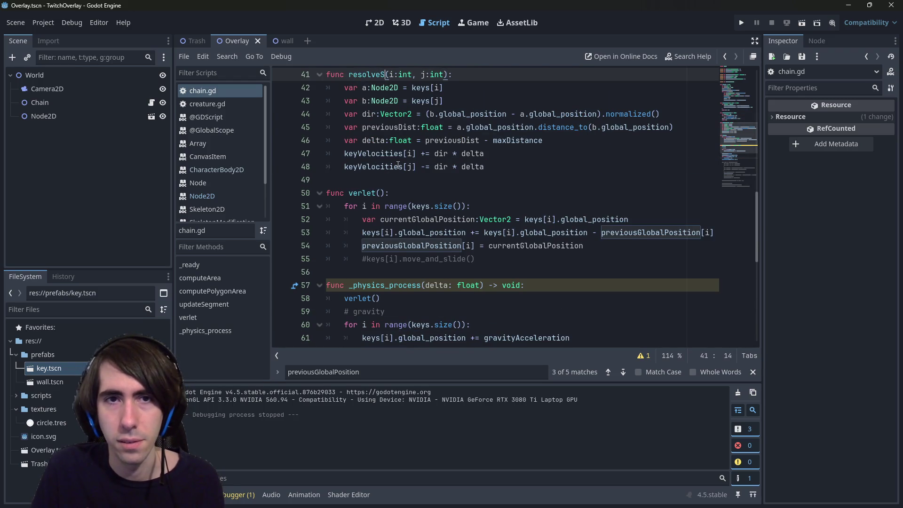
{"action": "type", "text": "egmentCons"}
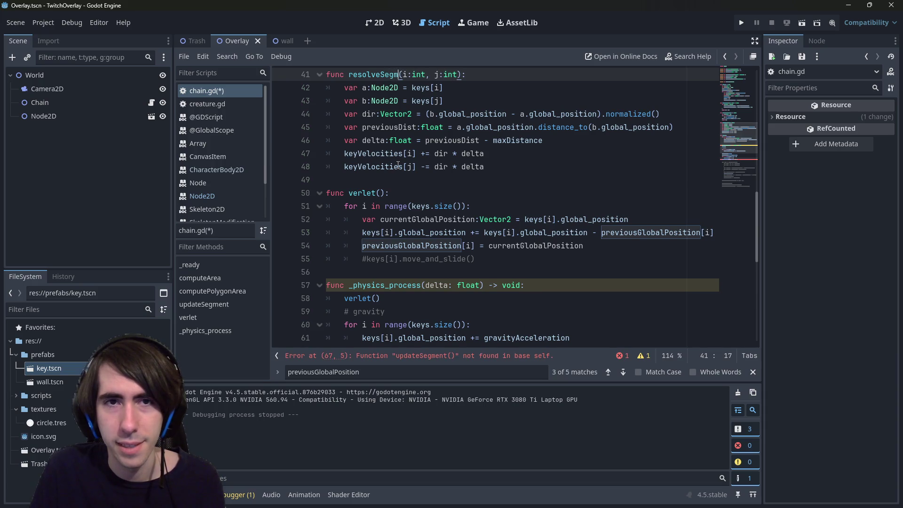
{"action": "type", "text": "traint"}
{"action": "key", "text": "ctrl+s"}
{"action": "type", "text": "s"}
{"action": "key", "text": "BackSpace"}
{"action": "key", "text": "ctrl+s"}
Insert a new line starting with 'if' above the delta calculation.
{"action": "scroll", "coordinate": [409, 173], "scroll_direction": "up", "scroll_amount": 2}
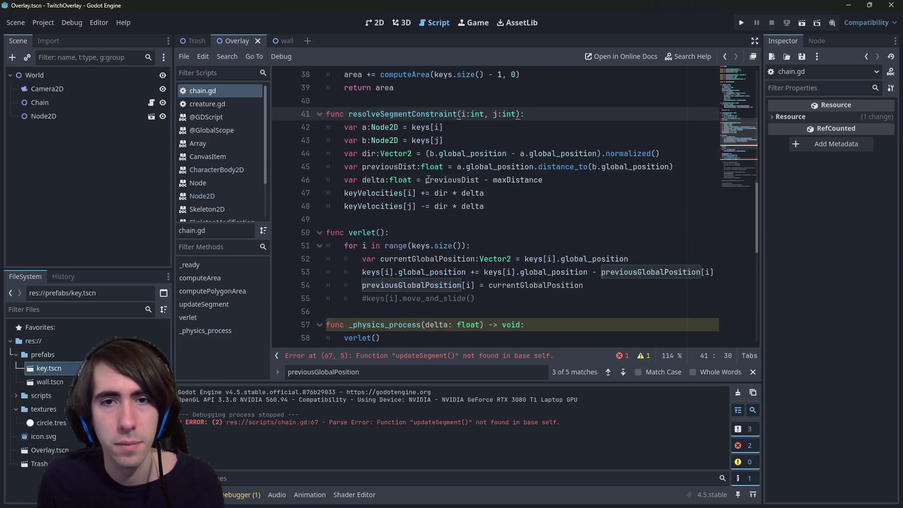
{"action": "left_click", "coordinate": [514, 182]}
{"action": "left_click_drag", "start_coordinate": [514, 182], "coordinate": [268, 169]}
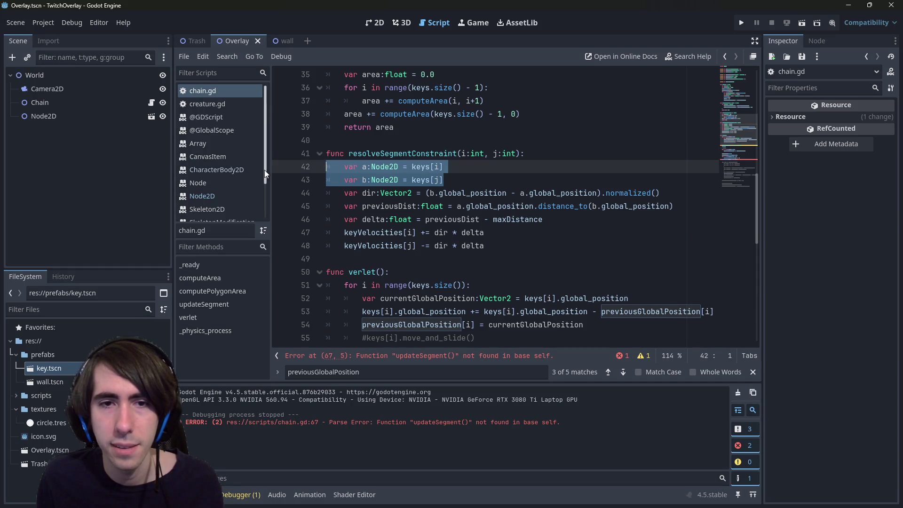
{"action": "left_click", "coordinate": [342, 214]}
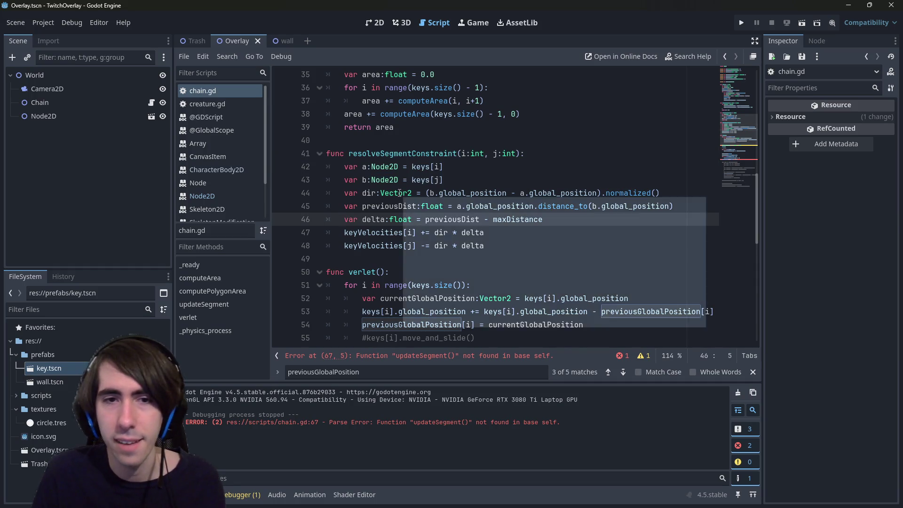
{"action": "key", "text": "Return"}
{"action": "key", "text": "Up"}
{"action": "type", "text": "if"}
{"action": "scroll", "coordinate": [410, 183], "scroll_direction": "up", "scroll_amount": 10}
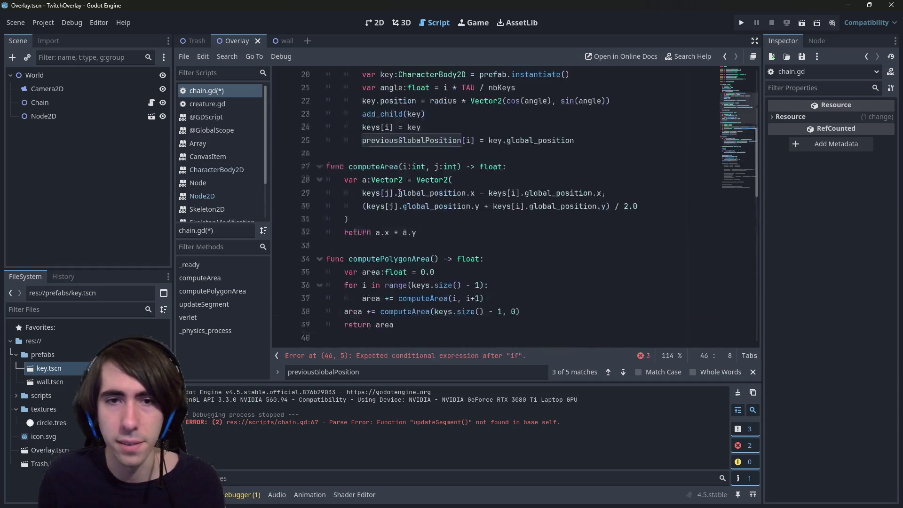
Complete line 46 as 'if previousDist > maxDistance:' and bring VolumeBlob.js to the front.
{"action": "double_click", "coordinate": [406, 126]}
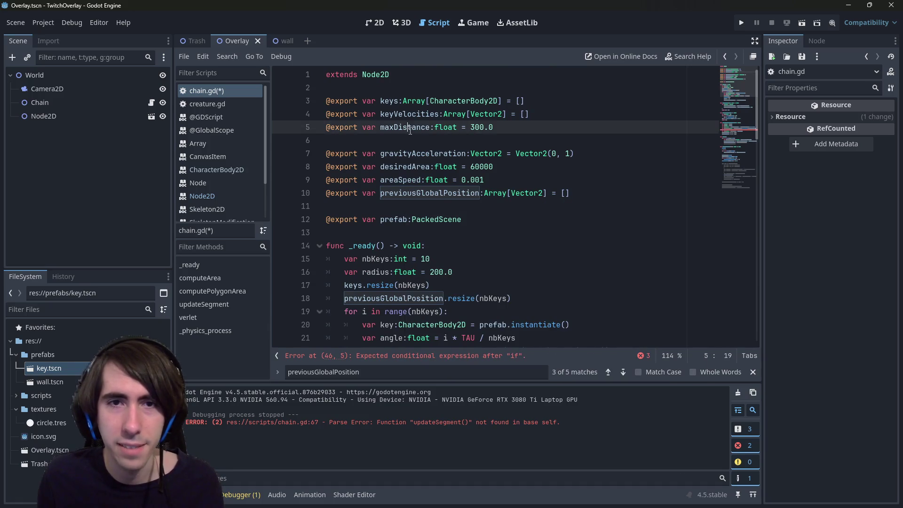
{"action": "scroll", "coordinate": [442, 274], "scroll_direction": "down", "scroll_amount": 7}
{"action": "scroll", "coordinate": [442, 274], "scroll_direction": "down", "scroll_amount": 4}
{"action": "left_click", "coordinate": [430, 233]}
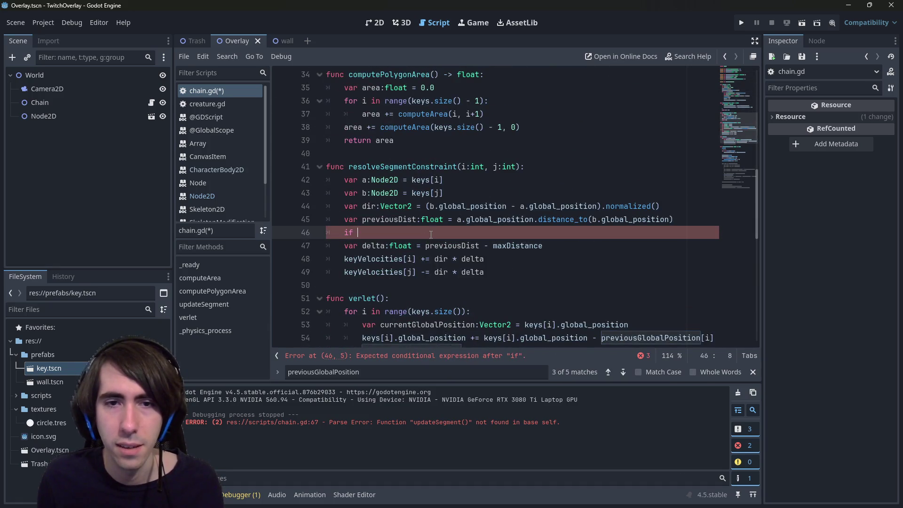
{"action": "type", "text": "previousDist > "}
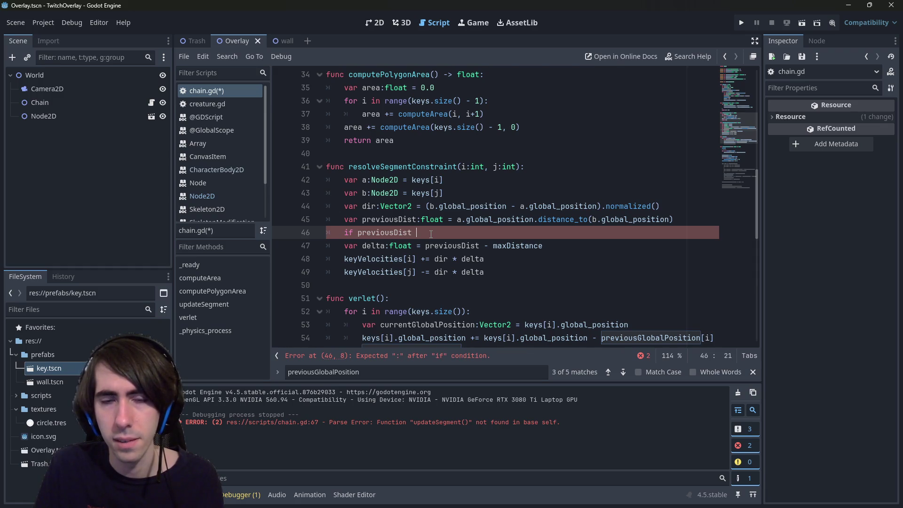
{"action": "type", "text": "maxDistance:"}
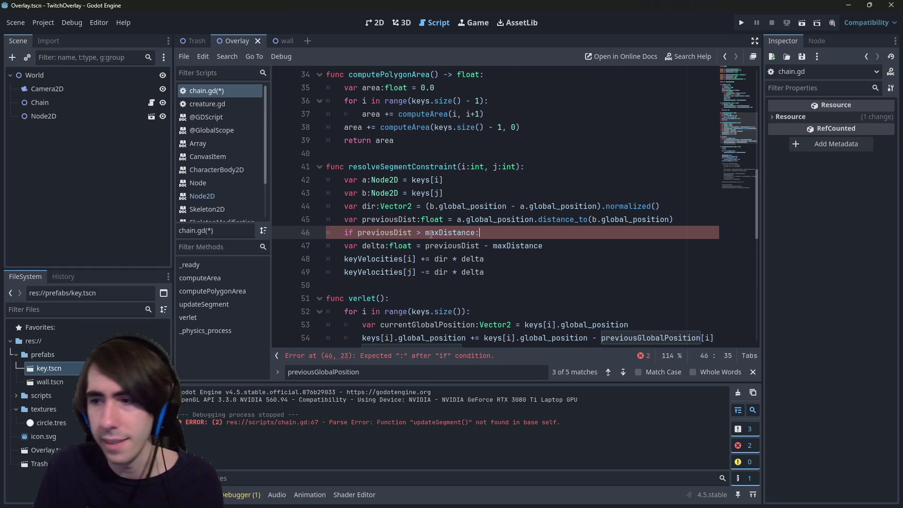
{"action": "key", "text": "alt+Tab"}
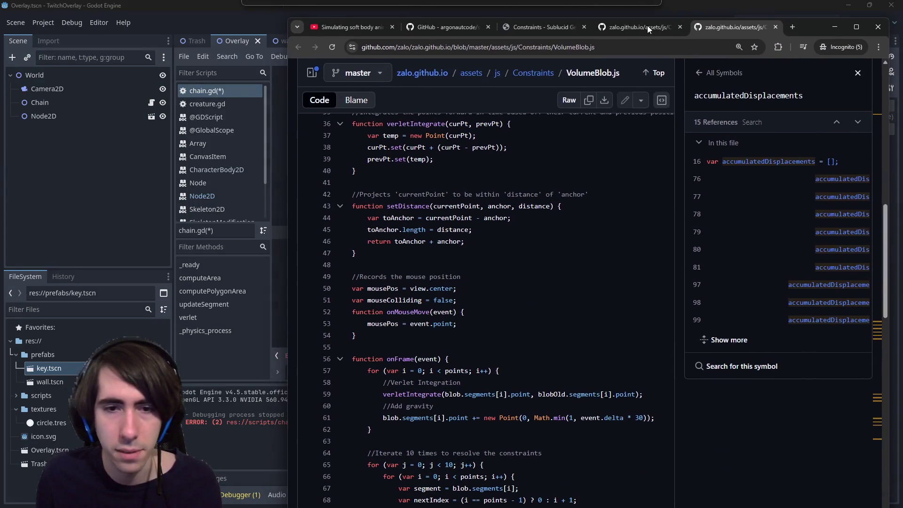
List the 10 references to length in VolumeBlob.js, then minimize the browser back to Godot.
{"action": "scroll", "coordinate": [594, 235], "scroll_direction": "up", "scroll_amount": 3}
{"action": "scroll", "coordinate": [594, 235], "scroll_direction": "up", "scroll_amount": 4}
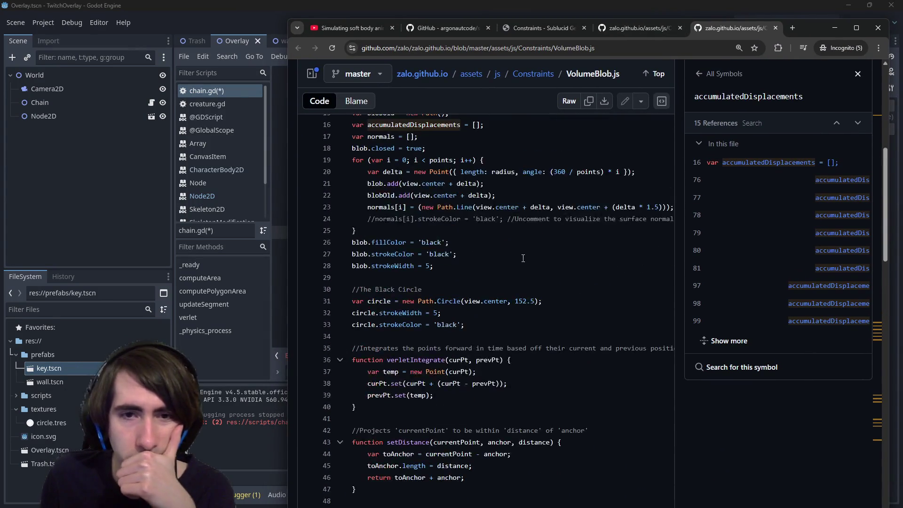
{"action": "scroll", "coordinate": [511, 257], "scroll_direction": "down", "scroll_amount": 9}
{"action": "scroll", "coordinate": [511, 257], "scroll_direction": "down", "scroll_amount": 5}
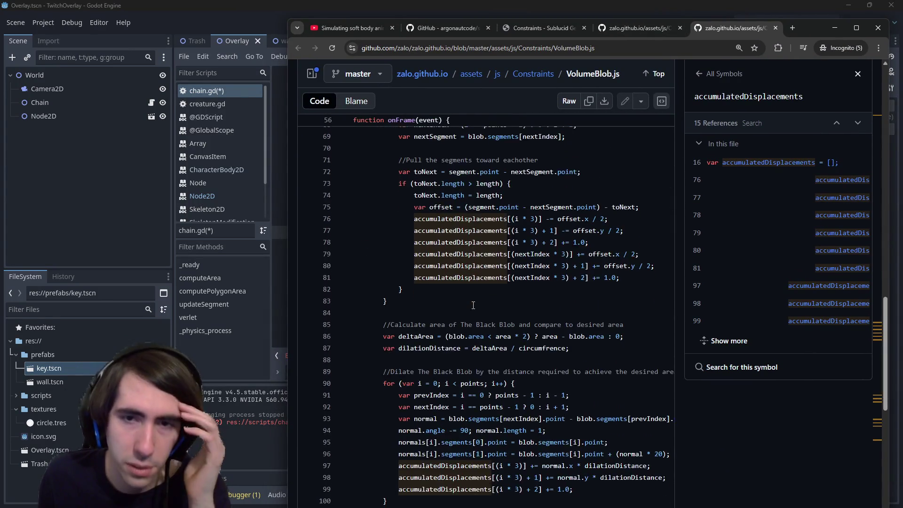
{"action": "double_click", "coordinate": [477, 277]}
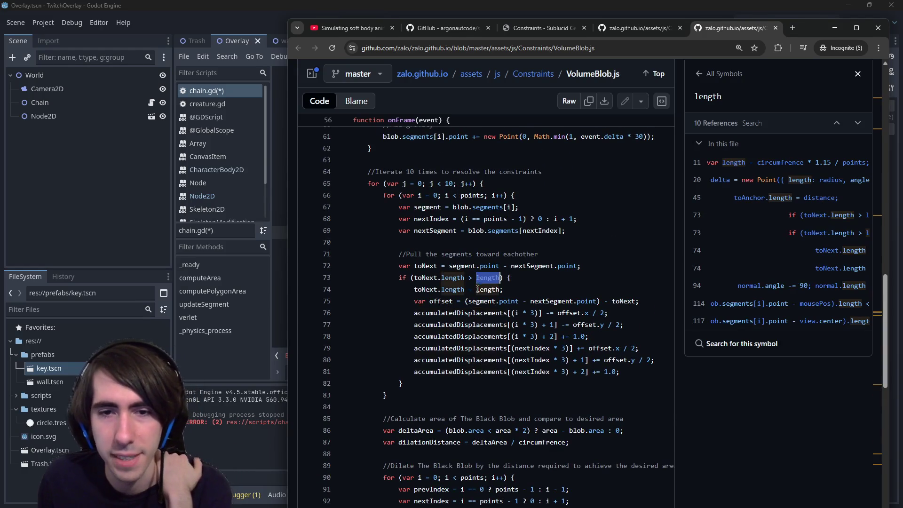
{"action": "scroll", "coordinate": [475, 324], "scroll_direction": "up", "scroll_amount": 1}
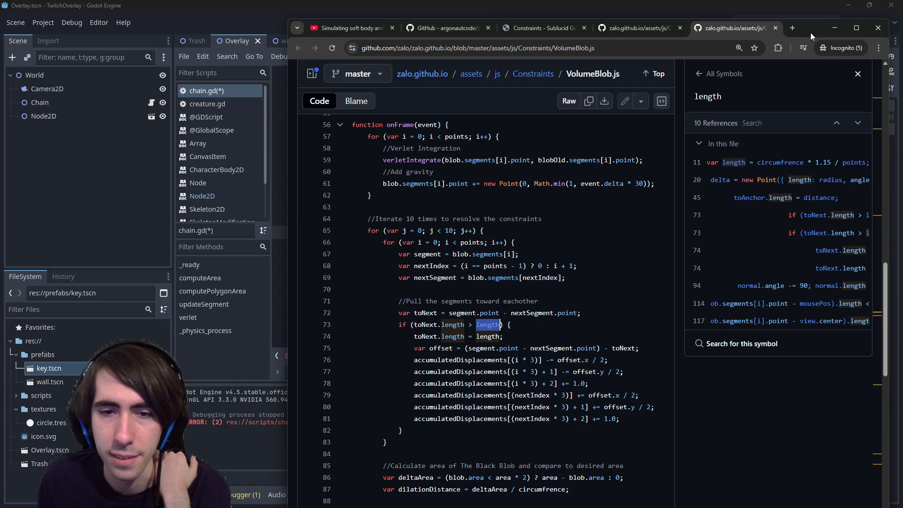
{"action": "left_click", "coordinate": [835, 28]}
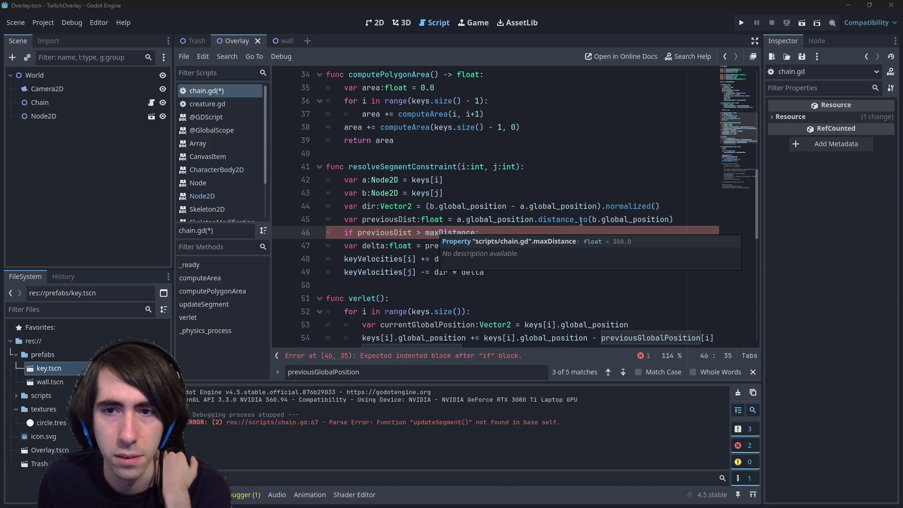
Move the var dir line down below the if previousDist > maxDistance line.
{"action": "mouse_move", "coordinate": [577, 220]}
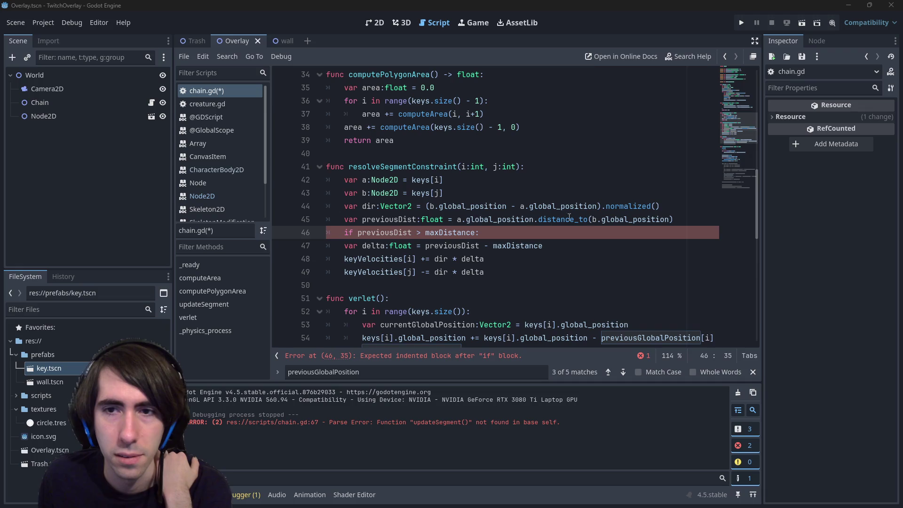
{"action": "mouse_move", "coordinate": [502, 221]}
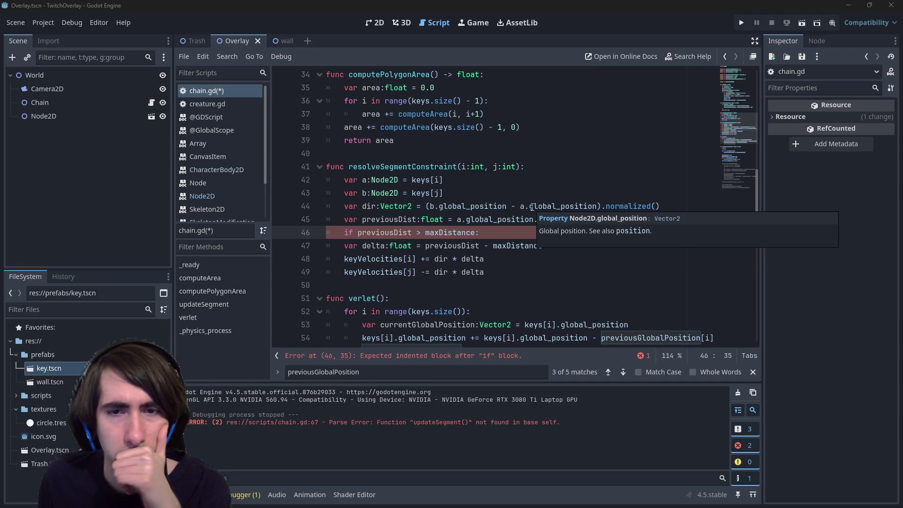
{"action": "left_click", "coordinate": [515, 219]}
{"action": "left_click", "coordinate": [388, 228]}
{"action": "left_click", "coordinate": [389, 224]}
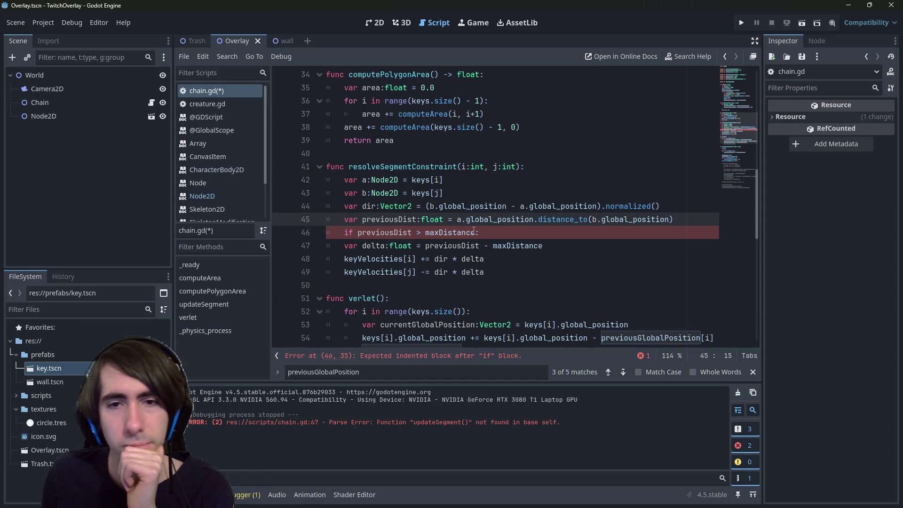
{"action": "left_click", "coordinate": [508, 238]}
{"action": "left_click", "coordinate": [503, 271]}
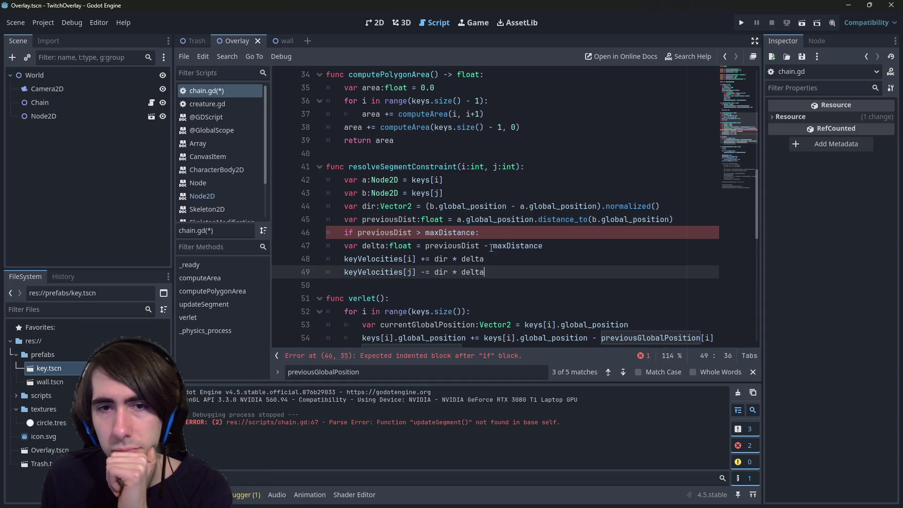
{"action": "double_click", "coordinate": [372, 208]}
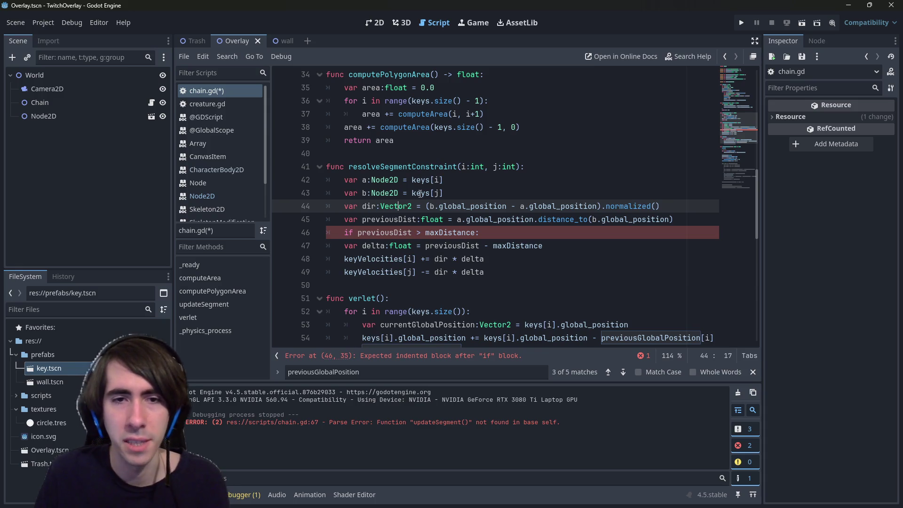
{"action": "key", "text": "alt+Down"}
{"action": "key", "text": "alt+Down"}
Indent lines 46–49 into the if block and switch to the VolumeBlob.js page.
{"action": "mouse_move", "coordinate": [505, 272]}
{"action": "left_mouse_down"}
{"action": "mouse_move", "coordinate": [357, 259]}
{"action": "mouse_move", "coordinate": [325, 232]}
{"action": "left_mouse_up"}
{"action": "key", "text": "Tab"}
{"action": "left_click", "coordinate": [522, 255]}
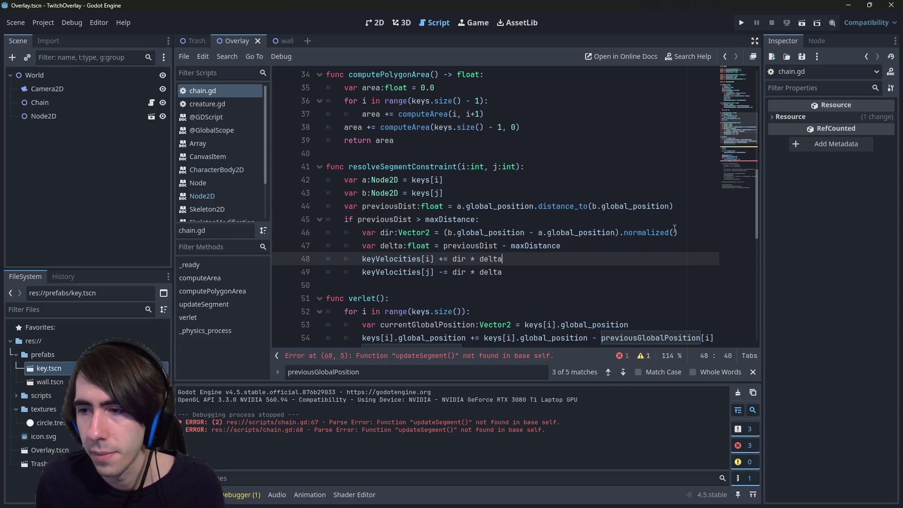
{"action": "key", "text": "alt+Tab"}
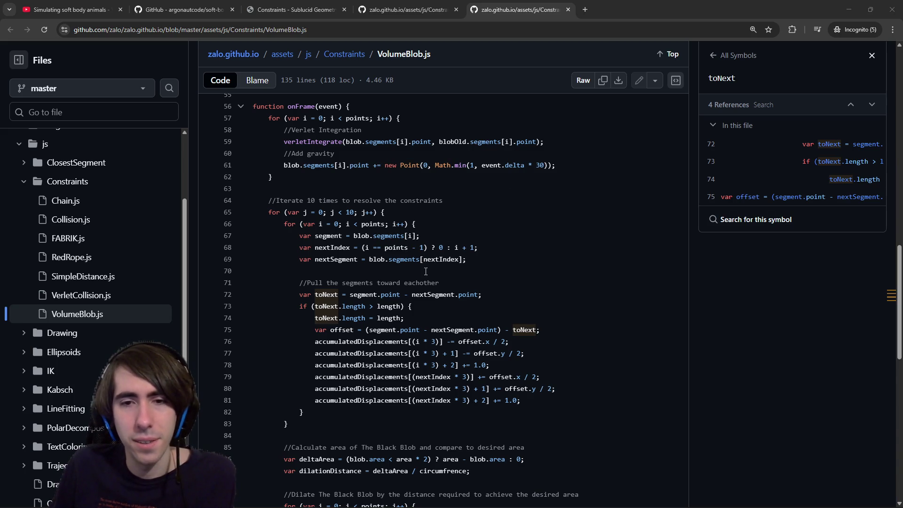
Study VolumeBlob.js lines 74–75, list length's references, and return to Godot.
{"action": "mouse_move", "coordinate": [315, 330]}
{"action": "left_mouse_down"}
{"action": "mouse_move", "coordinate": [403, 342]}
{"action": "mouse_move", "coordinate": [575, 330]}
{"action": "left_mouse_up"}
{"action": "left_click", "coordinate": [575, 330]}
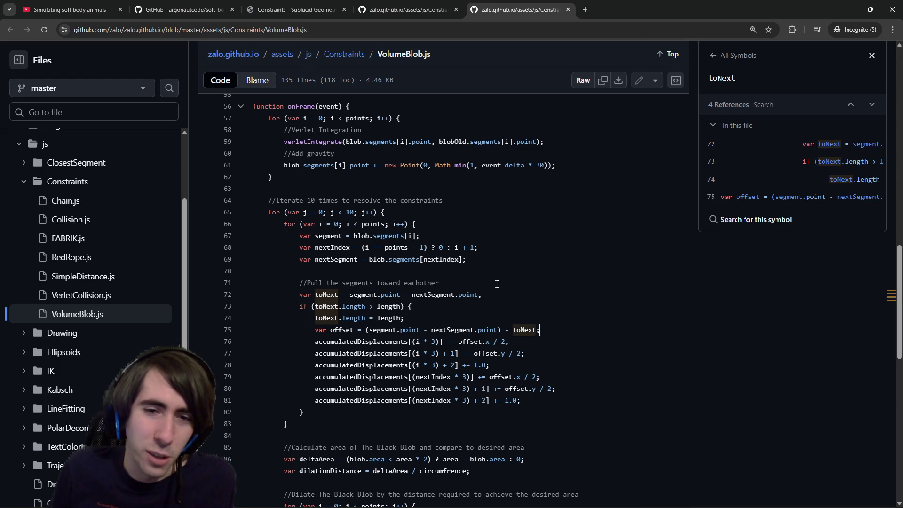
{"action": "mouse_move", "coordinate": [407, 330]}
{"action": "left_mouse_down"}
{"action": "mouse_move", "coordinate": [345, 330]}
{"action": "mouse_move", "coordinate": [314, 318]}
{"action": "left_mouse_up"}
{"action": "left_click", "coordinate": [314, 318]}
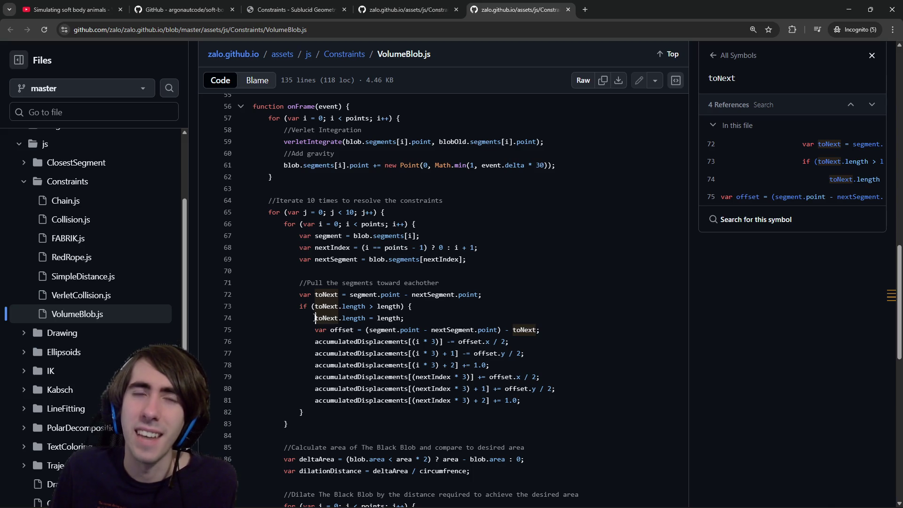
{"action": "left_click", "coordinate": [378, 318]}
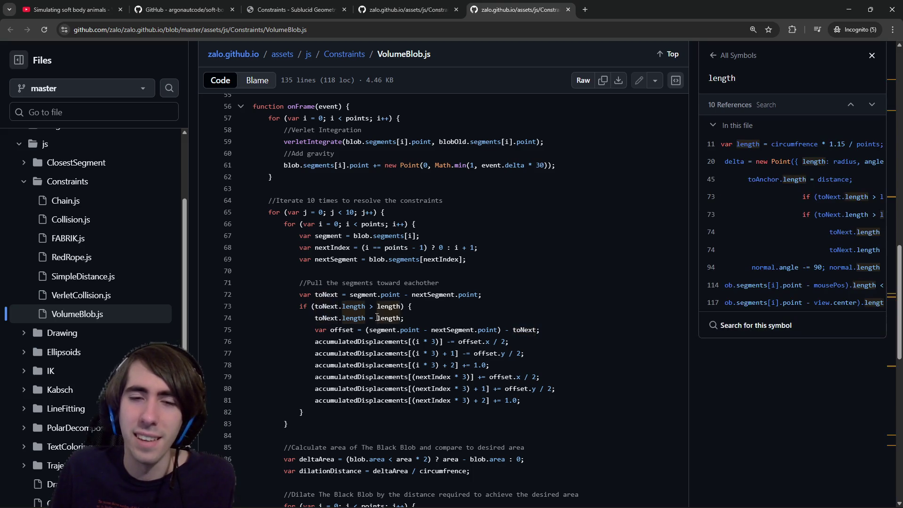
{"action": "key", "text": "alt+Tab"}
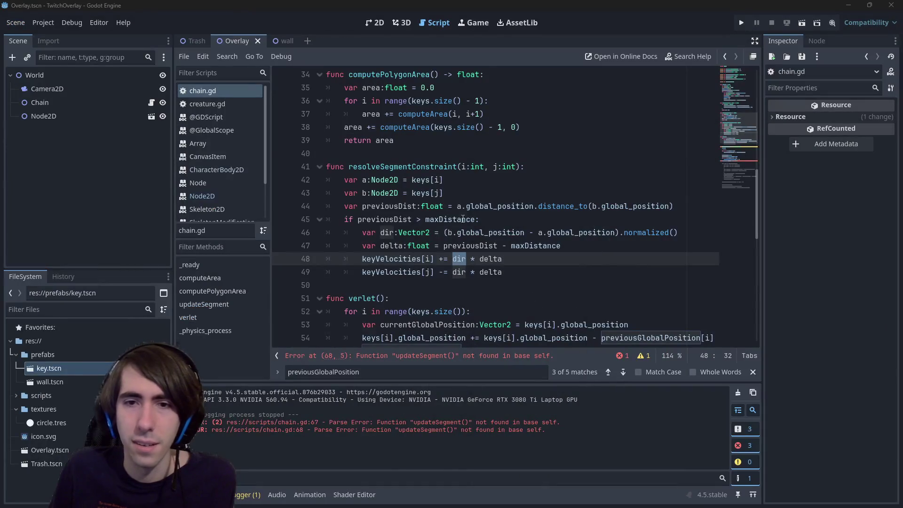
Highlight the uses of dir and delta inside resolveSegmentConstraint's if block.
{"action": "left_click_drag", "start_coordinate": [636, 229], "coordinate": [397, 233]}
{"action": "left_click", "coordinate": [398, 234]}
{"action": "double_click", "coordinate": [394, 233]}
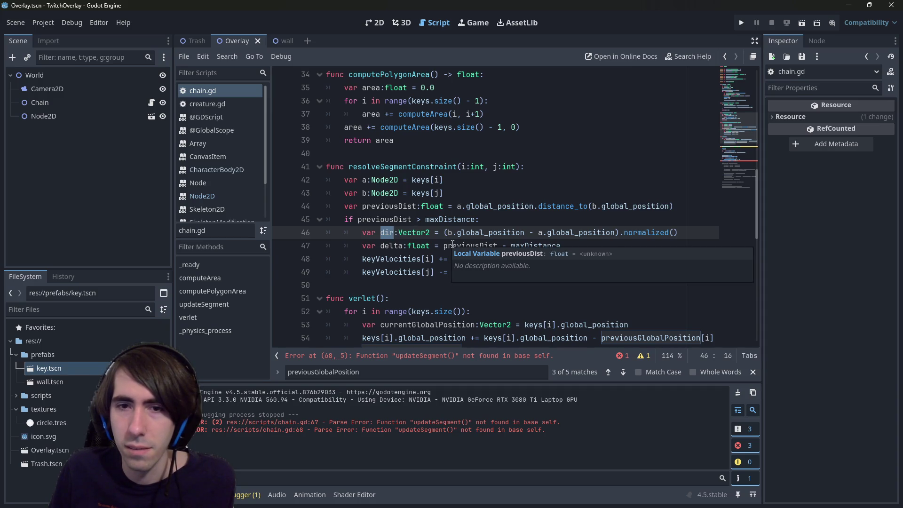
{"action": "double_click", "coordinate": [398, 246]}
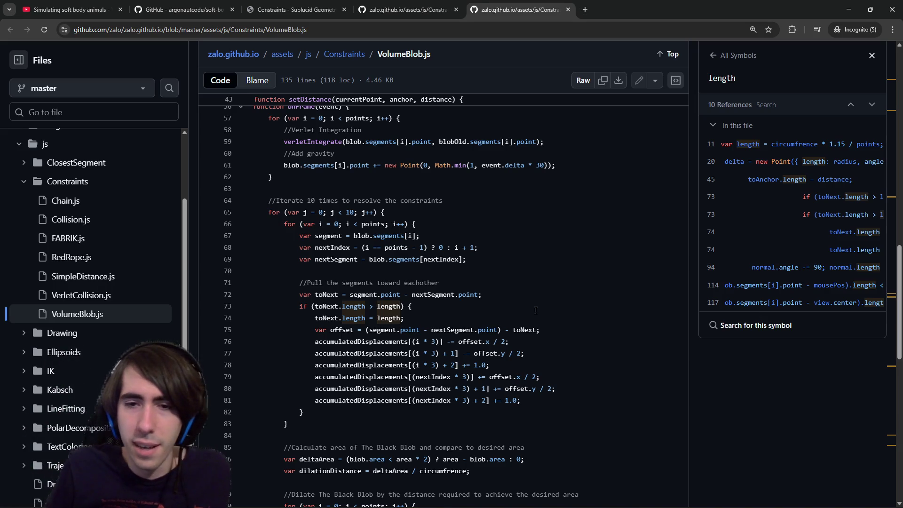
Show toNext's 4 references on VolumeBlob.js lines 72–75, then return to Godot.
{"action": "left_click", "coordinate": [522, 331]}
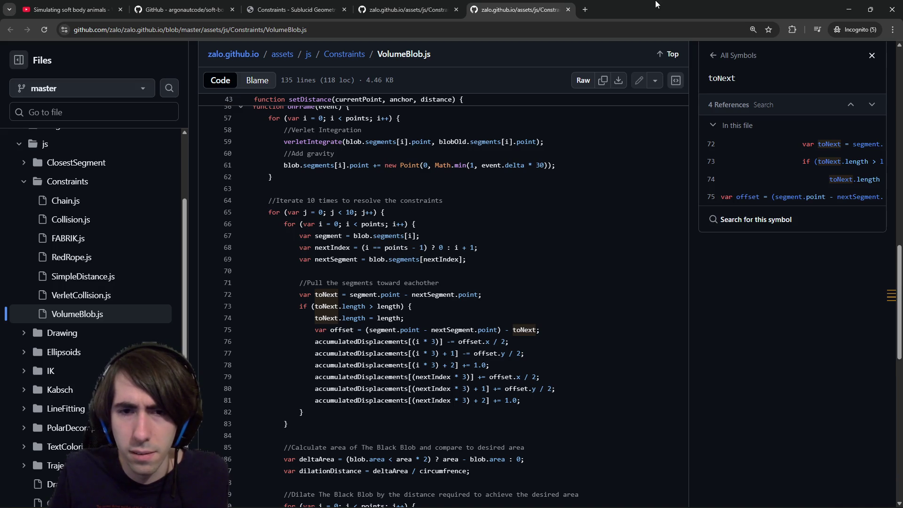
{"action": "key", "text": "alt+Tab"}
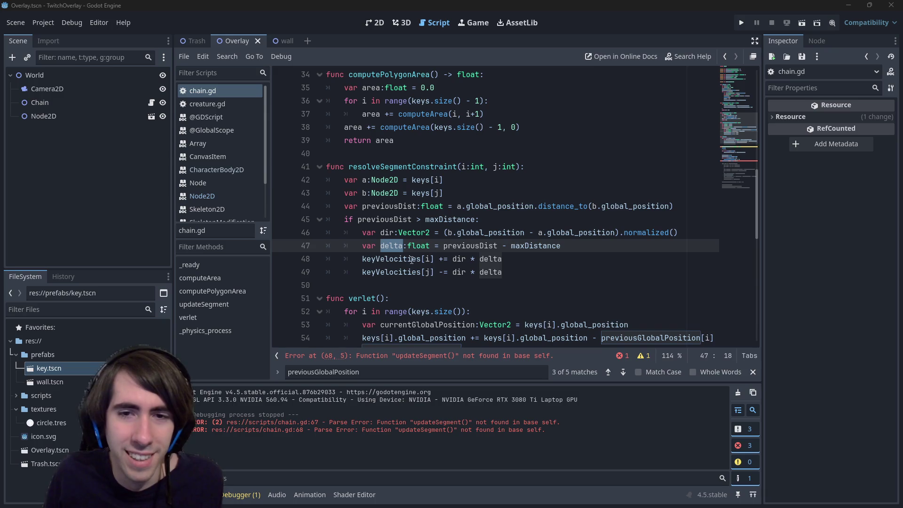
Inspect dir, the a/b global positions and previousDist in the velocity update.
{"action": "double_click", "coordinate": [459, 258]}
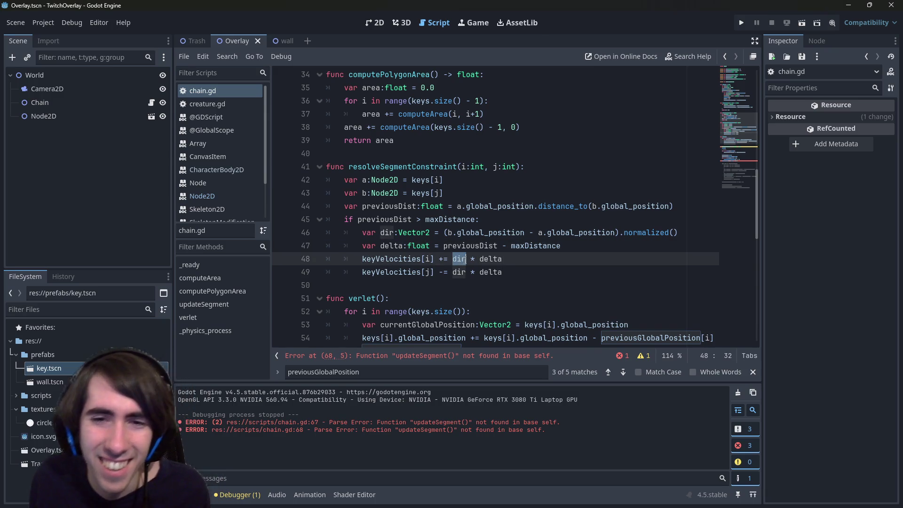
{"action": "left_click_drag", "start_coordinate": [538, 232], "coordinate": [592, 232]}
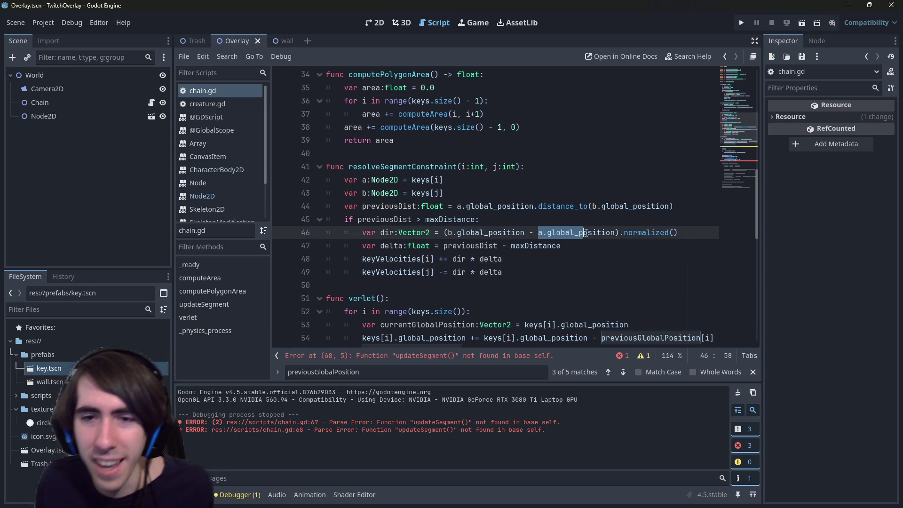
{"action": "left_click_drag", "start_coordinate": [447, 232], "coordinate": [525, 232]}
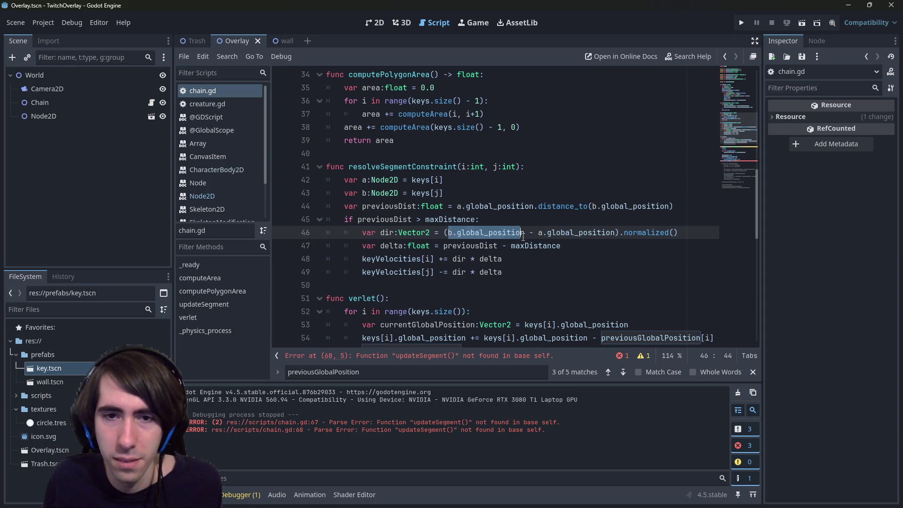
{"action": "left_click", "coordinate": [454, 260]}
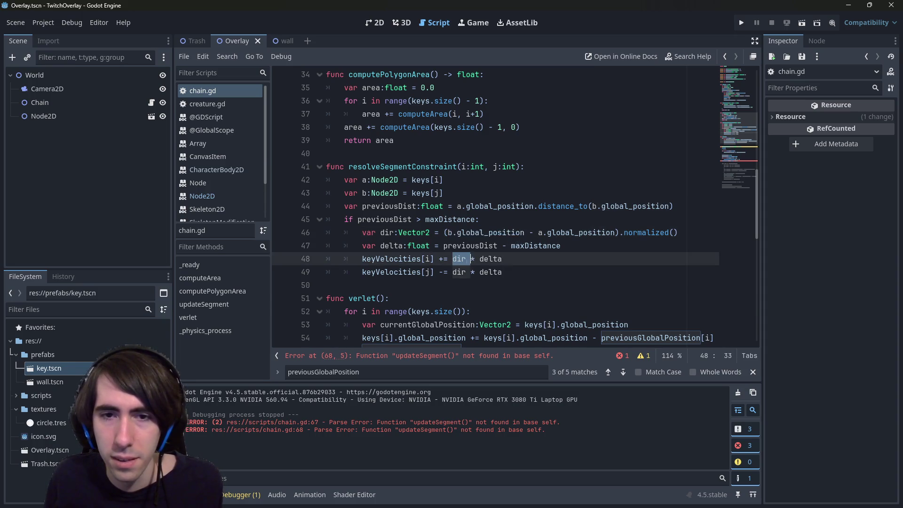
{"action": "double_click", "coordinate": [459, 260]}
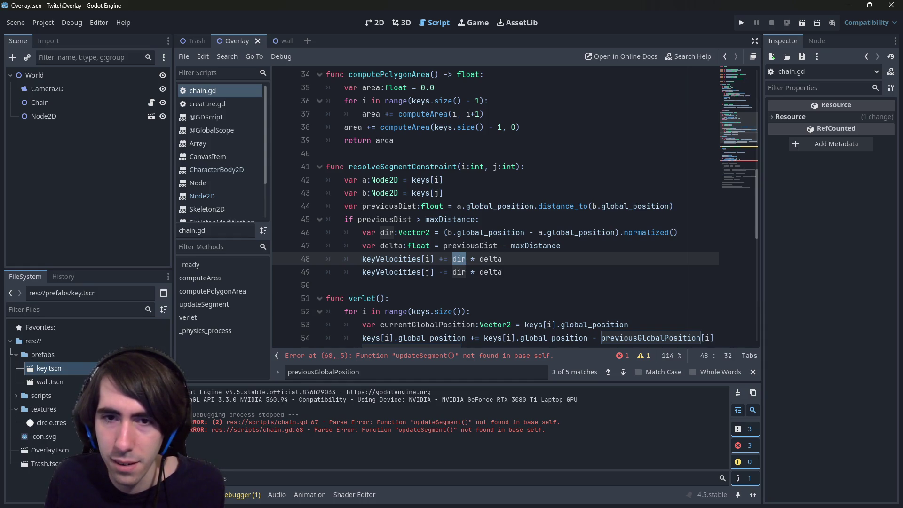
{"action": "double_click", "coordinate": [483, 245]}
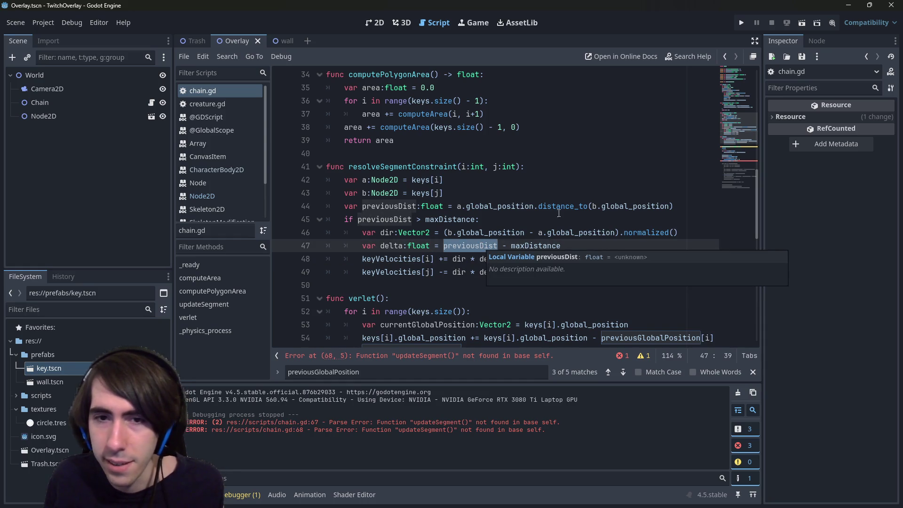
{"action": "left_click", "coordinate": [489, 271]}
{"action": "left_click", "coordinate": [434, 179]}
Replace the updateSegment call on line 68 with resolveSegmentConstraint.
{"action": "triple_click", "coordinate": [404, 167]}
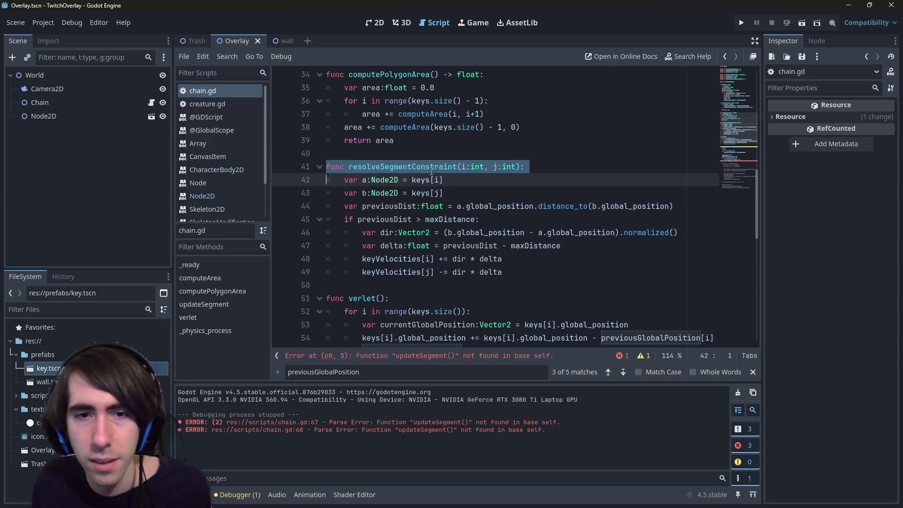
{"action": "double_click", "coordinate": [405, 166]}
{"action": "scroll", "coordinate": [442, 206], "scroll_direction": "down", "scroll_amount": 4}
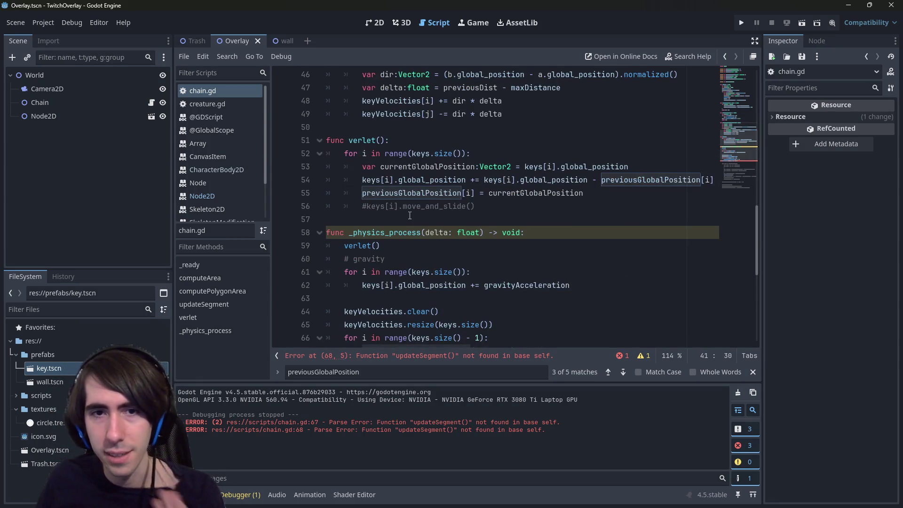
{"action": "scroll", "coordinate": [435, 127], "scroll_direction": "down", "scroll_amount": 2}
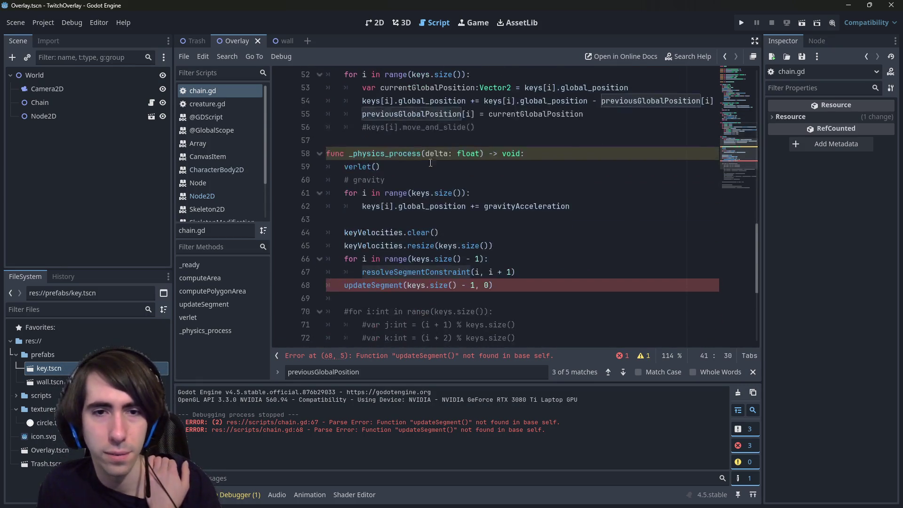
{"action": "double_click", "coordinate": [438, 272]}
{"action": "key", "text": "ctrl+c"}
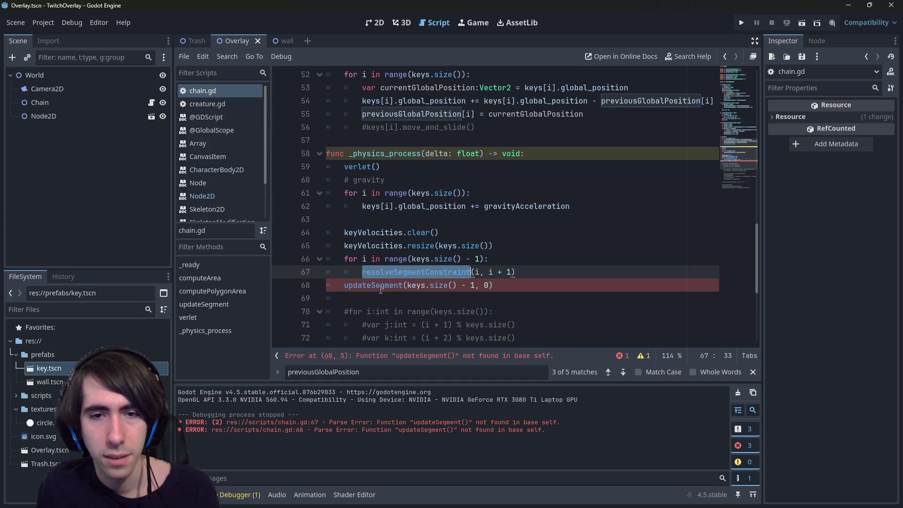
{"action": "double_click", "coordinate": [399, 285]}
{"action": "key", "text": "ctrl+v"}
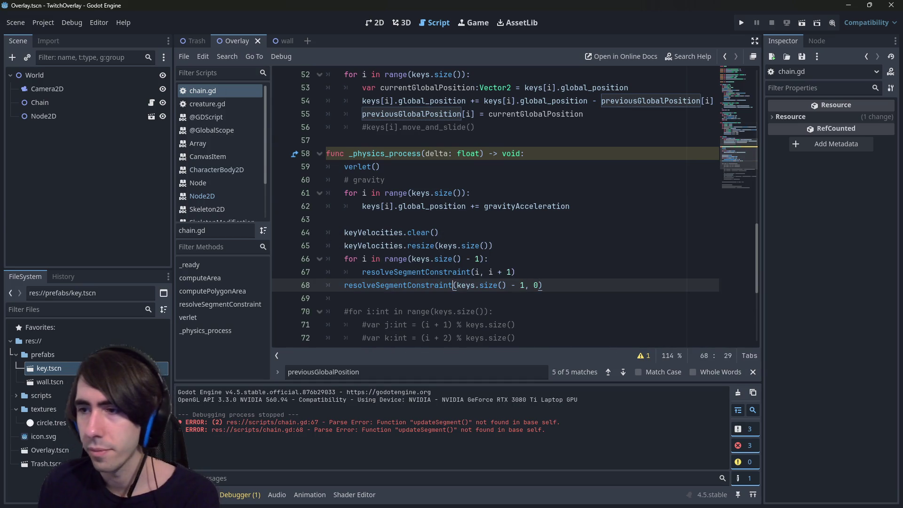
{"action": "key", "text": "alt+Tab"}
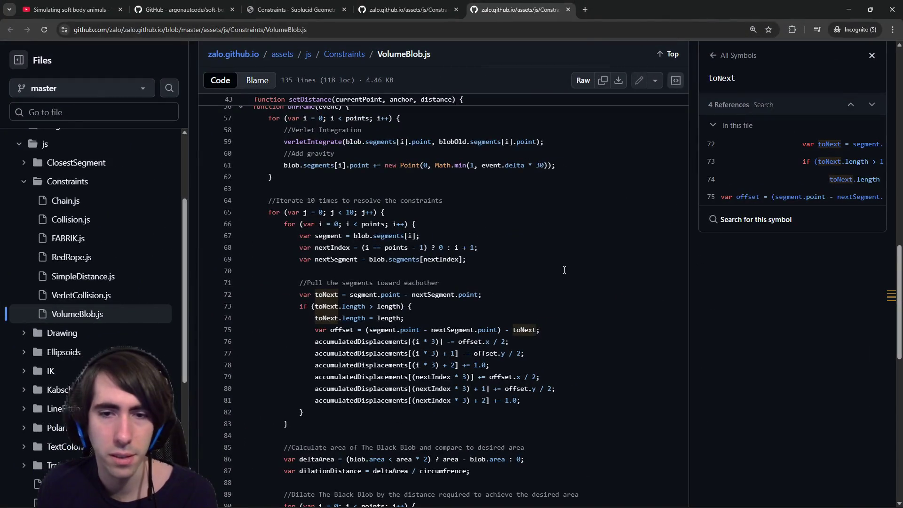
{"action": "key", "text": "alt+Tab"}
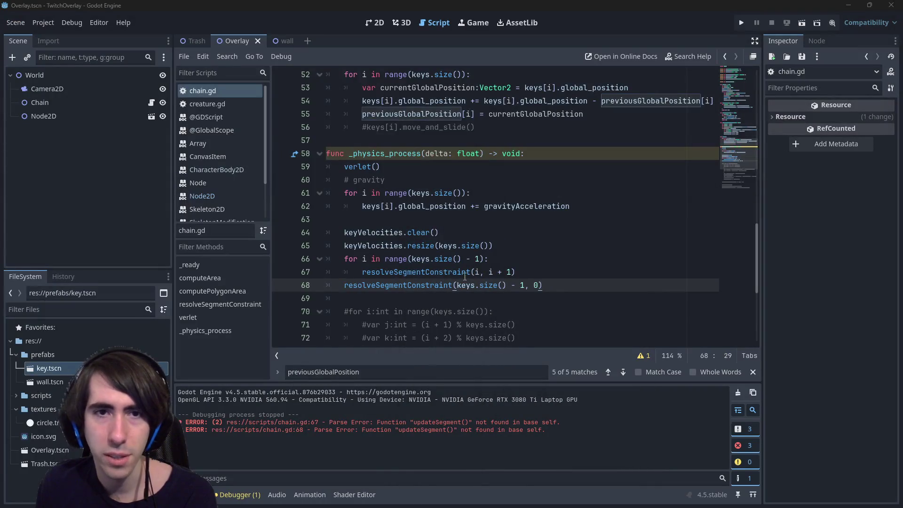
{"action": "scroll", "coordinate": [465, 277], "scroll_direction": "up", "scroll_amount": 14}
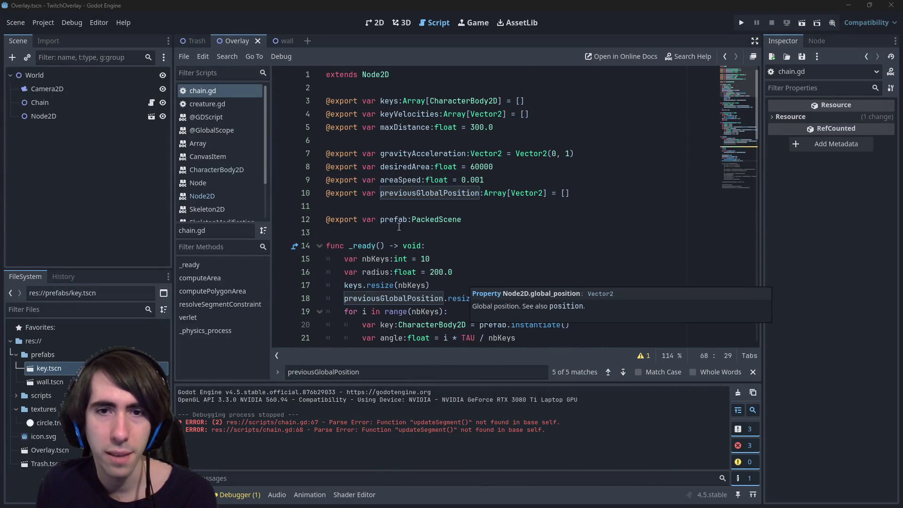
Try retyping previousGlobalPosition to Vector3, save to check errors, then undo it.
{"action": "scroll", "coordinate": [399, 227], "scroll_direction": "down", "scroll_amount": 1}
{"action": "double_click", "coordinate": [531, 153]}
{"action": "type", "text": "Vector3"}
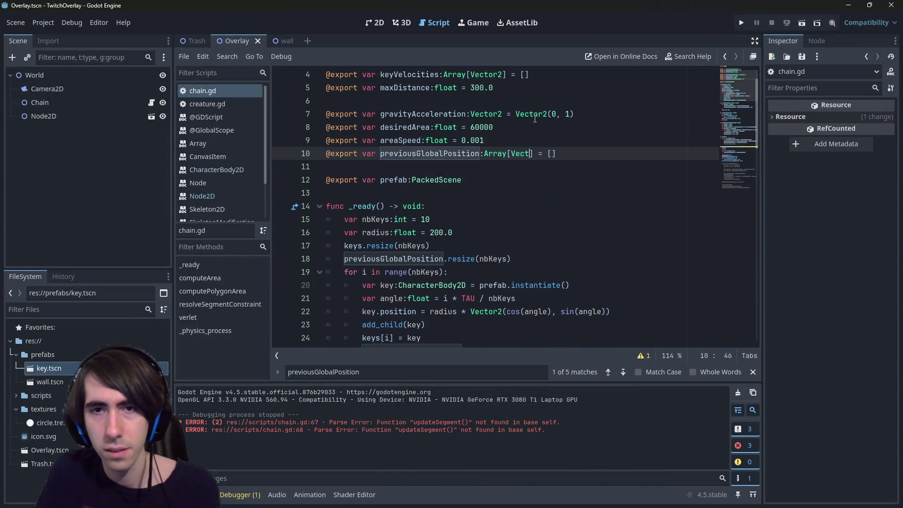
{"action": "key", "text": "ctrl+s"}
{"action": "key", "text": "Escape"}
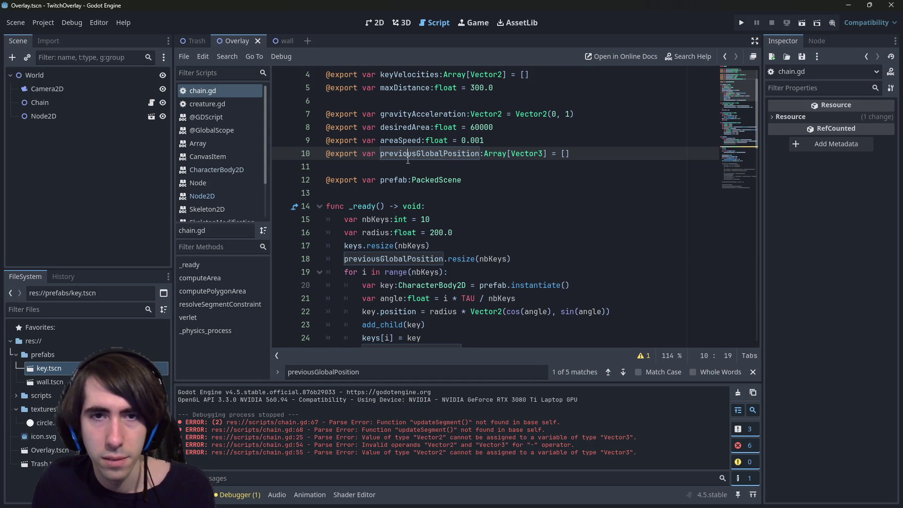
{"action": "key", "text": "ctrl+f"}
{"action": "scroll", "coordinate": [394, 140], "scroll_direction": "up", "scroll_amount": 1}
{"action": "left_click", "coordinate": [394, 140]}
{"action": "key", "text": "ctrl+z"}
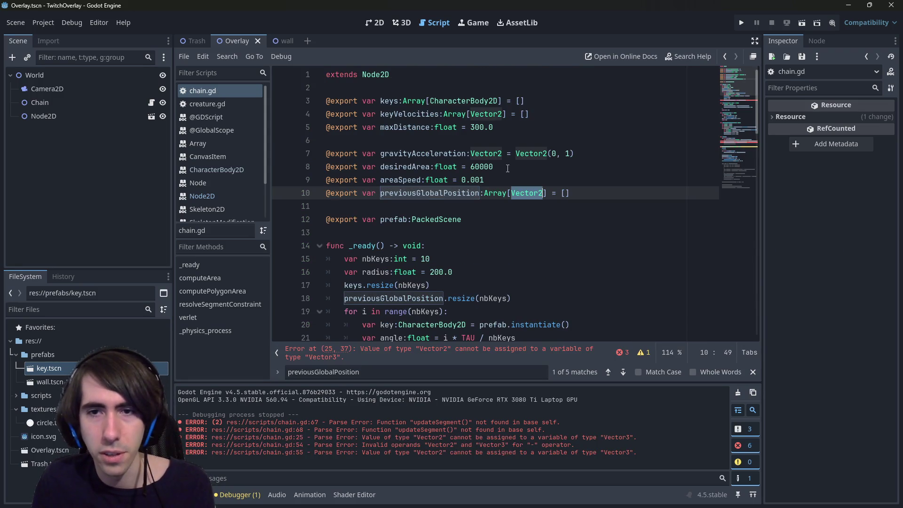
Retype keyVelocities on line 4 from Array[Vector2] to Array[Vector3].
{"action": "left_click", "coordinate": [501, 113]}
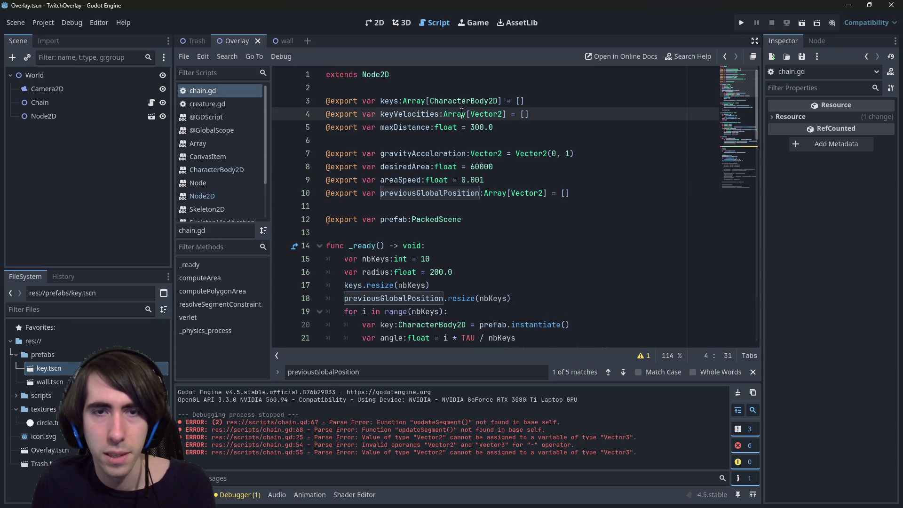
{"action": "key", "text": "BackSpace"}
{"action": "key", "text": "BackSpace"}
{"action": "key", "text": "BackSpace"}
{"action": "type", "text": "ctor3"}
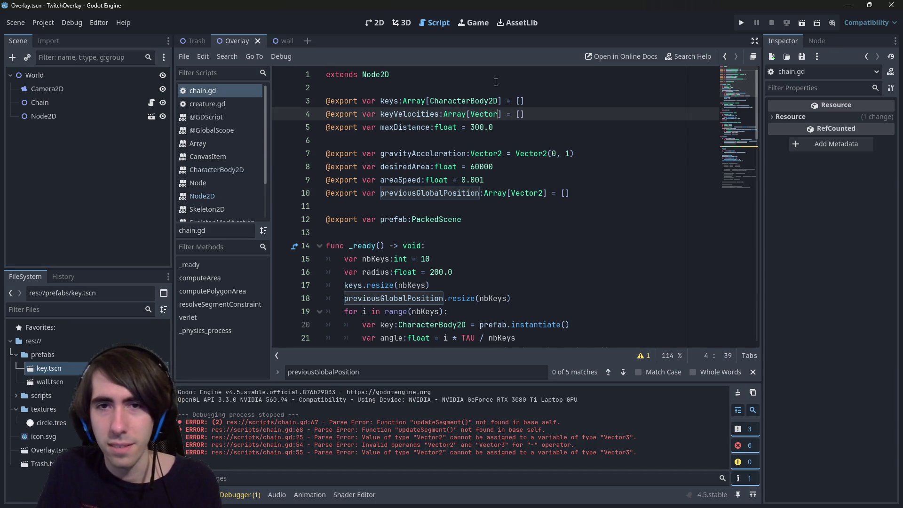
{"action": "scroll", "coordinate": [510, 250], "scroll_direction": "down", "scroll_amount": 5}
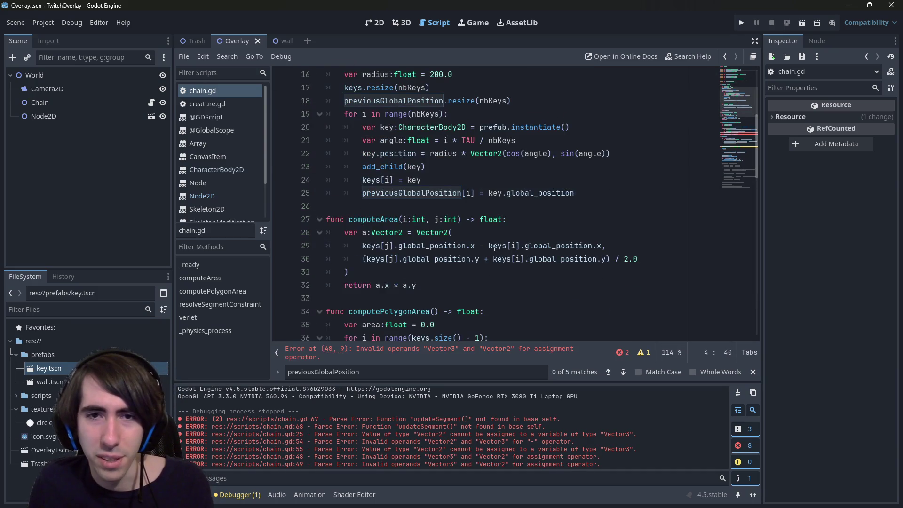
{"action": "scroll", "coordinate": [510, 250], "scroll_direction": "down", "scroll_amount": 8}
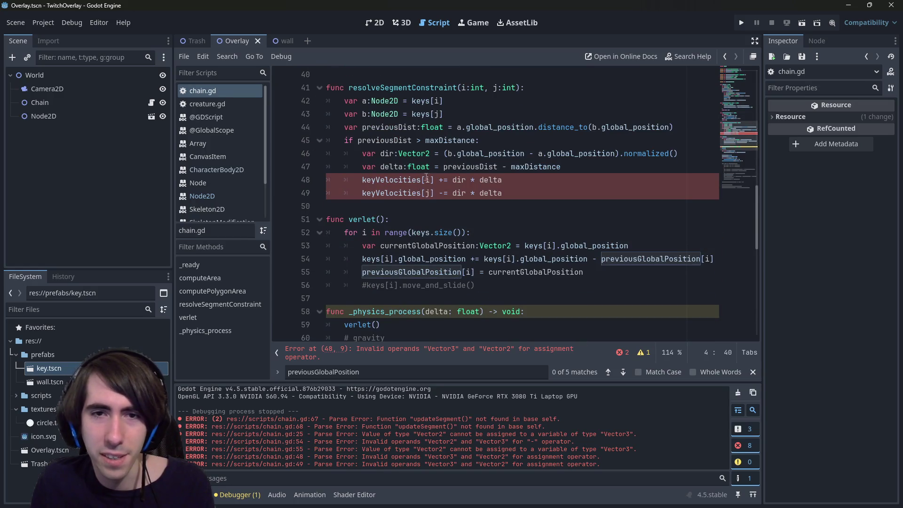
Try wrapping line 48's keyVelocities update in Vector3, then revert it and save.
{"action": "left_click", "coordinate": [433, 180]}
{"action": "type", "text": ".x"}
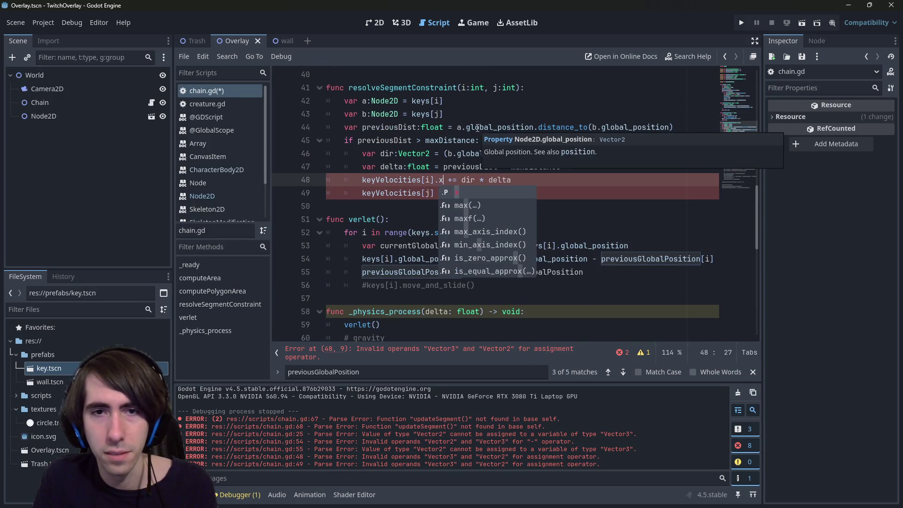
{"action": "key", "text": "BackSpace"}
{"action": "key", "text": "BackSpace"}
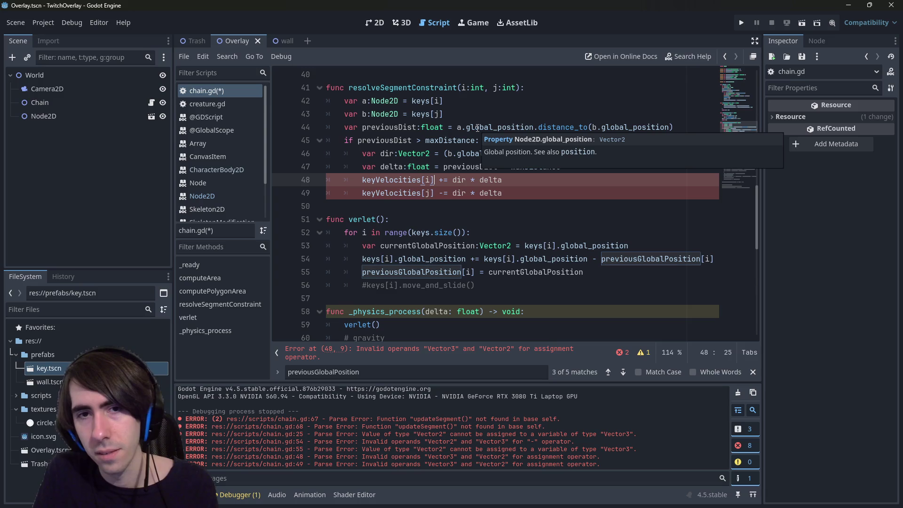
{"action": "type", "text": "Vector3("}
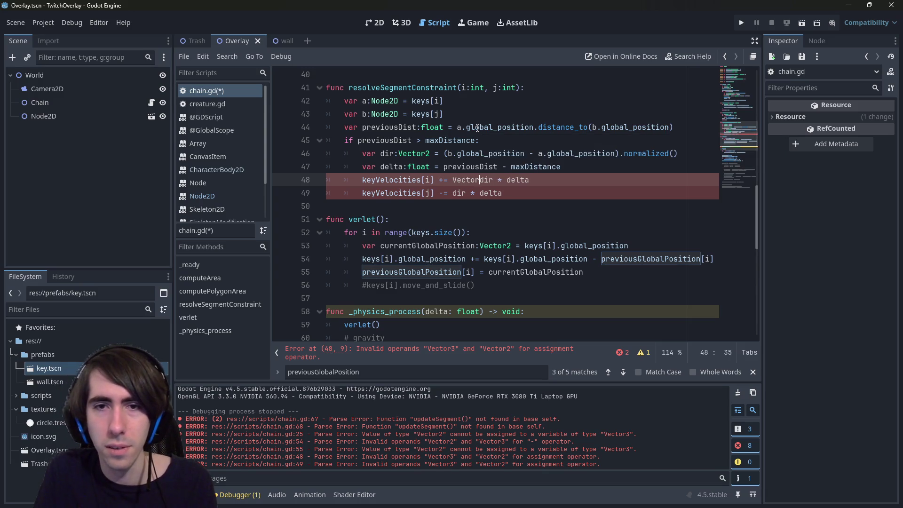
{"action": "key", "text": "End"}
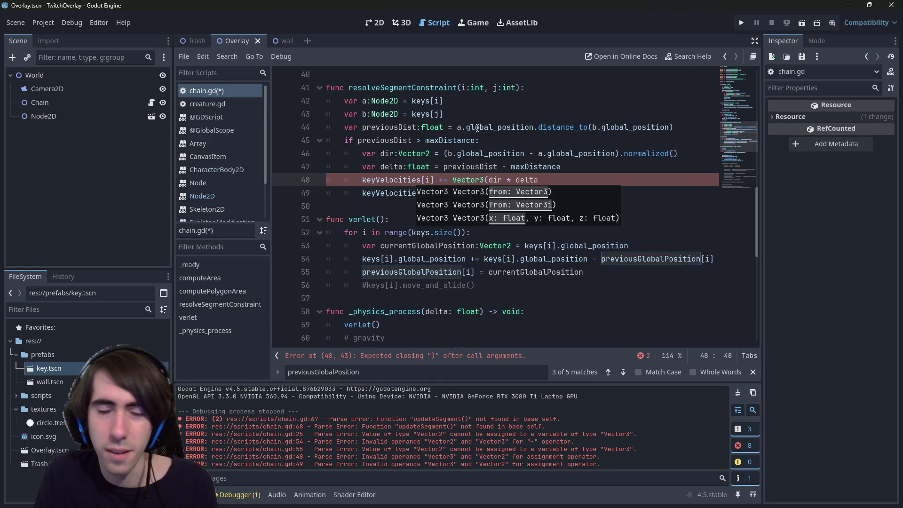
{"action": "key", "text": "BackSpace"}
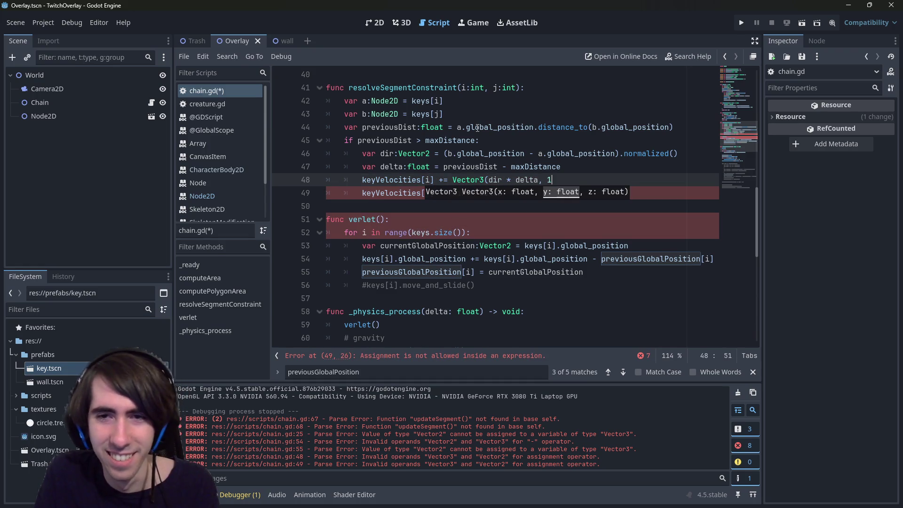
{"action": "key", "text": "BackSpace"}
{"action": "key", "text": "BackSpace"}
{"action": "key", "text": "BackSpace"}
{"action": "key", "text": "ctrl+Left"}
{"action": "key", "text": "ctrl+Left"}
{"action": "key", "text": "ctrl+Left"}
{"action": "key", "text": "BackSpace"}
{"action": "key", "text": "BackSpace"}
{"action": "key", "text": "BackSpace"}
{"action": "key", "text": "ctrl+s"}
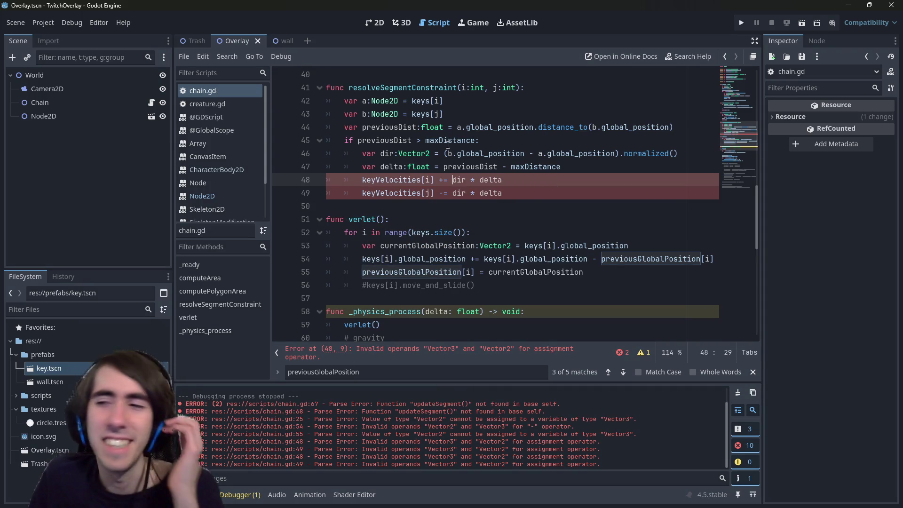
Add a var velocity: Vector2 = dir * delta line after line 47 and save.
{"action": "scroll", "coordinate": [449, 239], "scroll_direction": "up", "scroll_amount": 2}
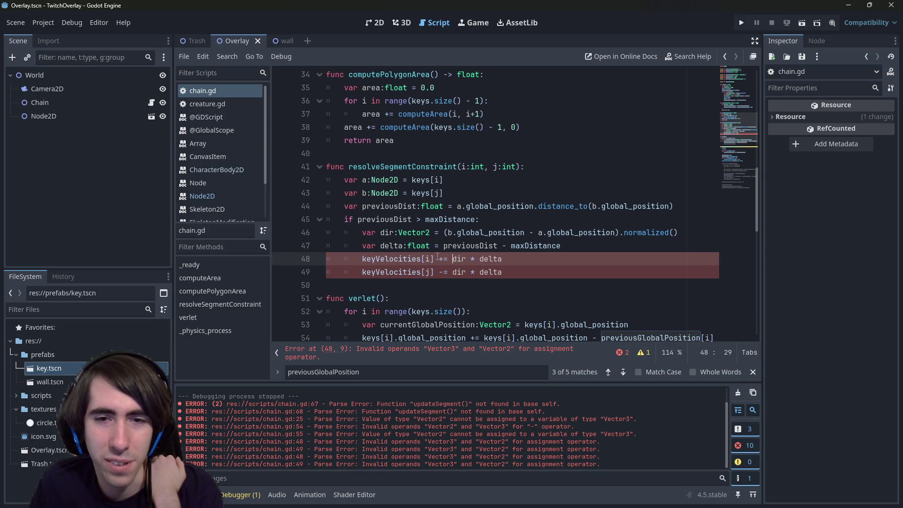
{"action": "left_click", "coordinate": [601, 242]}
{"action": "key", "text": "Return"}
{"action": "type", "text": "var velocity ="}
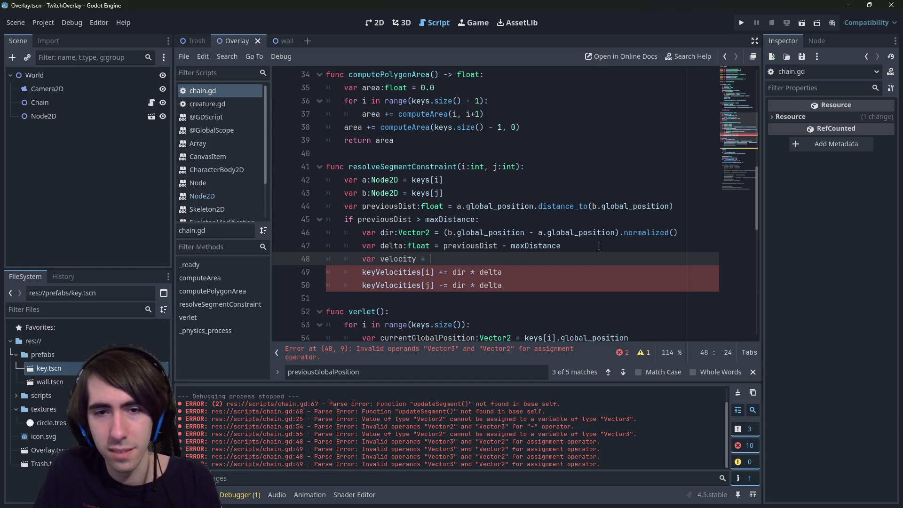
{"action": "key", "text": "Left"}
{"action": "key", "text": "Left"}
{"action": "key", "text": "Left"}
{"action": "type", "text": ":Vector2"}
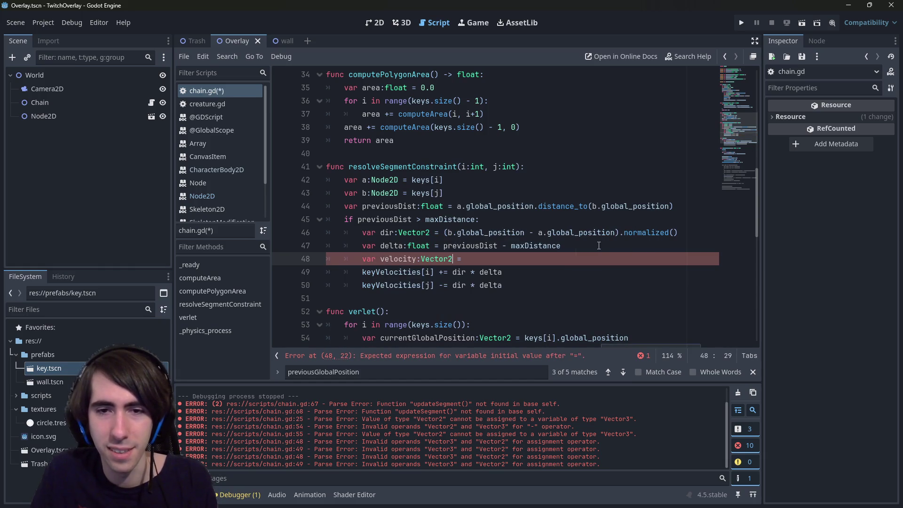
{"action": "key", "text": "Escape"}
{"action": "key", "text": "Down"}
{"action": "key", "text": "shift+End"}
{"action": "key", "text": "ctrl+c"}
{"action": "key", "text": "Up"}
{"action": "key", "text": "End"}
{"action": "key", "text": "ctrl+v"}
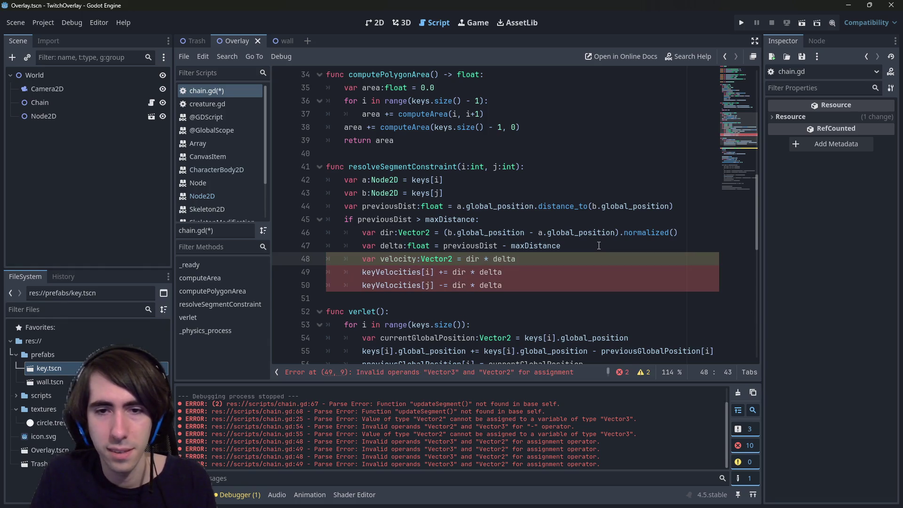
{"action": "key", "text": "ctrl+s"}
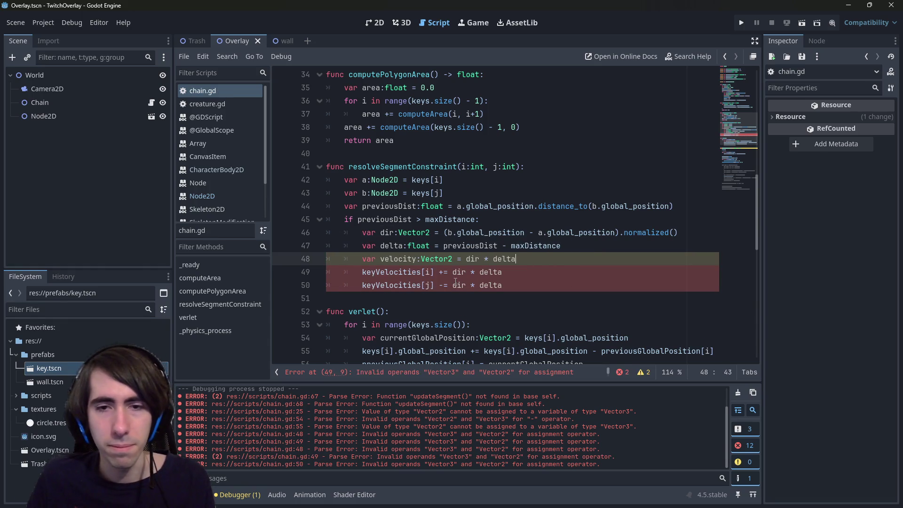
Use Vector3(velocity.x, velocity.y, 1) in place of dir * delta on lines 49–50, and save.
{"action": "left_click", "coordinate": [444, 273]}
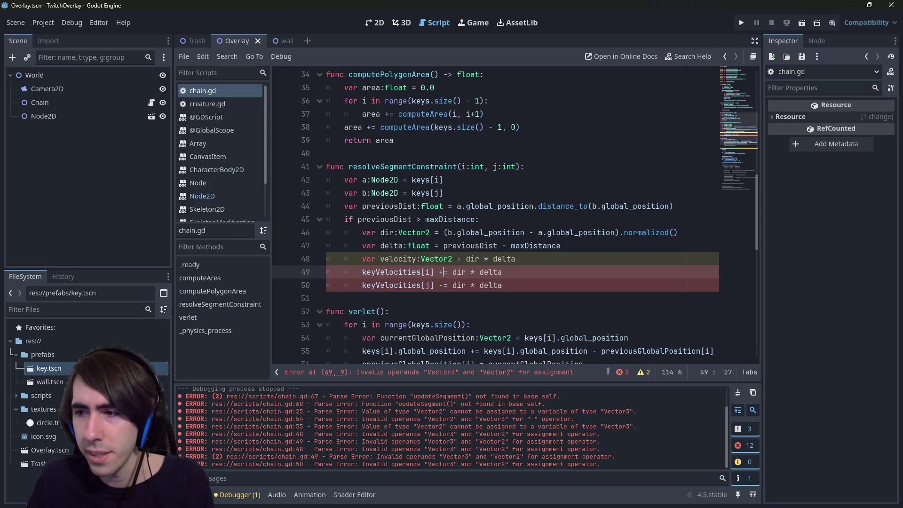
{"action": "left_click", "coordinate": [447, 272]}
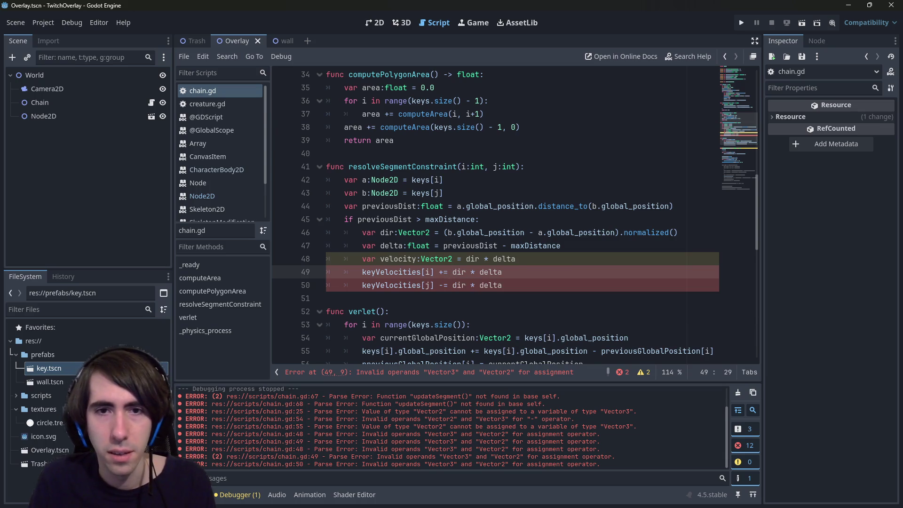
{"action": "type", "text": "Vector3("}
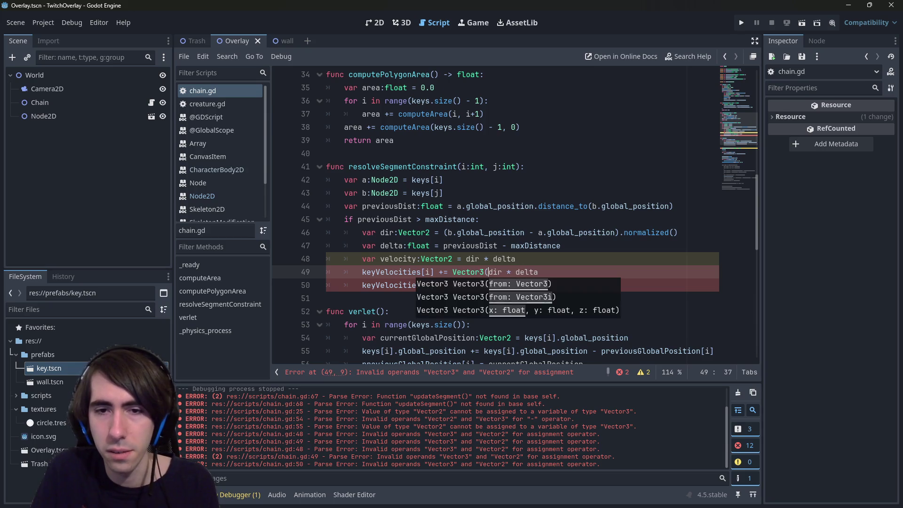
{"action": "key", "text": "shift+End"}
{"action": "key", "text": "Delete"}
{"action": "type", "text": "velocity.x,"}
{"action": "type", "text": " velocit"}
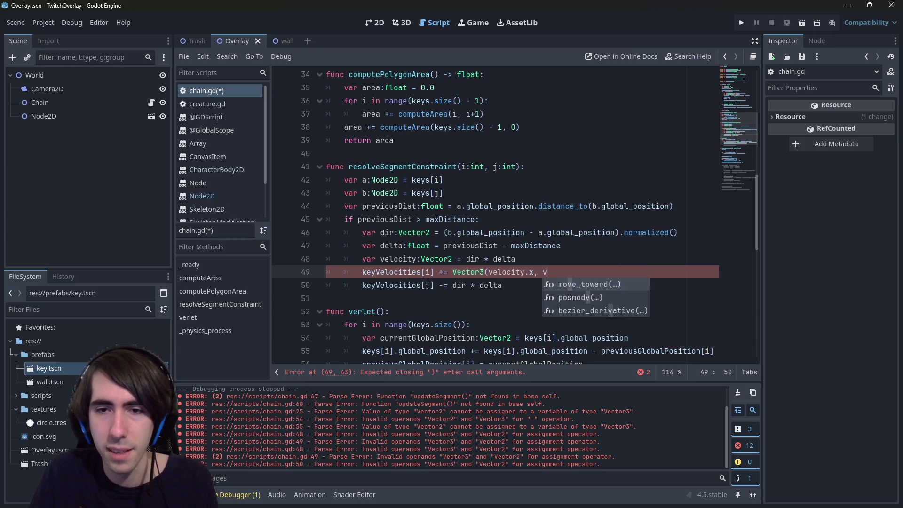
{"action": "type", "text": "y.y "}
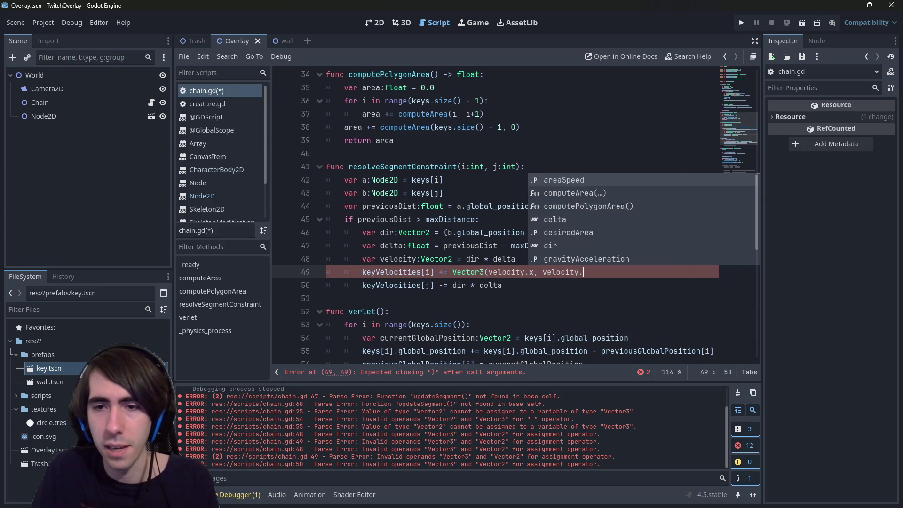
{"action": "type", "text": " 1)"}
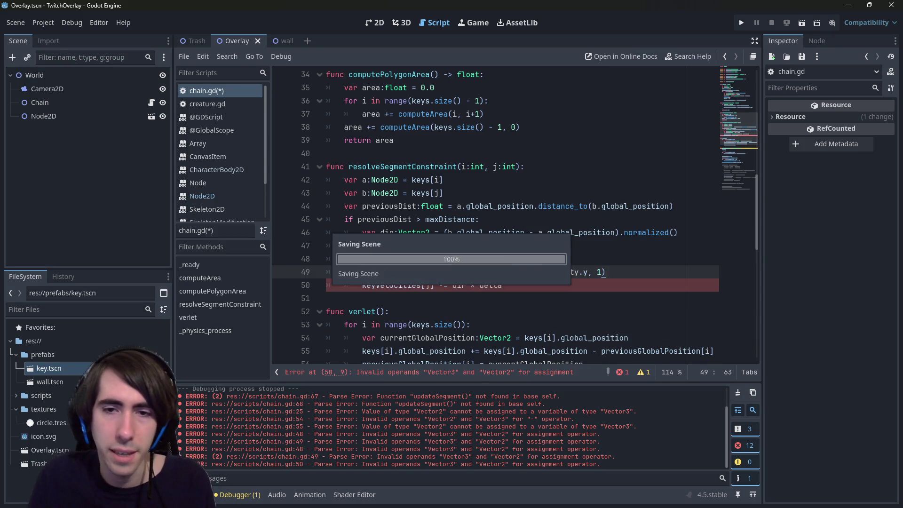
{"action": "key", "text": "ctrl+shift+Left"}
{"action": "key", "text": "ctrl+shift+Left"}
{"action": "key", "text": "ctrl+shift+Left"}
{"action": "key", "text": "ctrl+shift+Left"}
{"action": "key", "text": "ctrl+shift+Left"}
{"action": "key", "text": "ctrl+shift+Left"}
{"action": "key", "text": "ctrl+shift+Right"}
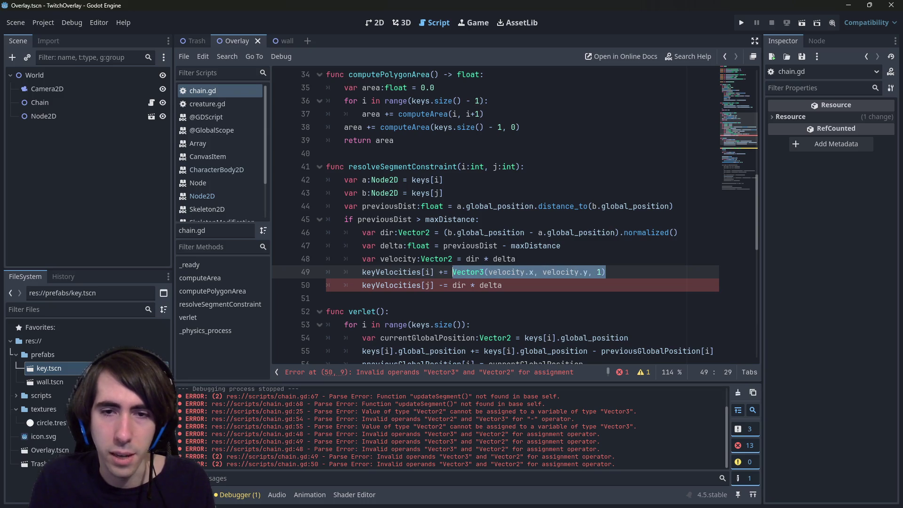
{"action": "key", "text": "Down"}
{"action": "key", "text": "ctrl+shift+Right"}
{"action": "key", "text": "ctrl+shift+Right"}
{"action": "key", "text": "ctrl+shift+Right"}
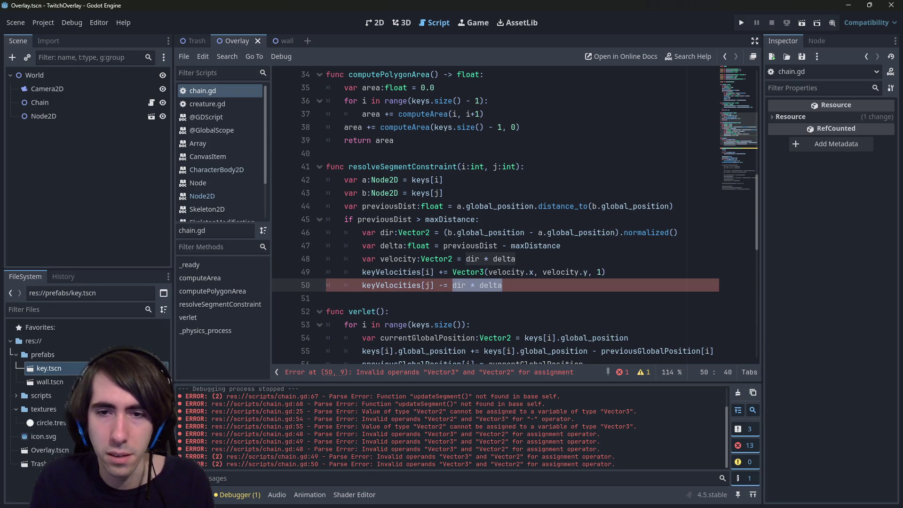
{"action": "key", "text": "ctrl+v"}
{"action": "key", "text": "ctrl+s"}
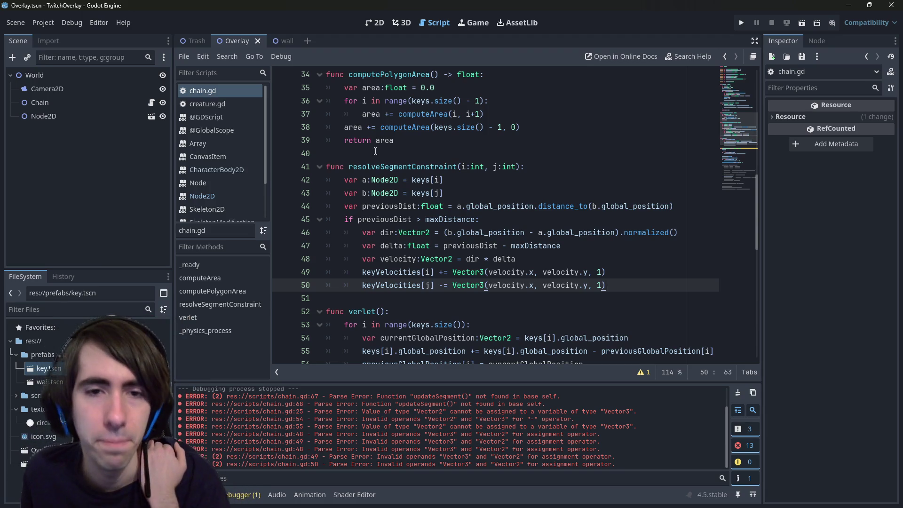
Rename resolveSegmentConstraint on line 41 to addSegmentConstraint, after trying set and update.
{"action": "scroll", "coordinate": [375, 150], "scroll_direction": "down", "scroll_amount": 1}
{"action": "triple_click", "coordinate": [411, 128]}
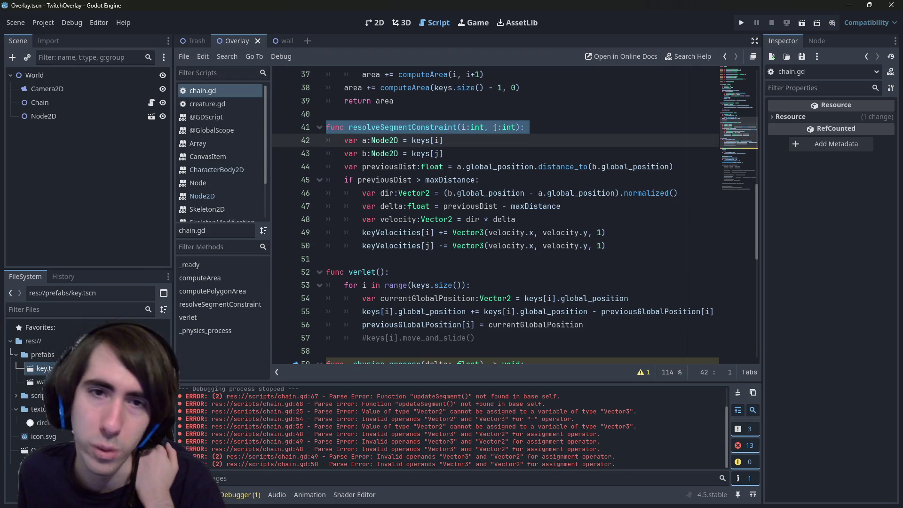
{"action": "double_click", "coordinate": [405, 128]}
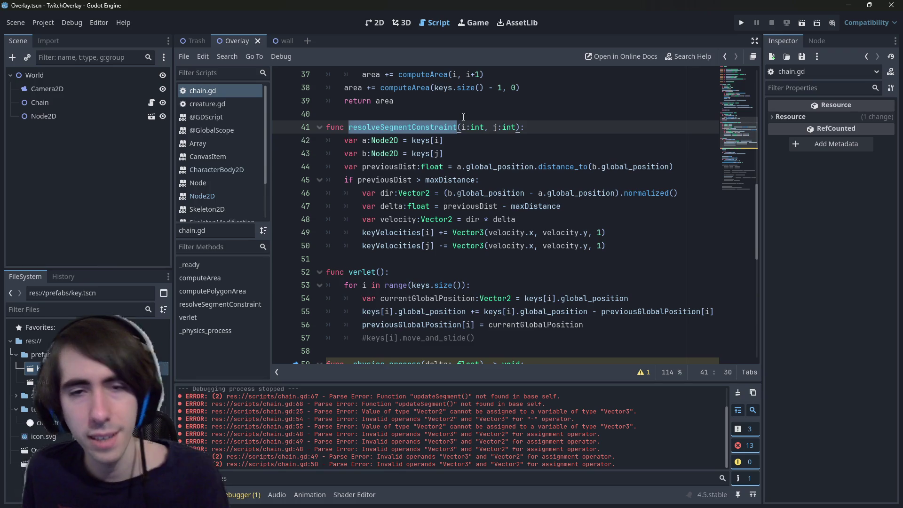
{"action": "key", "text": "ctrl+z"}
{"action": "key", "text": "ctrl+z"}
{"action": "key", "text": "ctrl+z"}
{"action": "key", "text": "Delete"}
{"action": "key", "text": "Delete"}
{"action": "key", "text": "Delete"}
{"action": "type", "text": "set"}
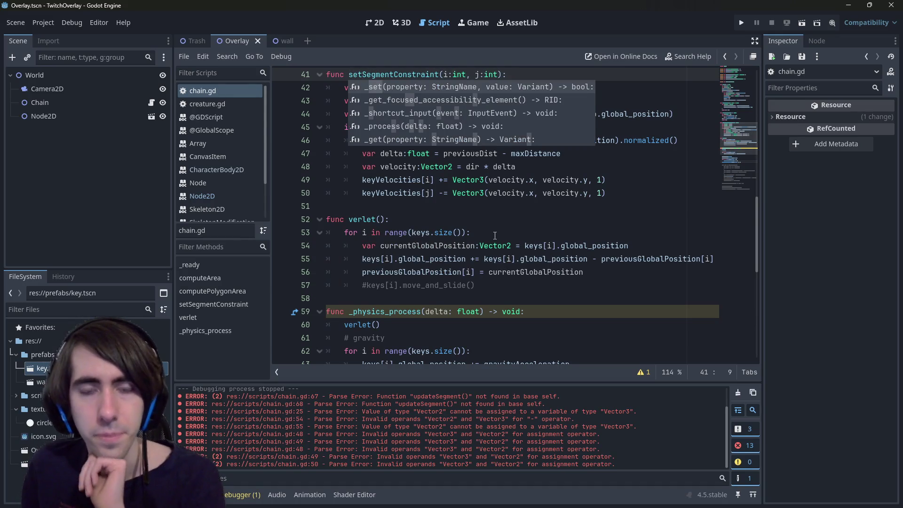
{"action": "scroll", "coordinate": [495, 235], "scroll_direction": "down", "scroll_amount": 1}
{"action": "key", "text": "ctrl+shift+Left"}
{"action": "type", "text": "update"}
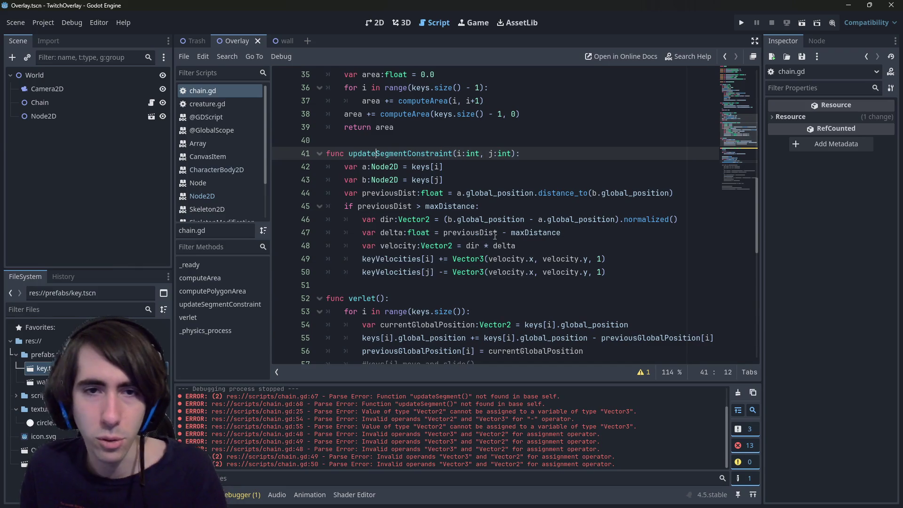
{"action": "scroll", "coordinate": [530, 223], "scroll_direction": "down", "scroll_amount": 3}
{"action": "scroll", "coordinate": [530, 224], "scroll_direction": "up", "scroll_amount": 4}
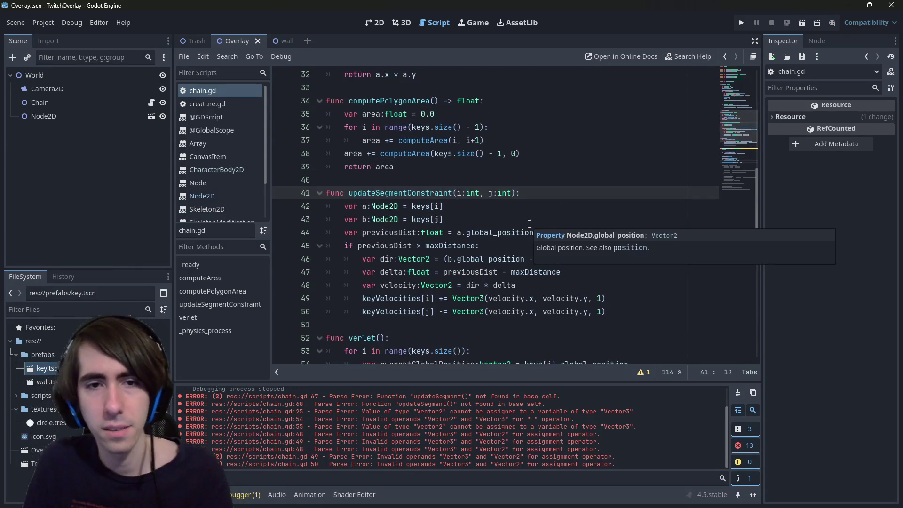
{"action": "key", "text": "BackSpace"}
{"action": "key", "text": "BackSpace"}
{"action": "key", "text": "BackSpace"}
{"action": "type", "text": "add"}
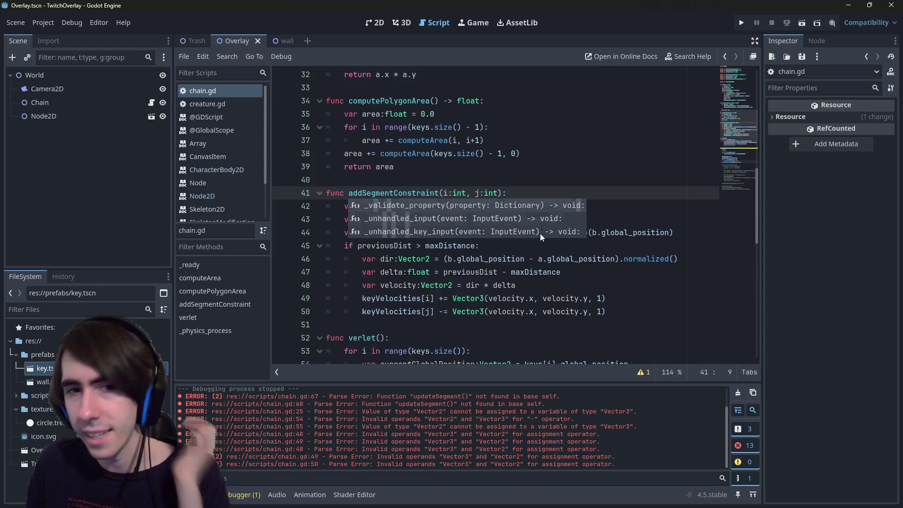
Add blank lines after the constraint calls at the end of line 69.
{"action": "scroll", "coordinate": [463, 218], "scroll_direction": "down", "scroll_amount": 8}
{"action": "scroll", "coordinate": [465, 239], "scroll_direction": "down", "scroll_amount": 3}
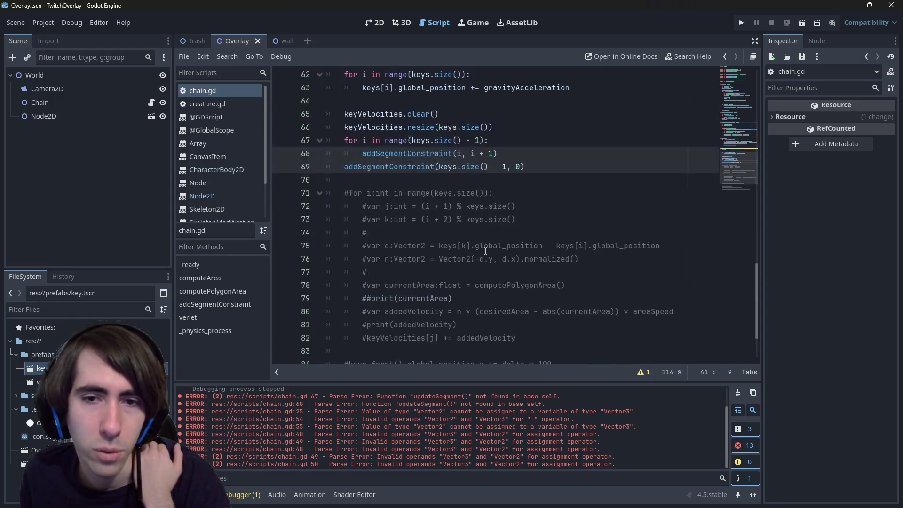
{"action": "scroll", "coordinate": [480, 240], "scroll_direction": "up", "scroll_amount": 3}
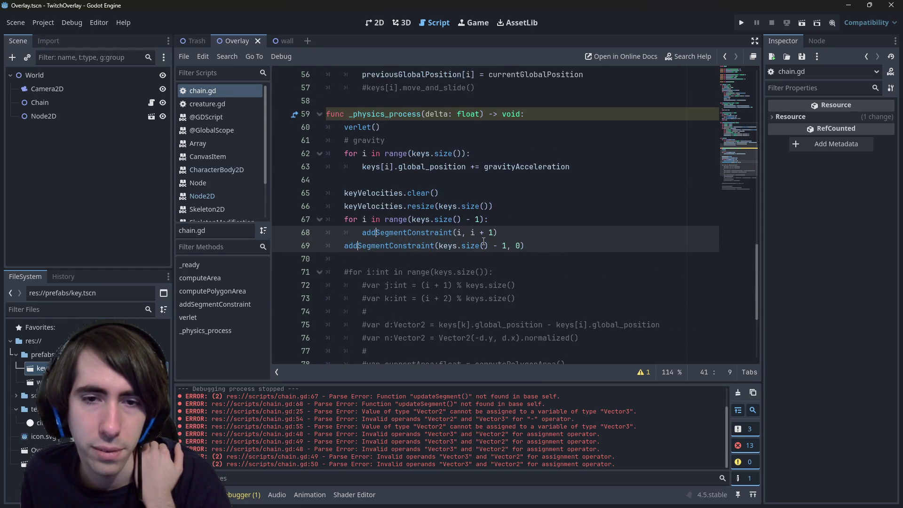
{"action": "left_click", "coordinate": [560, 249]}
{"action": "key", "text": "Return"}
{"action": "key", "text": "Return"}
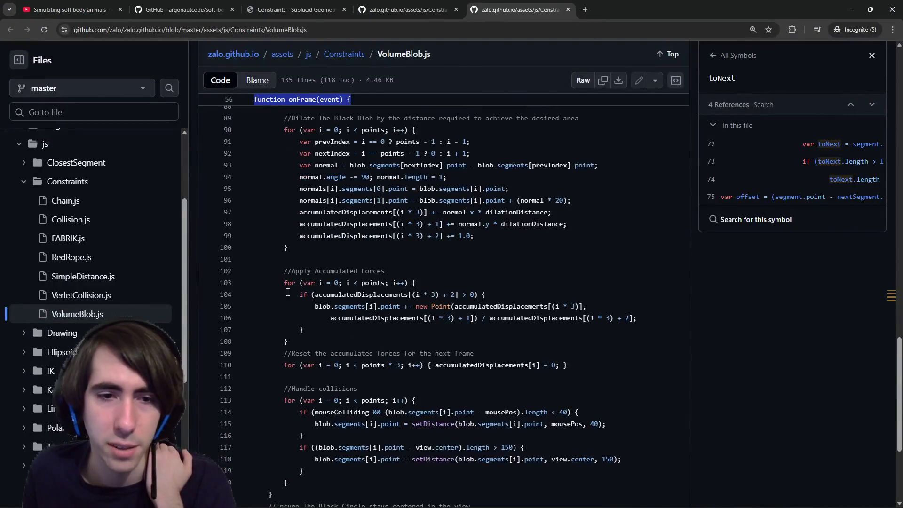
{"action": "left_click_drag", "start_coordinate": [256, 282], "coordinate": [494, 337]}
{"action": "left_click", "coordinate": [495, 337]}
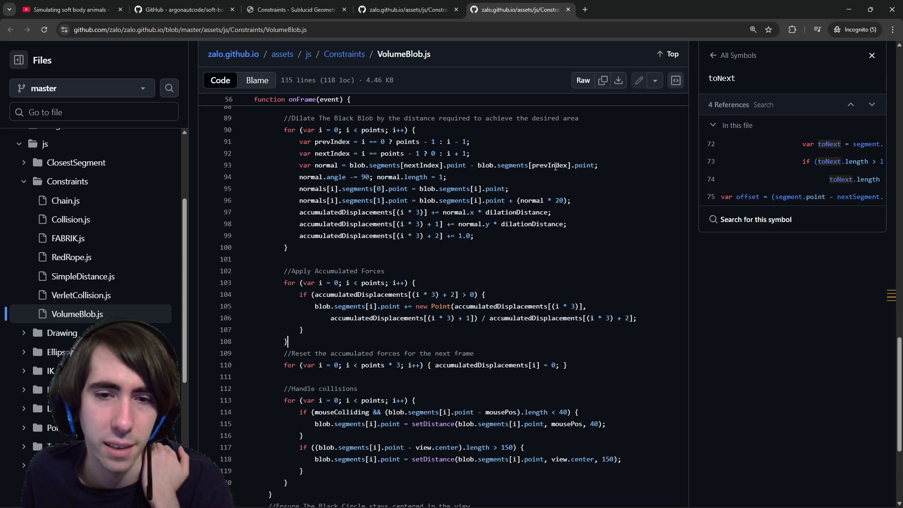
{"action": "left_click", "coordinate": [348, 295]}
{"action": "left_click", "coordinate": [464, 295]}
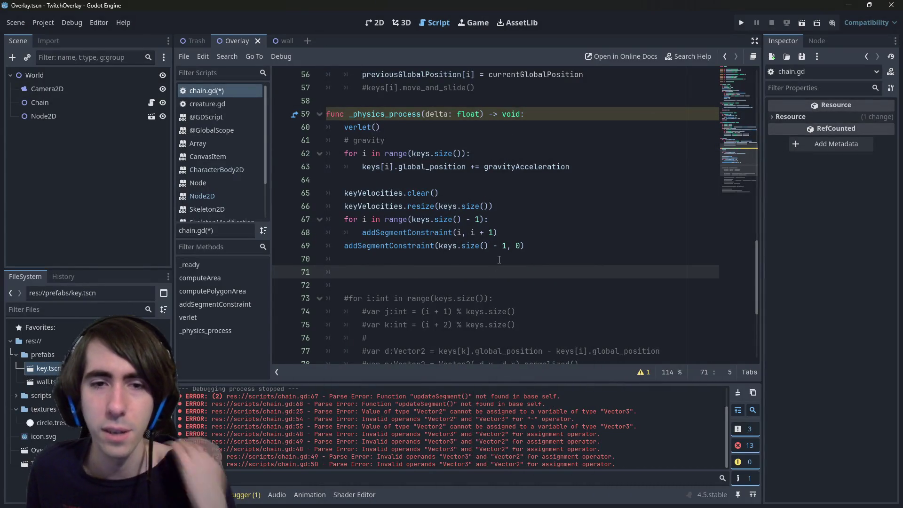
Duplicate the key loop header onto line 71 without the '- 1' and start a keys[i].global_position body line.
{"action": "left_click_drag", "start_coordinate": [487, 219], "coordinate": [344, 219]}
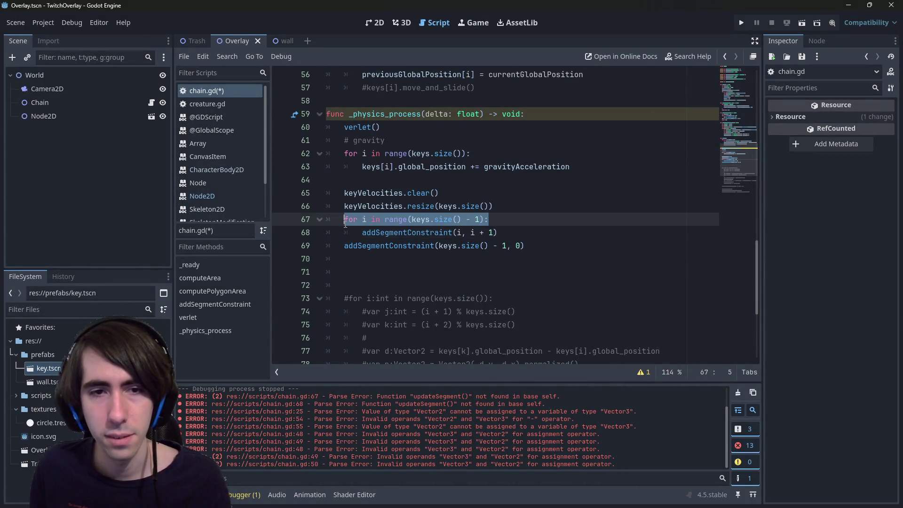
{"action": "key", "text": "ctrl+c"}
{"action": "left_click", "coordinate": [446, 277]}
{"action": "key", "text": "ctrl+v"}
{"action": "left_click", "coordinate": [477, 277]}
{"action": "key", "text": "BackSpace"}
{"action": "key", "text": "BackSpace"}
{"action": "key", "text": "BackSpace"}
{"action": "left_click", "coordinate": [494, 271]}
{"action": "key", "text": "Left"}
{"action": "key", "text": "BackSpace"}
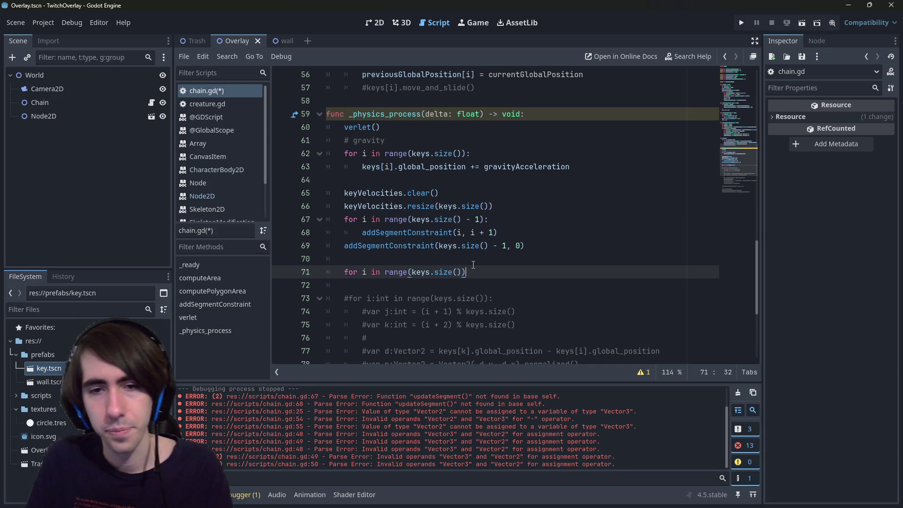
{"action": "key", "text": "End"}
{"action": "key", "text": "Return"}
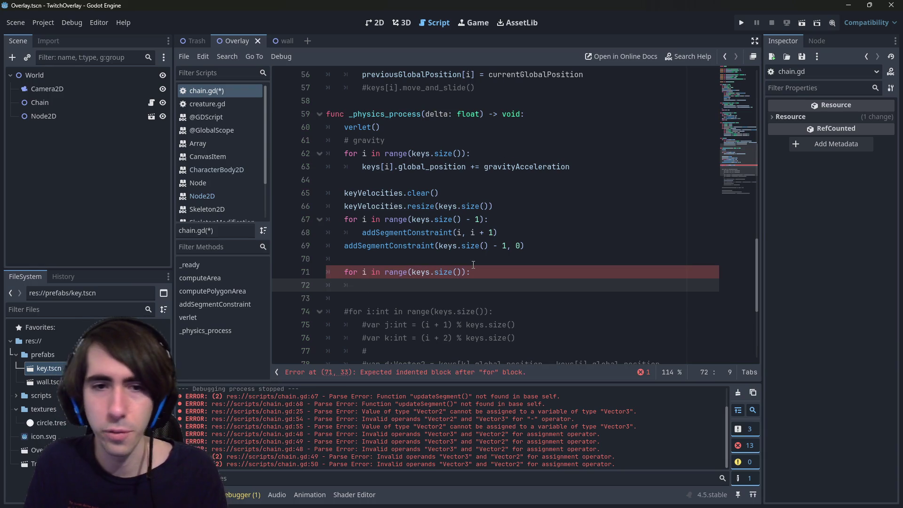
{"action": "type", "text": "key"}
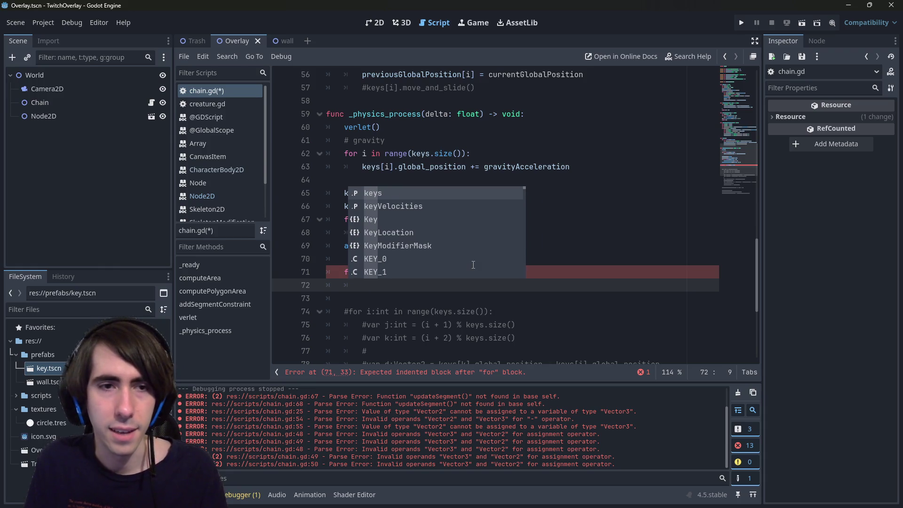
{"action": "type", "text": "keys[i].glo"}
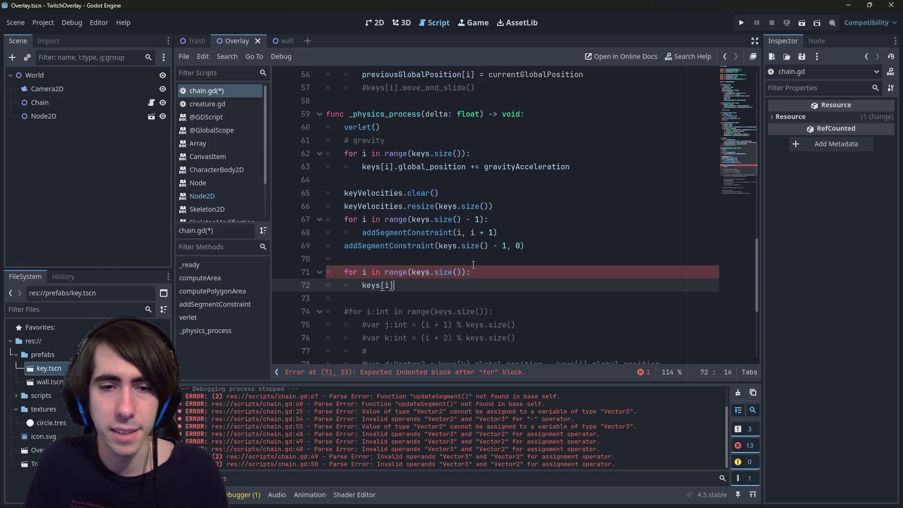
{"action": "type", "text": "bal"}
{"action": "key", "text": "Return"}
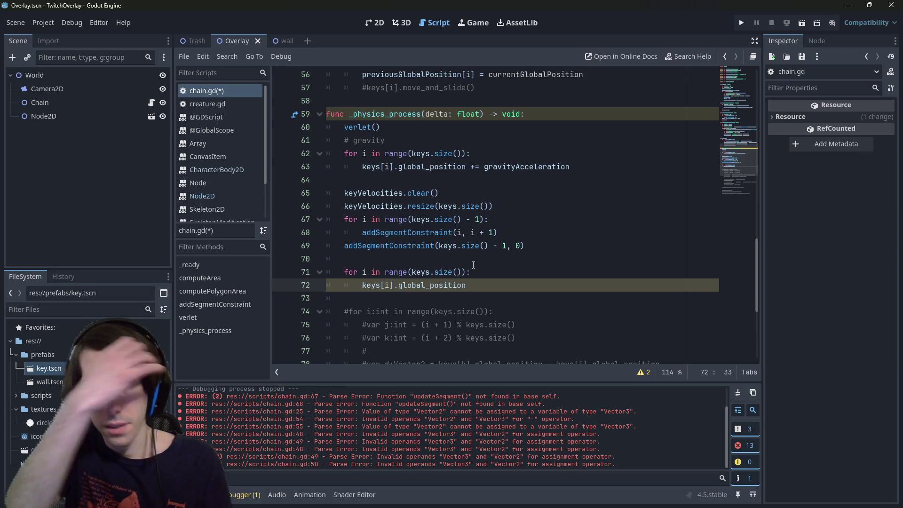
Check the keyVelocities declaration, then add an 'if keyVelocities[i].z >' condition inside the new loop.
{"action": "scroll", "coordinate": [474, 265], "scroll_direction": "up", "scroll_amount": 15}
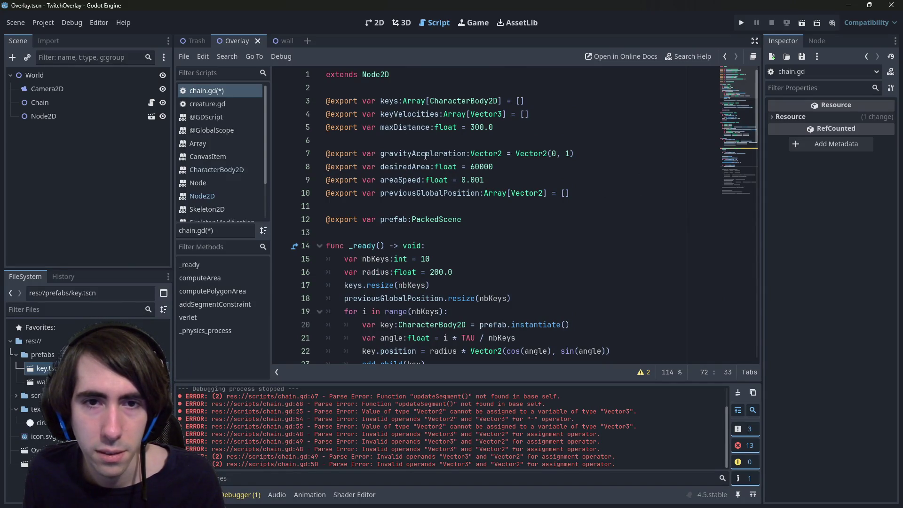
{"action": "double_click", "coordinate": [403, 120]}
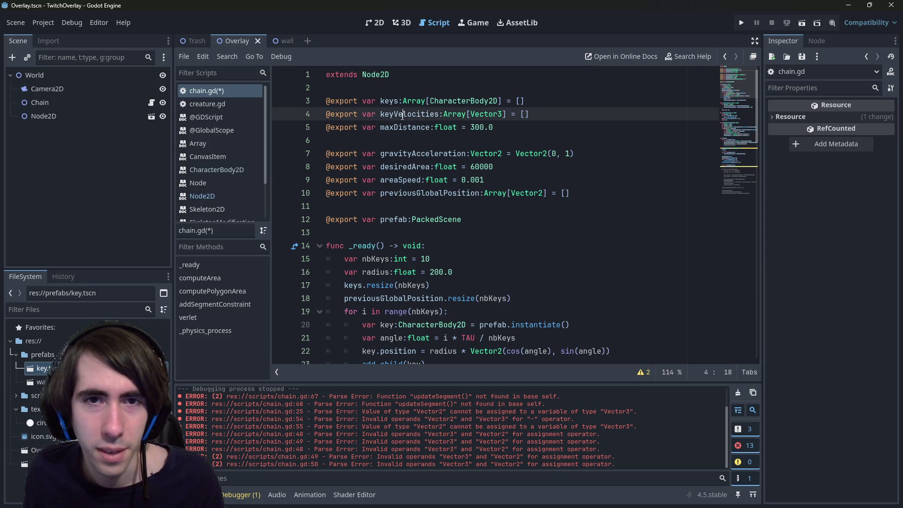
{"action": "scroll", "coordinate": [421, 249], "scroll_direction": "down", "scroll_amount": 15}
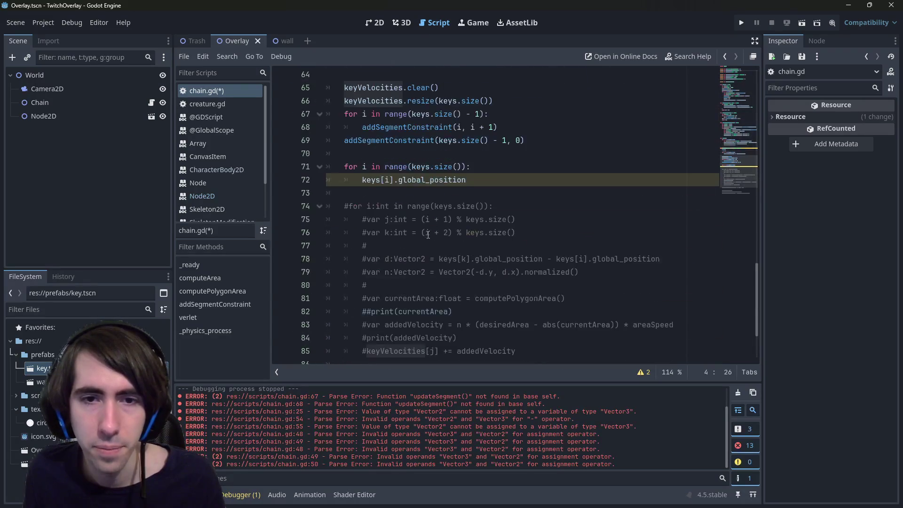
{"action": "left_click", "coordinate": [497, 173]}
{"action": "key", "text": "Return"}
{"action": "type", "text": "if keyVelocities["}
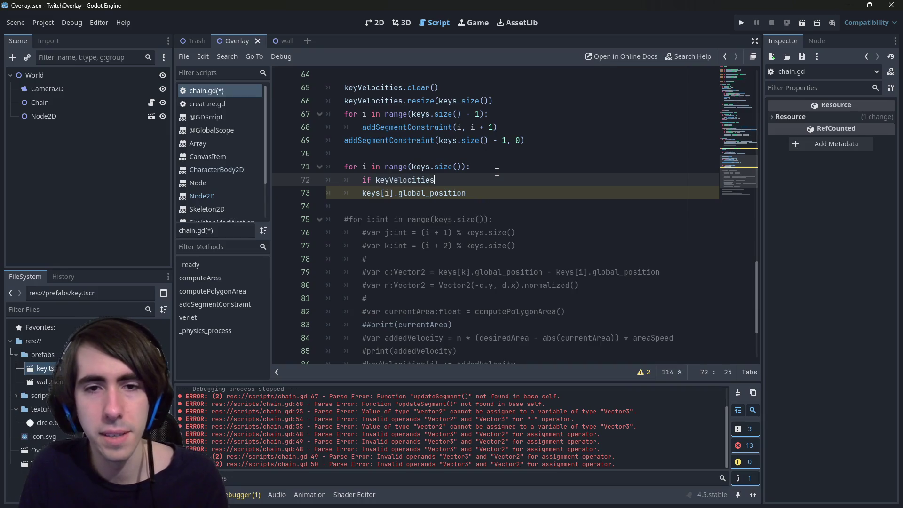
{"action": "type", "text": "i].z "}
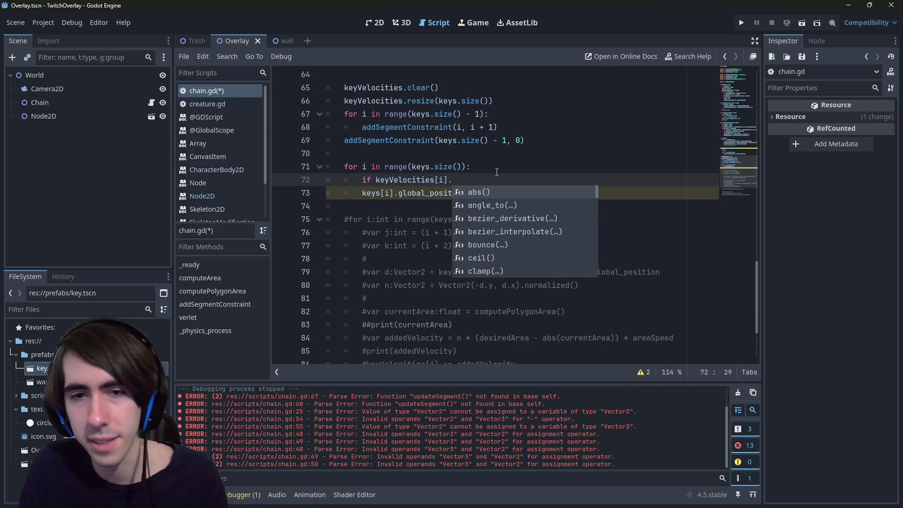
{"action": "type", "text": "> 0"}
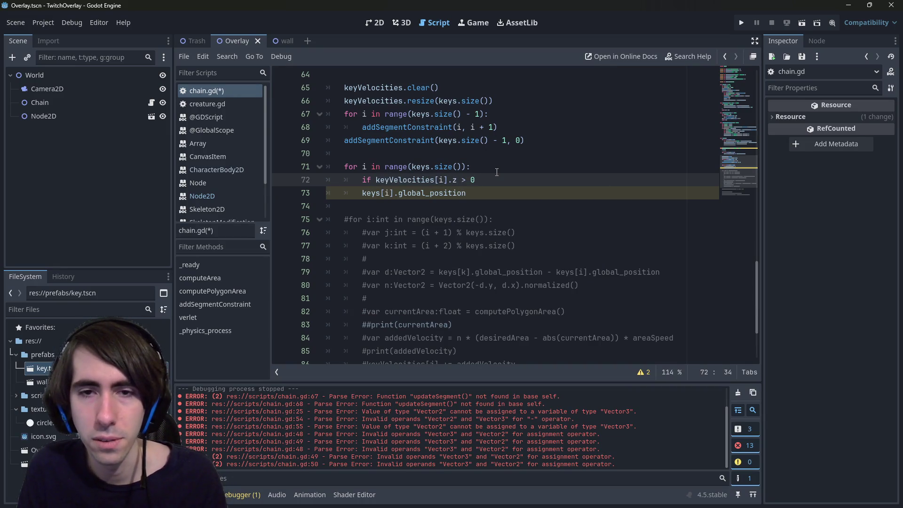
{"action": "key", "text": "Return"}
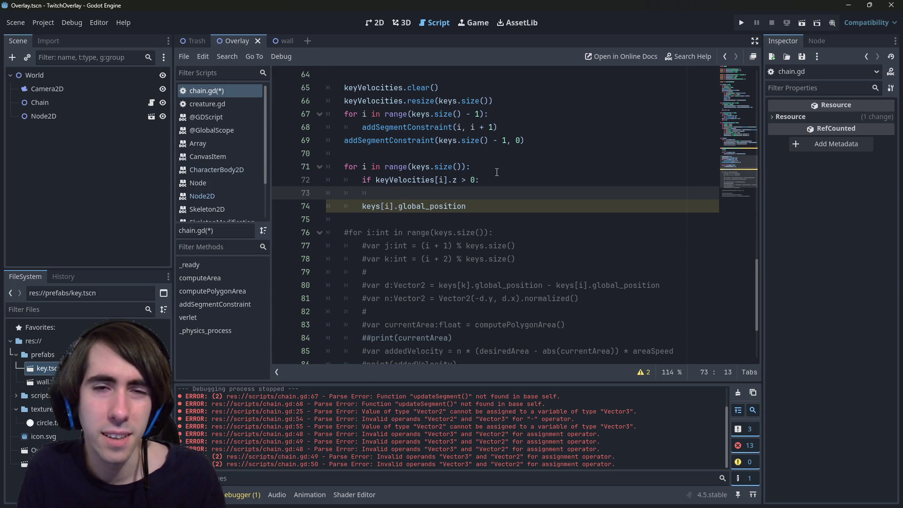
Fix the if condition's comparison operator, remove the extra empty line, and save chain.gd.
{"action": "left_click", "coordinate": [497, 172]}
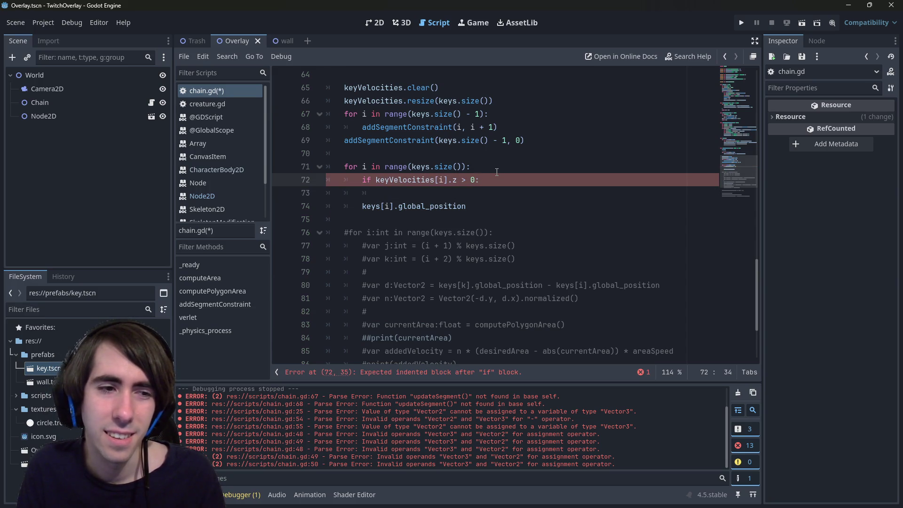
{"action": "key", "text": "BackSpace"}
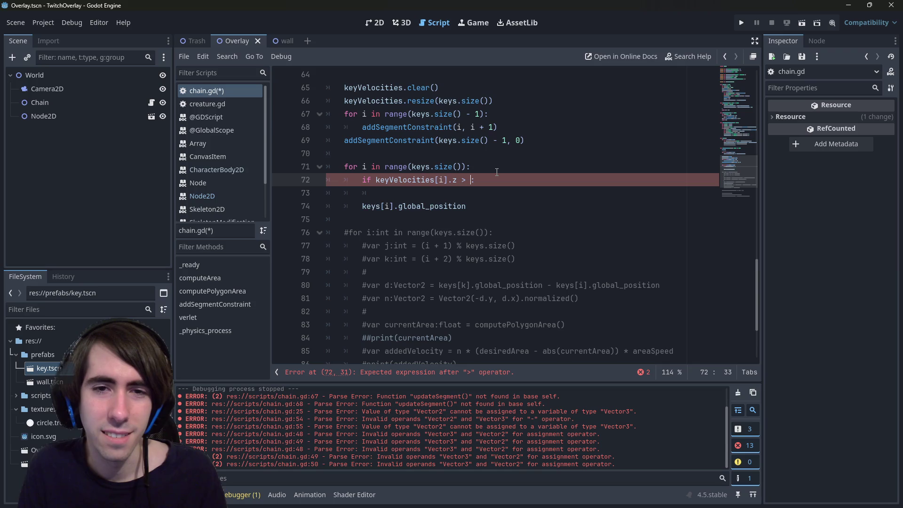
{"action": "key", "text": "BackSpace"}
{"action": "key", "text": "BackSpace"}
{"action": "type", "text": ">"}
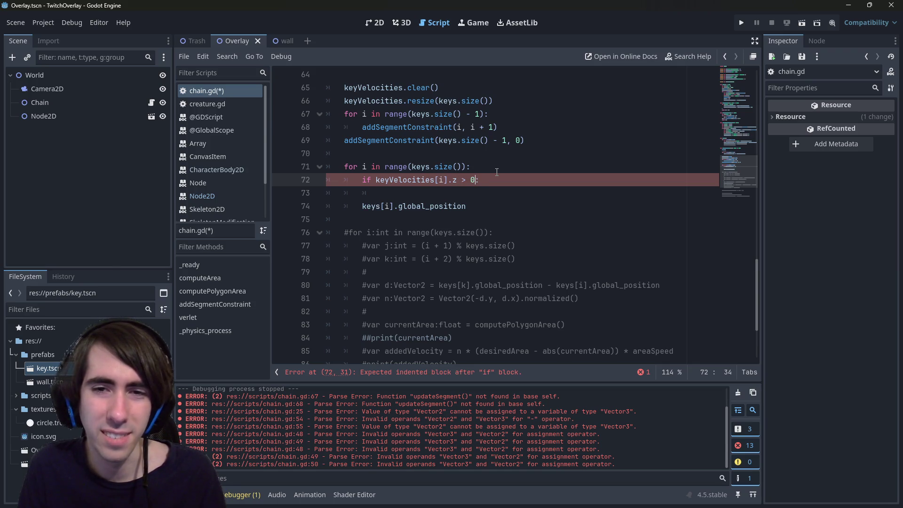
{"action": "key", "text": "End"}
{"action": "key", "text": "Delete"}
{"action": "key", "text": "ctrl+s"}
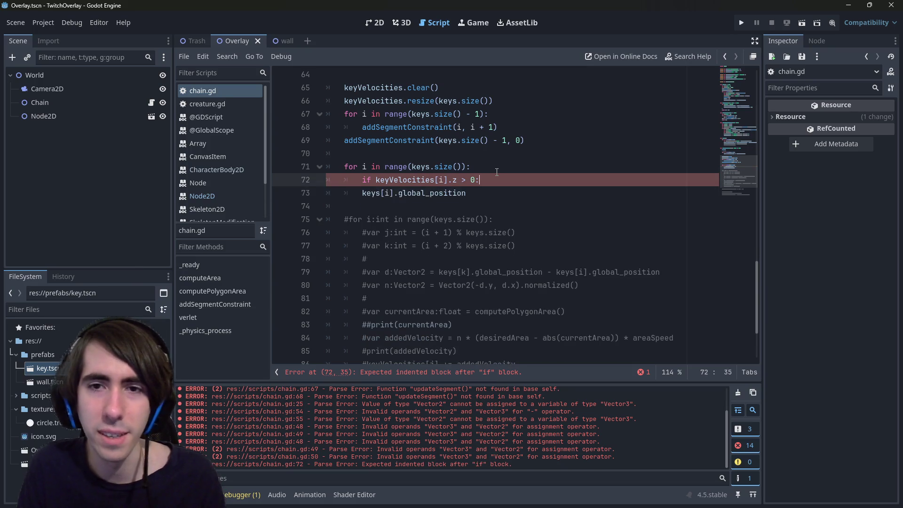
Indent the position line under the if and complete it as '+= Vector2(keyVelocities[i].x, keyVelocities[i].y) / keyVelocities[i].z', then save.
{"action": "key", "text": "Down"}
{"action": "key", "text": "Home"}
{"action": "key", "text": "Tab"}
{"action": "key", "text": "End"}
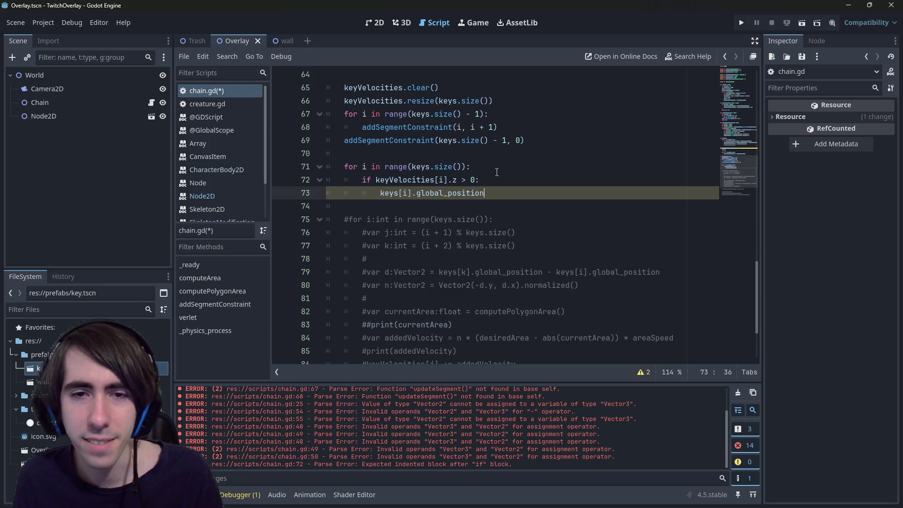
{"action": "type", "text": "+="}
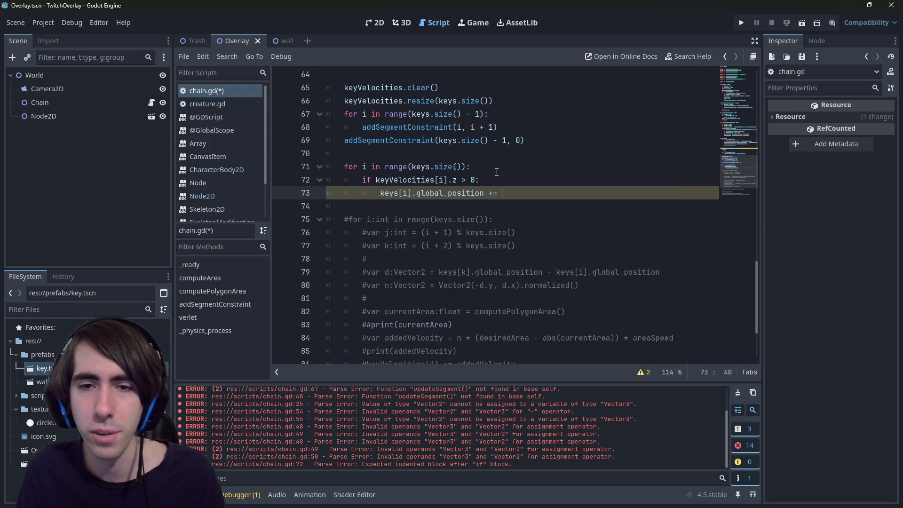
{"action": "left_click_drag", "start_coordinate": [376, 180], "coordinate": [448, 180]}
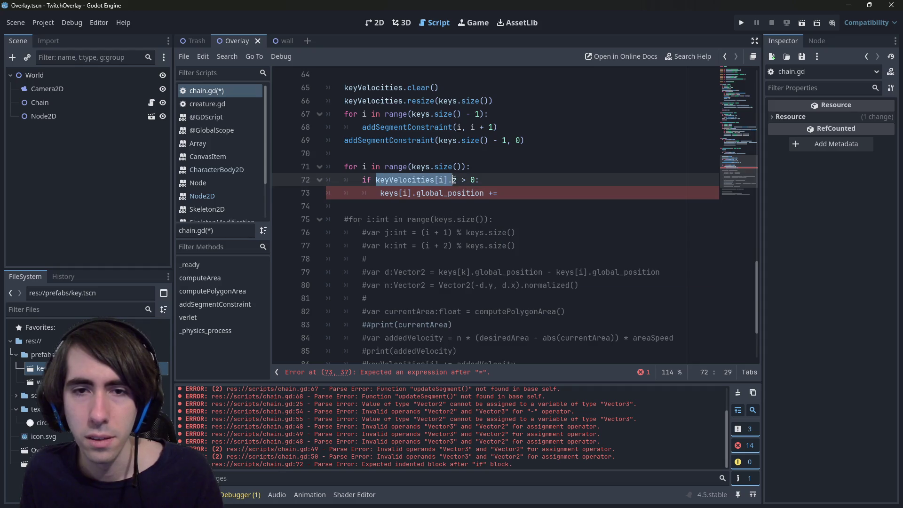
{"action": "left_click", "coordinate": [552, 190]}
{"action": "type", "text": "Ve"}
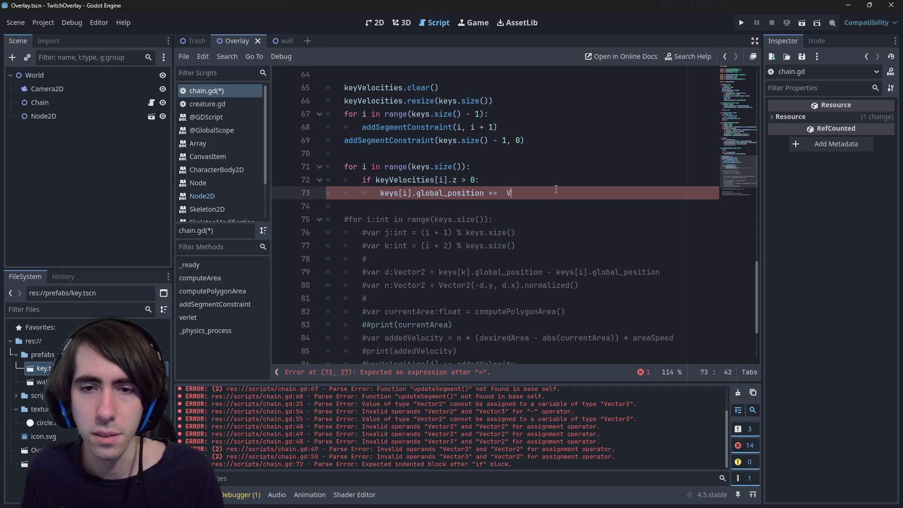
{"action": "type", "text": "ctor2(keyVelocities[i].x"}
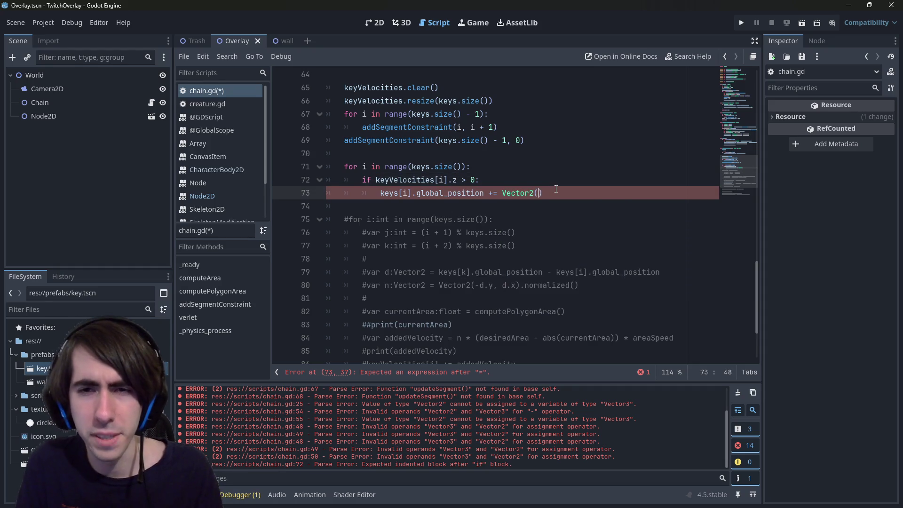
{"action": "type", "text": ", keyVelocities[i]"}
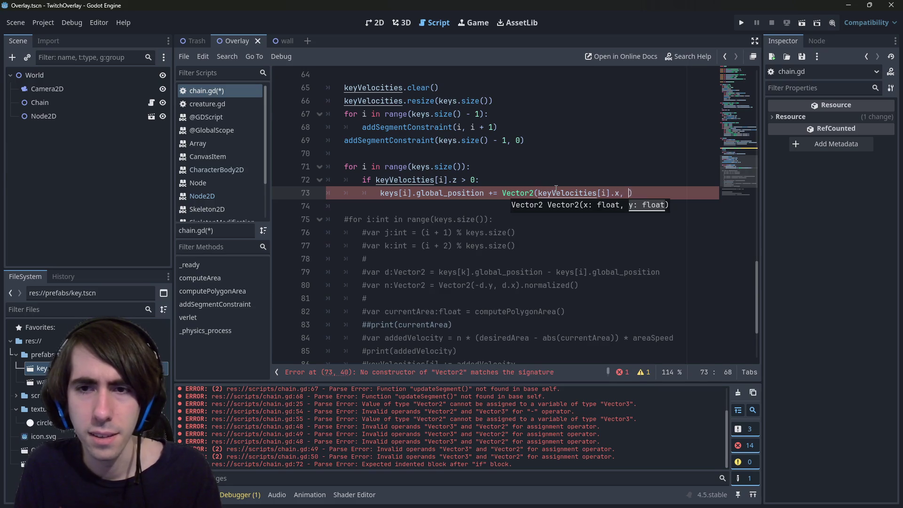
{"action": "type", "text": ".y) "}
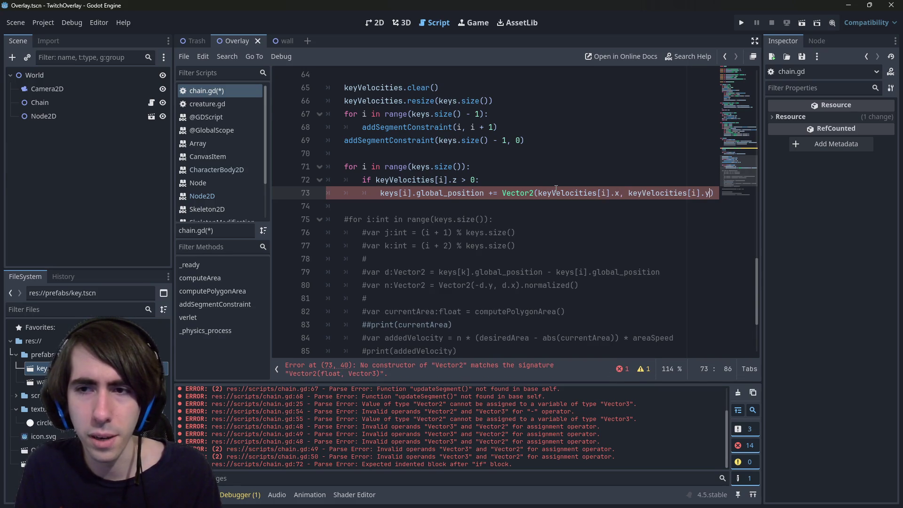
{"action": "type", "text": "/ keyVelocities[i]"}
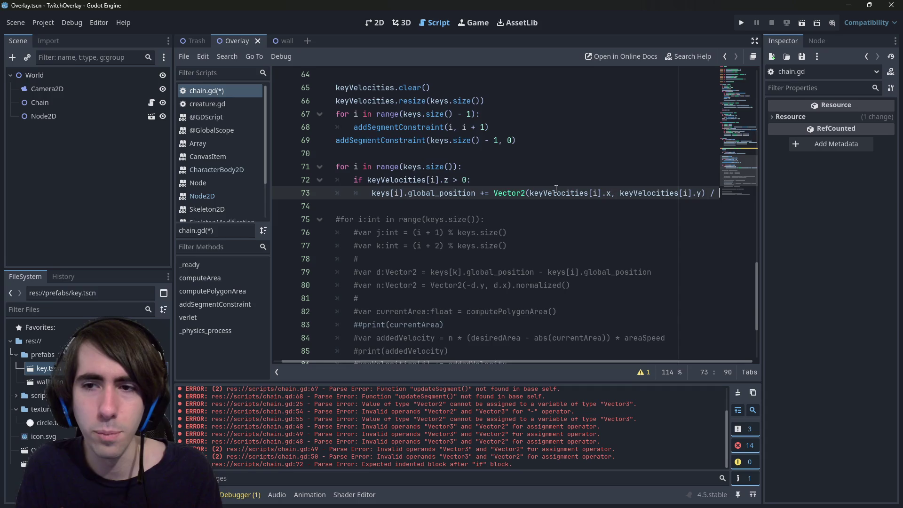
{"action": "type", "text": ".z"}
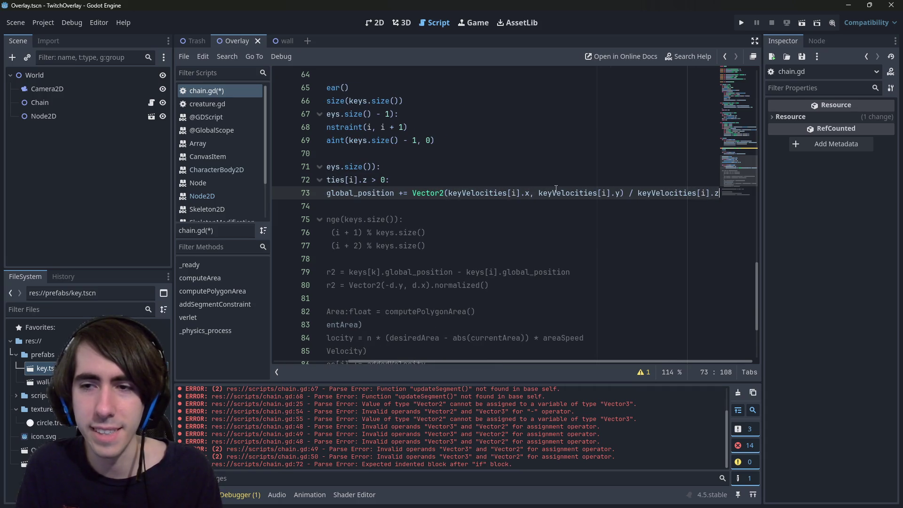
{"action": "key", "text": "ctrl+s"}
{"action": "key", "text": "alt+Tab"}
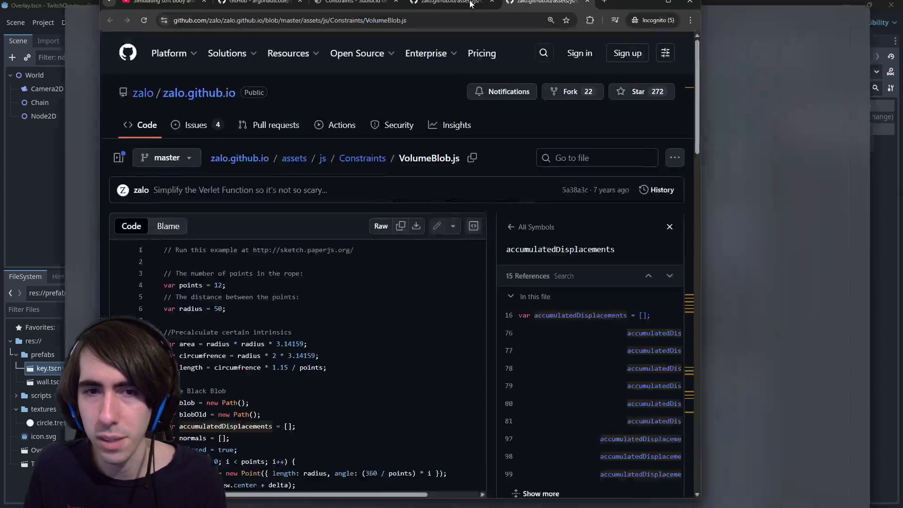
Scroll VolumeBlob.js down to the Apply Accumulated Forces loop and look up where Point is used.
{"action": "scroll", "coordinate": [440, 312], "scroll_direction": "down", "scroll_amount": 15}
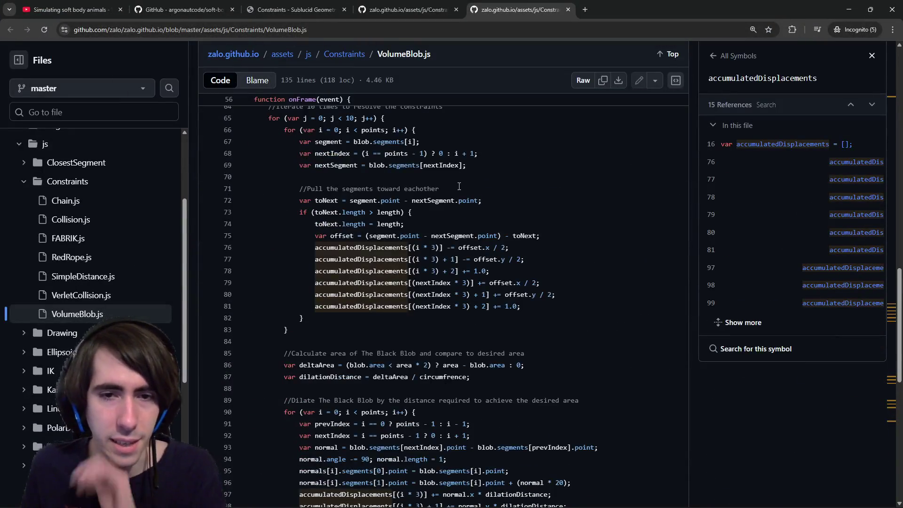
{"action": "scroll", "coordinate": [439, 312], "scroll_direction": "down", "scroll_amount": 6}
{"action": "scroll", "coordinate": [426, 290], "scroll_direction": "down", "scroll_amount": 1}
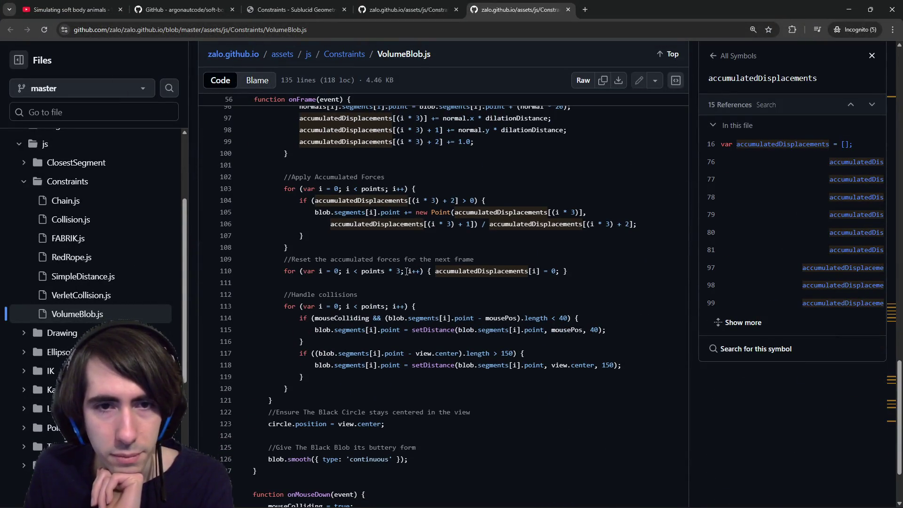
{"action": "left_click_drag", "start_coordinate": [287, 178], "coordinate": [484, 224]}
{"action": "scroll", "coordinate": [436, 306], "scroll_direction": "up", "scroll_amount": 2}
{"action": "left_click", "coordinate": [436, 306]}
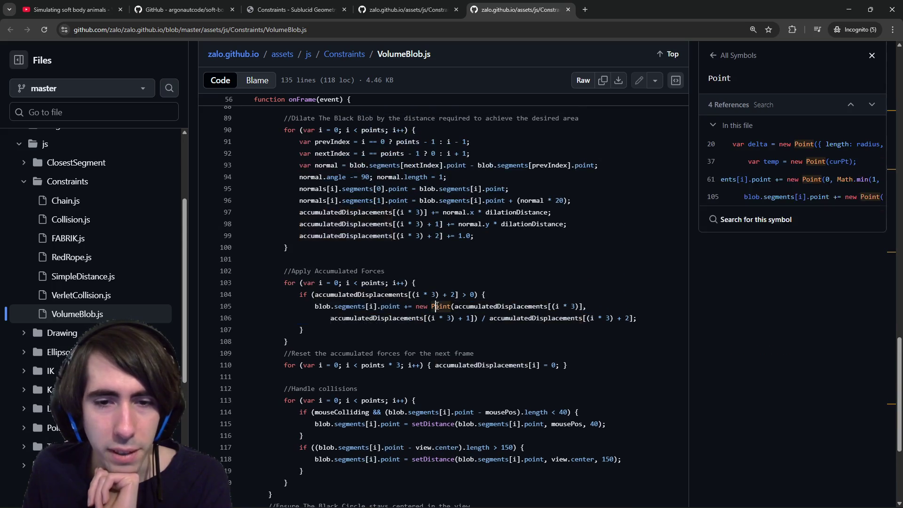
Check references to point and the accumulatedDisplacements divisor on lines 105–106, then return to Godot.
{"action": "left_click_drag", "start_coordinate": [328, 309], "coordinate": [583, 308]}
{"action": "left_click", "coordinate": [397, 311]}
{"action": "left_click_drag", "start_coordinate": [335, 321], "coordinate": [624, 320]}
{"action": "left_click", "coordinate": [489, 319]}
{"action": "left_click", "coordinate": [624, 319]}
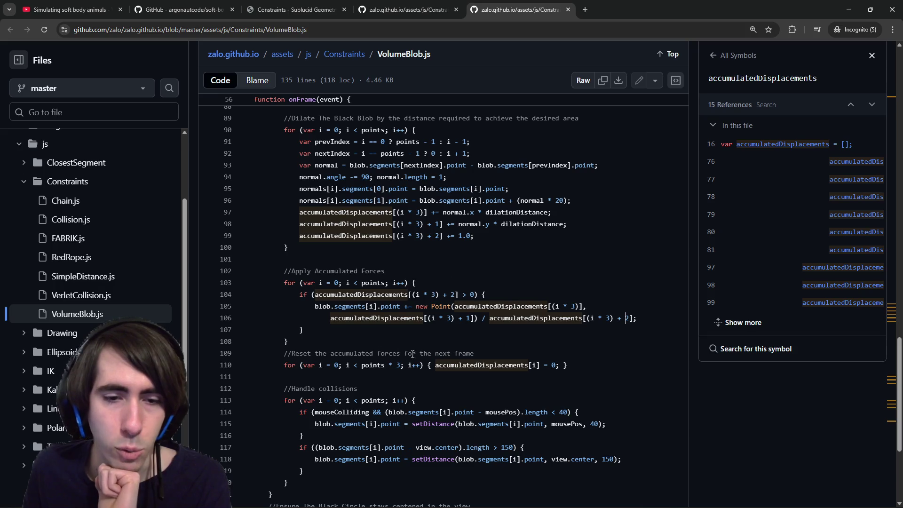
{"action": "scroll", "coordinate": [460, 382], "scroll_direction": "down", "scroll_amount": 1}
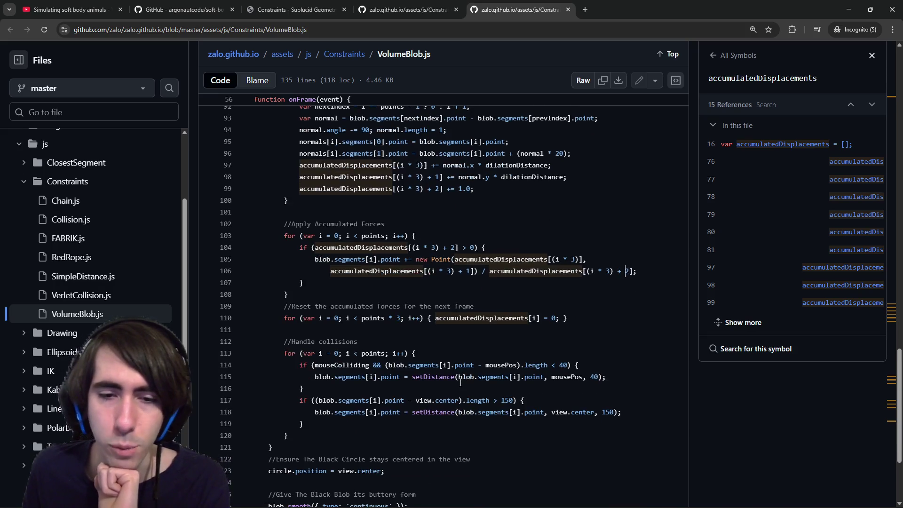
{"action": "scroll", "coordinate": [466, 381], "scroll_direction": "down", "scroll_amount": 2}
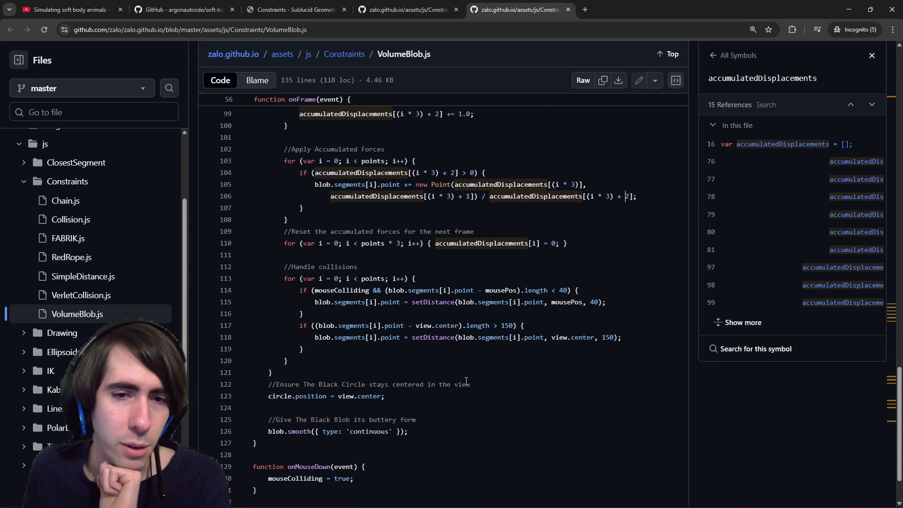
{"action": "scroll", "coordinate": [466, 381], "scroll_direction": "down", "scroll_amount": 1}
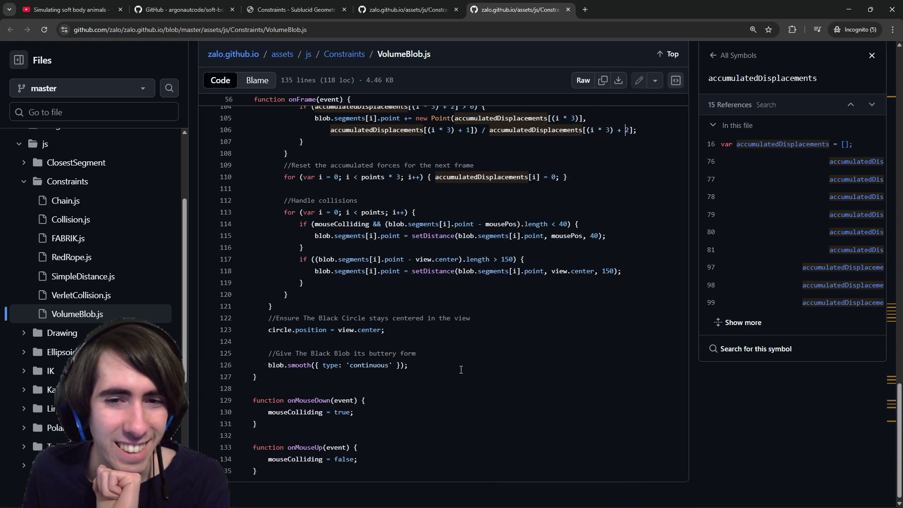
{"action": "scroll", "coordinate": [461, 369], "scroll_direction": "up", "scroll_amount": 1}
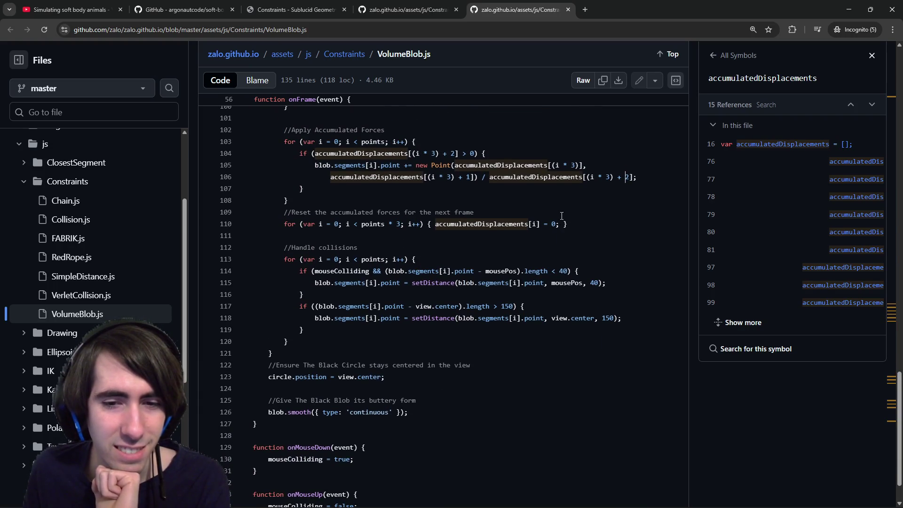
{"action": "key", "text": "alt+Tab"}
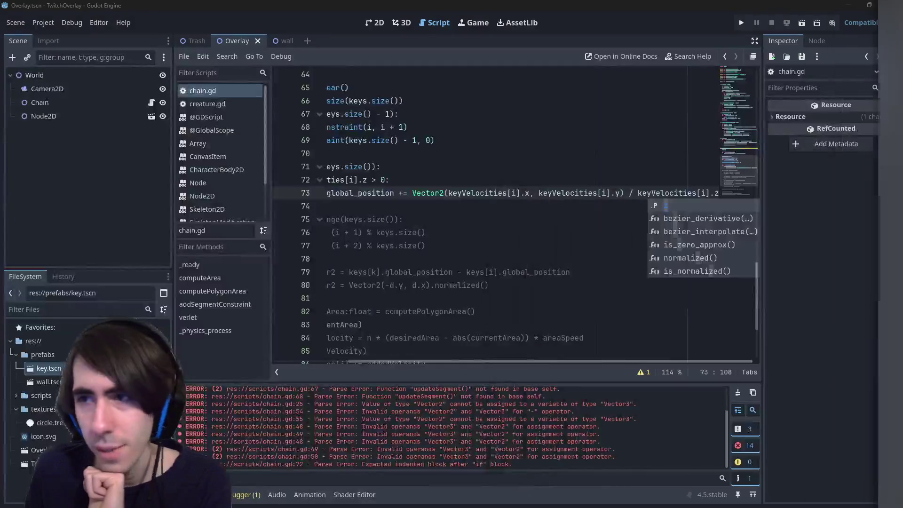
Test-run the scene, uncomment line 92's snap of the front key to the mouse, and test again.
{"action": "left_click", "coordinate": [799, 25]}
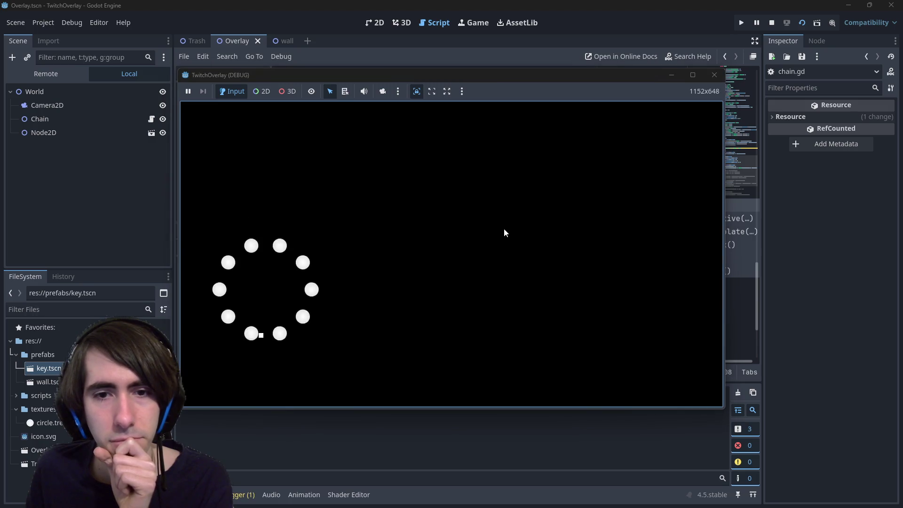
{"action": "left_click", "coordinate": [714, 75]}
{"action": "left_click", "coordinate": [386, 270]}
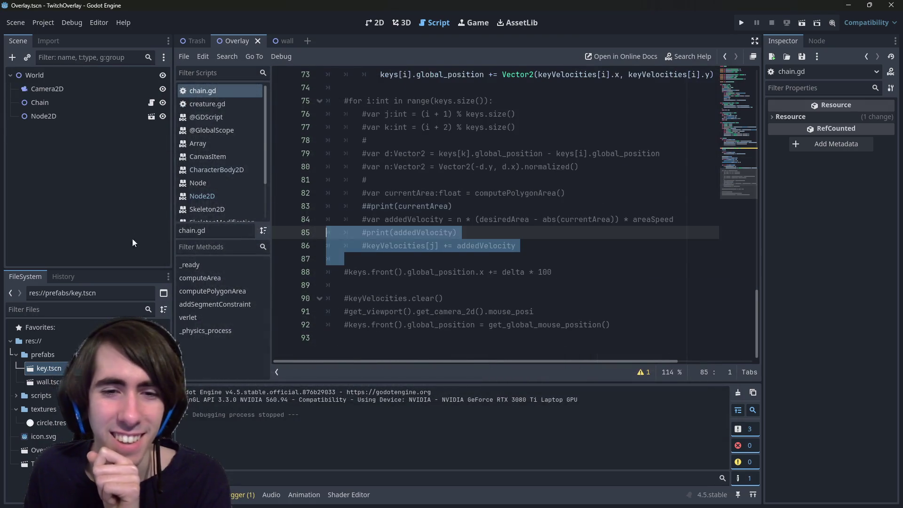
{"action": "left_click", "coordinate": [444, 324]}
{"action": "left_click", "coordinate": [802, 23]}
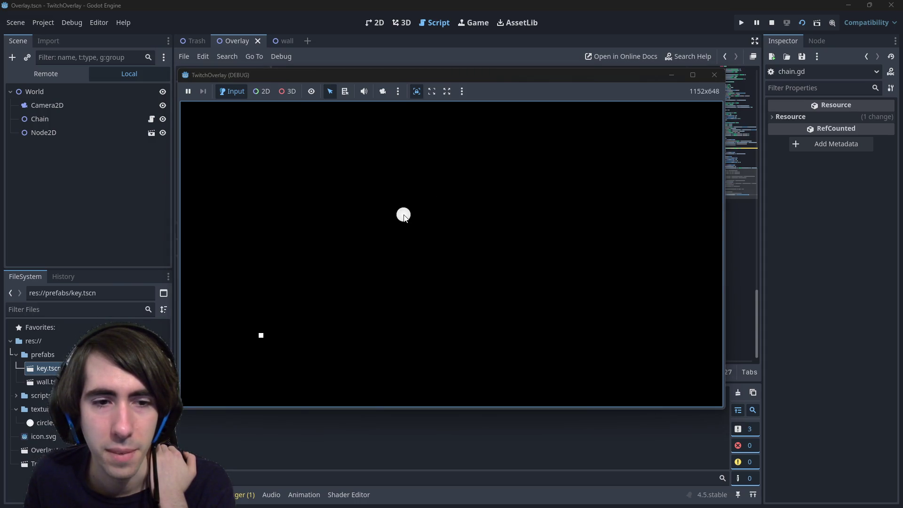
{"action": "left_click", "coordinate": [714, 75]}
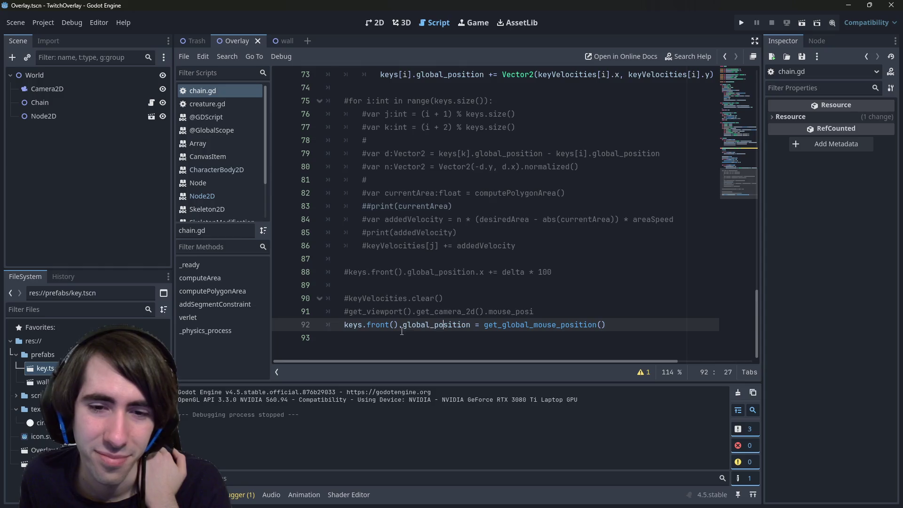
Change line 92's mouse-follow assignment from = to += and save chain.gd.
{"action": "scroll", "coordinate": [402, 332], "scroll_direction": "up", "scroll_amount": 8}
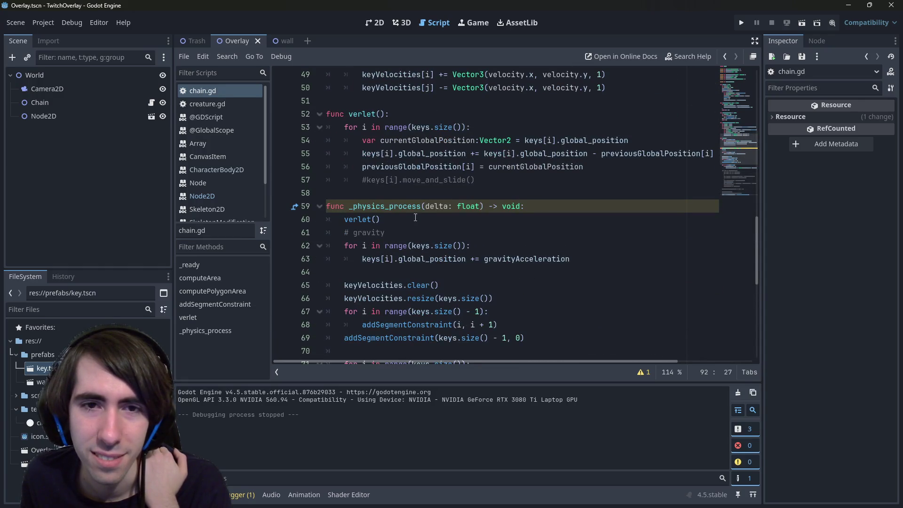
{"action": "double_click", "coordinate": [414, 167]}
{"action": "scroll", "coordinate": [542, 238], "scroll_direction": "down", "scroll_amount": 8}
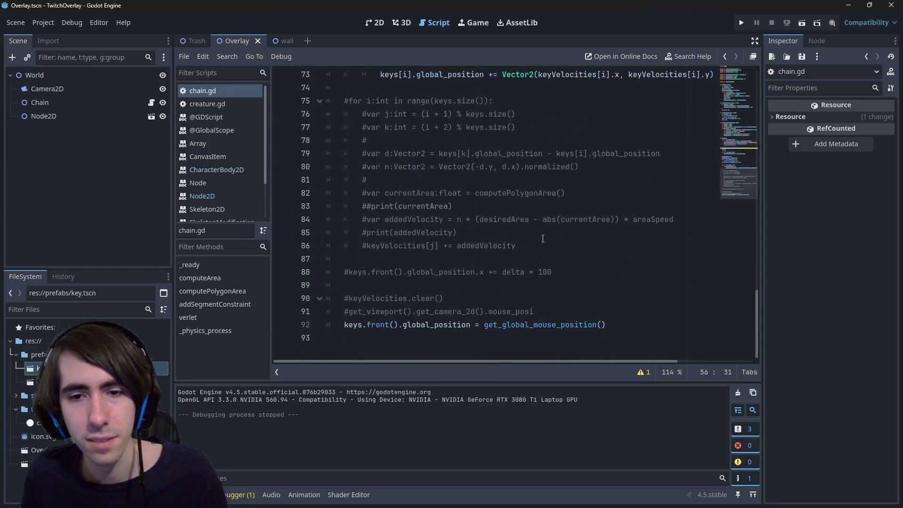
{"action": "left_click", "coordinate": [620, 323]}
{"action": "key", "text": "Return"}
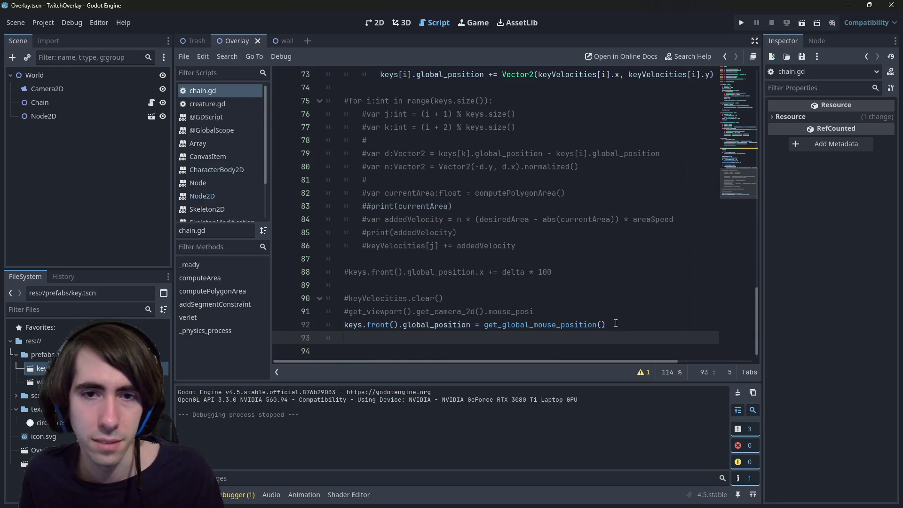
{"action": "scroll", "coordinate": [611, 310], "scroll_direction": "up", "scroll_amount": 4}
{"action": "scroll", "coordinate": [600, 299], "scroll_direction": "down", "scroll_amount": 4}
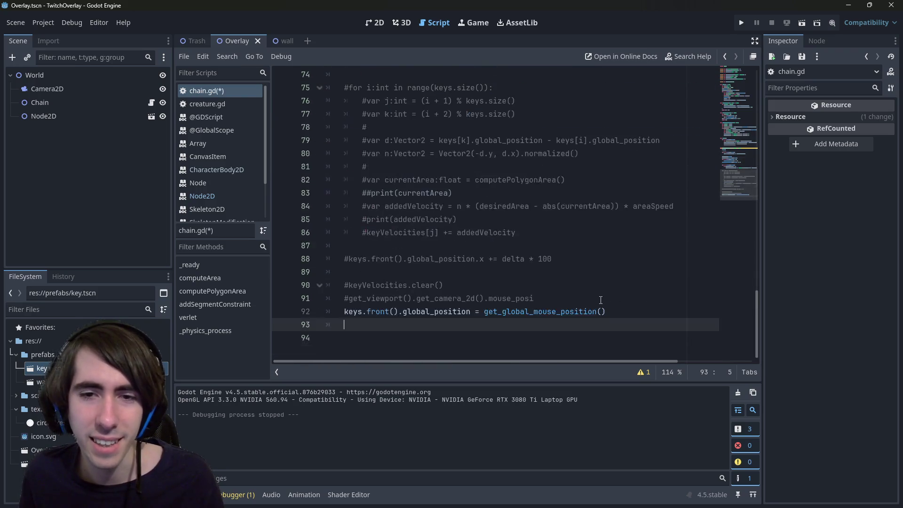
{"action": "scroll", "coordinate": [600, 299], "scroll_direction": "up", "scroll_amount": 4}
{"action": "scroll", "coordinate": [601, 299], "scroll_direction": "down", "scroll_amount": 4}
{"action": "left_click", "coordinate": [491, 312]}
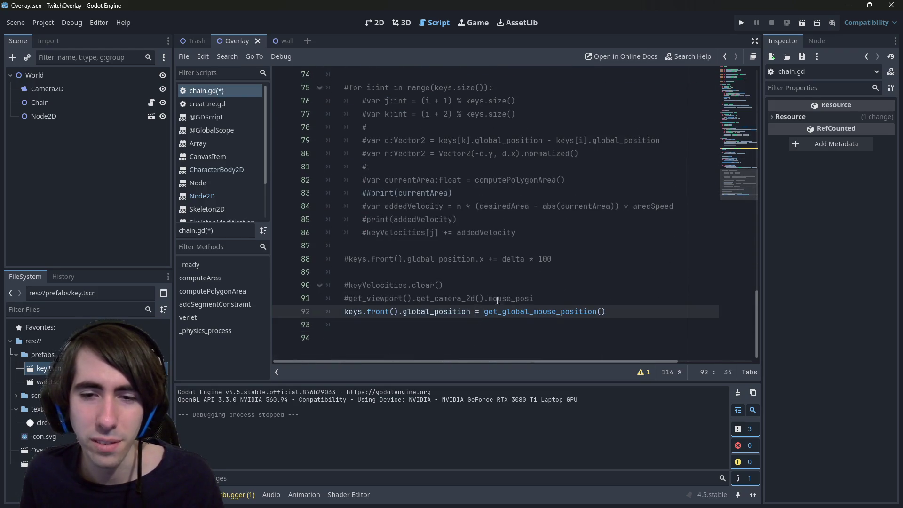
{"action": "type", "text": "+"}
{"action": "key", "text": "ctrl+s"}
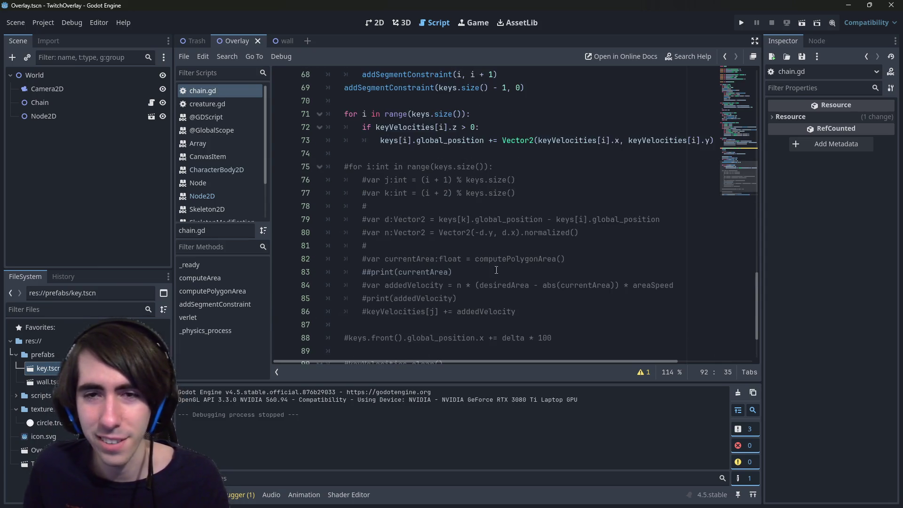
Subtract keys.front().global_position from the mouse position, test-run the scene, then undo to the plain assignment.
{"action": "left_click_drag", "start_coordinate": [343, 311], "coordinate": [470, 310]}
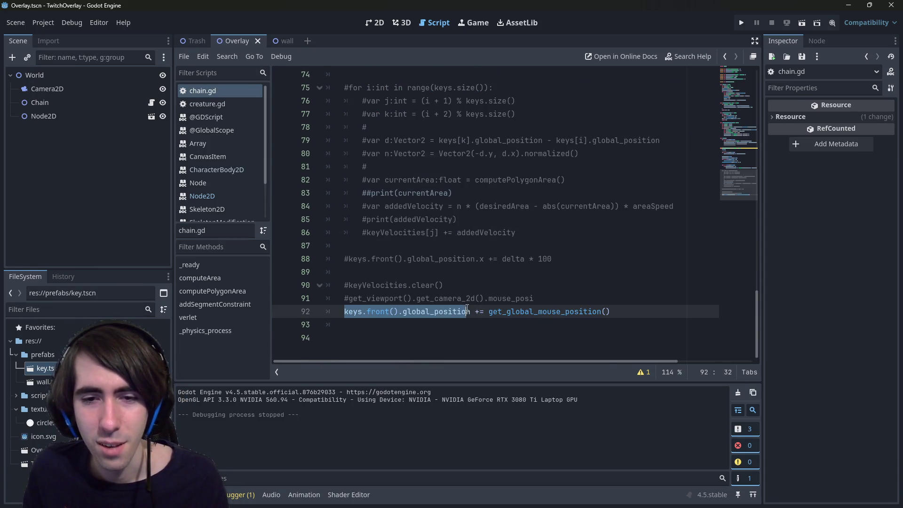
{"action": "key", "text": "ctrl+c"}
{"action": "left_click", "coordinate": [630, 312]}
{"action": "type", "text": "-"}
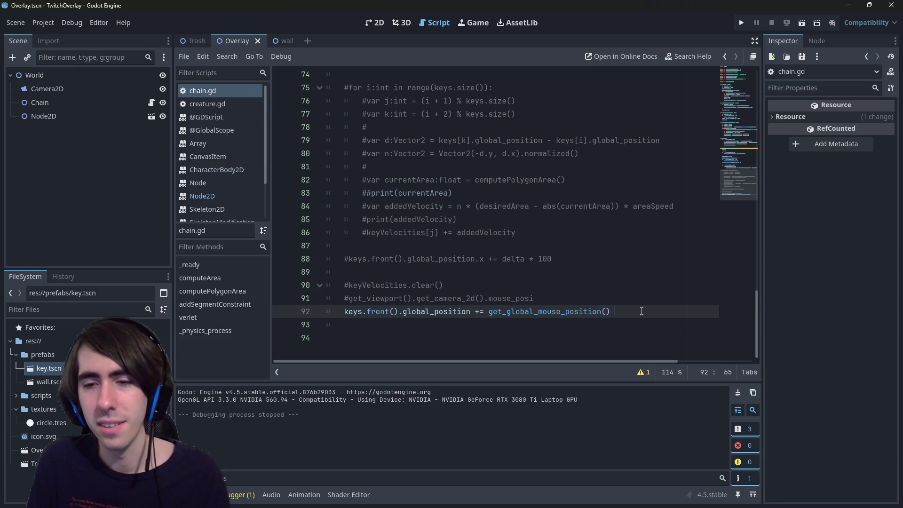
{"action": "key", "text": "ctrl+v"}
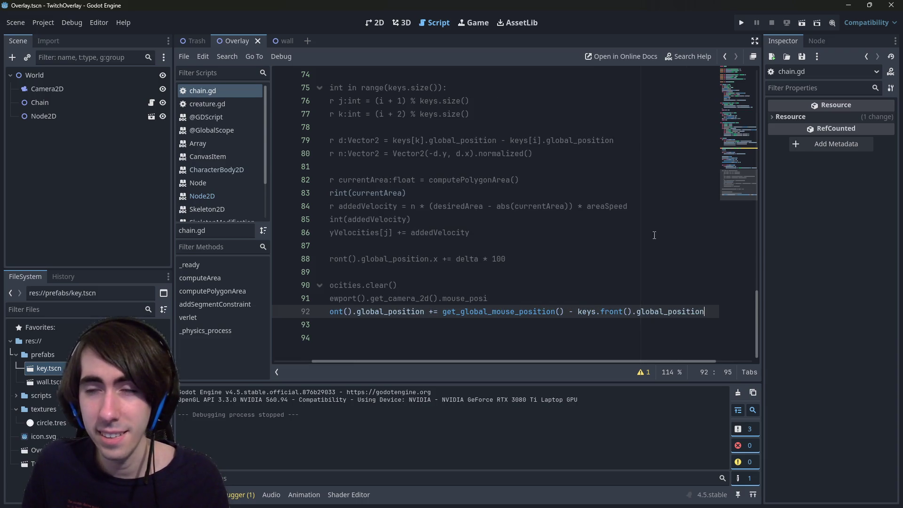
{"action": "left_click", "coordinate": [804, 23]}
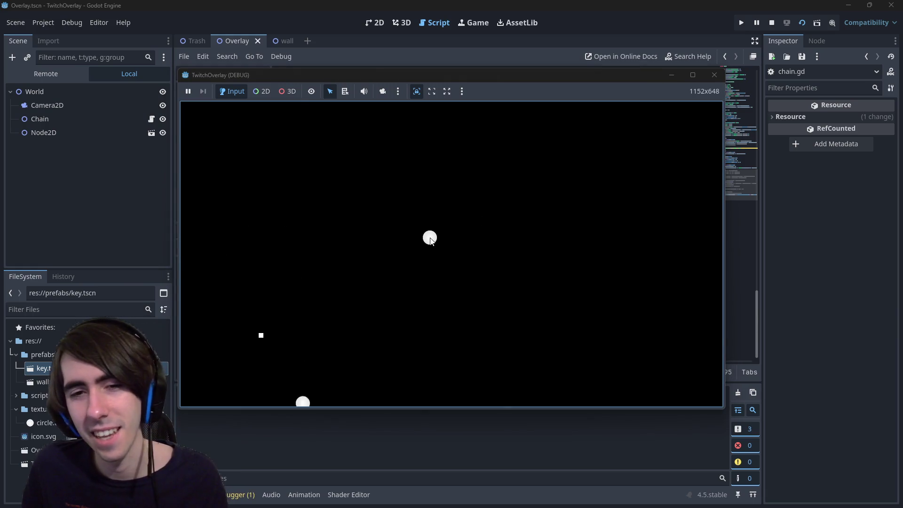
{"action": "left_click", "coordinate": [713, 74]}
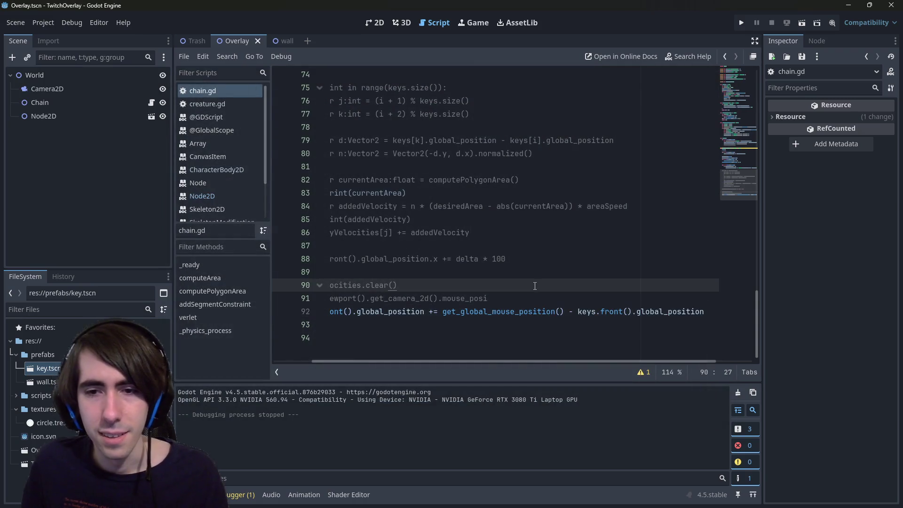
{"action": "key", "text": "ctrl+z"}
{"action": "key", "text": "ctrl+z"}
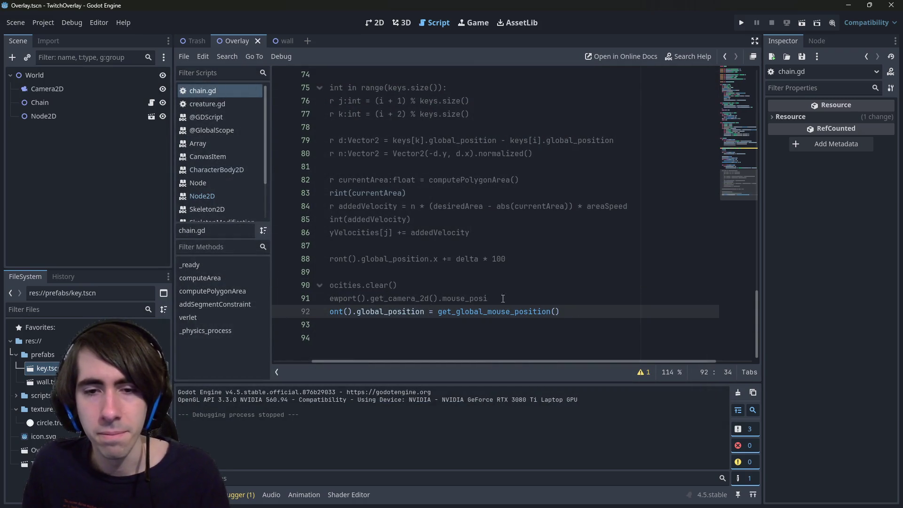
{"action": "left_click_drag", "start_coordinate": [344, 325], "coordinate": [328, 325]}
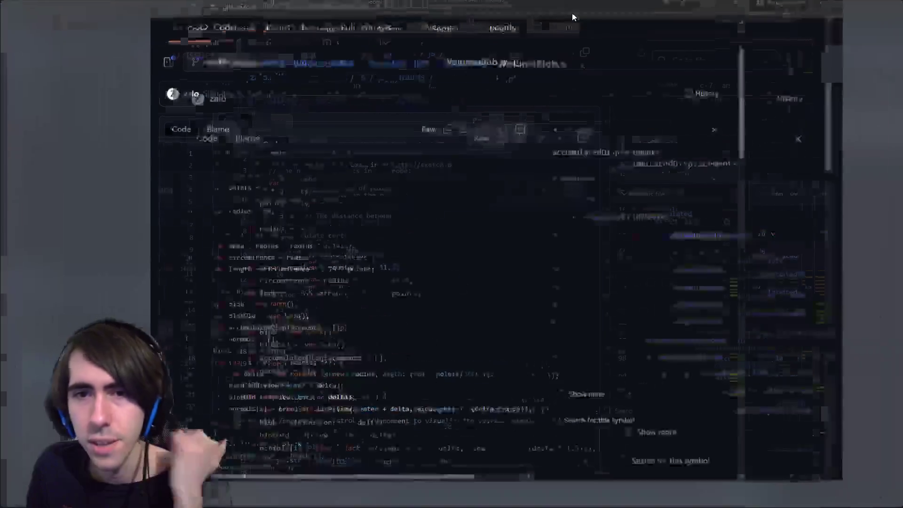
Read through VolumeBlob.js's circle-centering lines.
{"action": "scroll", "coordinate": [453, 263], "scroll_direction": "down", "scroll_amount": 5}
{"action": "scroll", "coordinate": [453, 263], "scroll_direction": "down", "scroll_amount": 5}
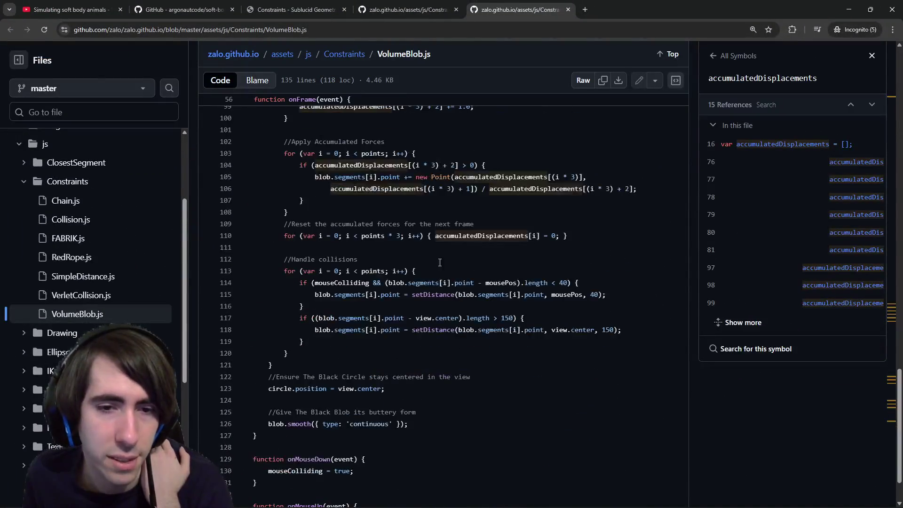
{"action": "scroll", "coordinate": [371, 343], "scroll_direction": "down", "scroll_amount": 2}
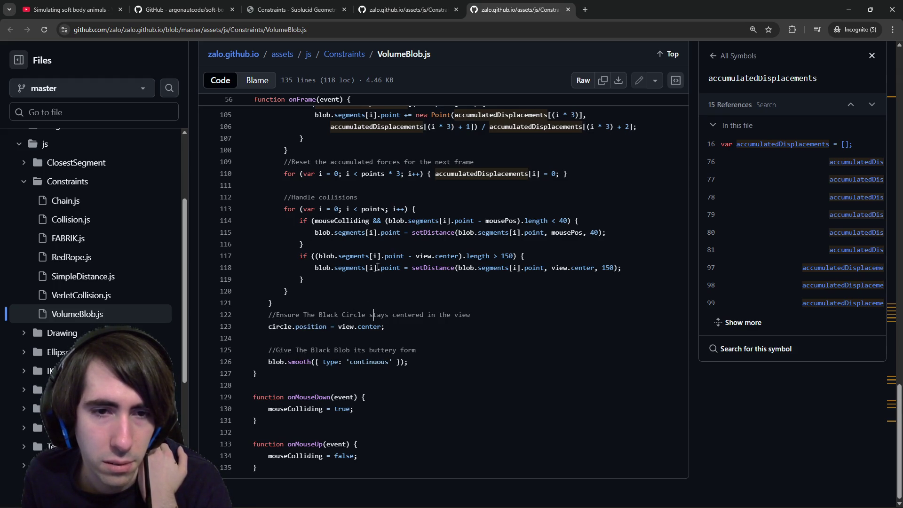
{"action": "scroll", "coordinate": [320, 329], "scroll_direction": "up", "scroll_amount": 3}
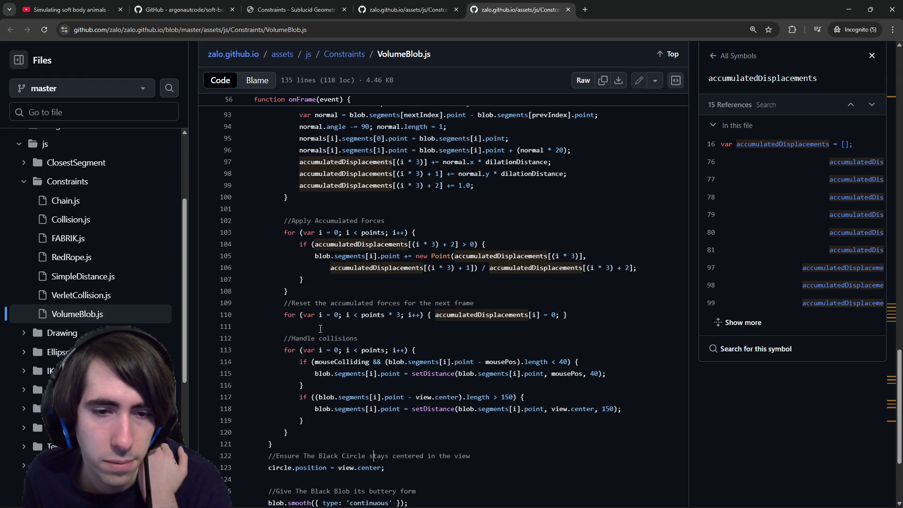
{"action": "scroll", "coordinate": [321, 329], "scroll_direction": "up", "scroll_amount": 9}
{"action": "scroll", "coordinate": [320, 330], "scroll_direction": "down", "scroll_amount": 6}
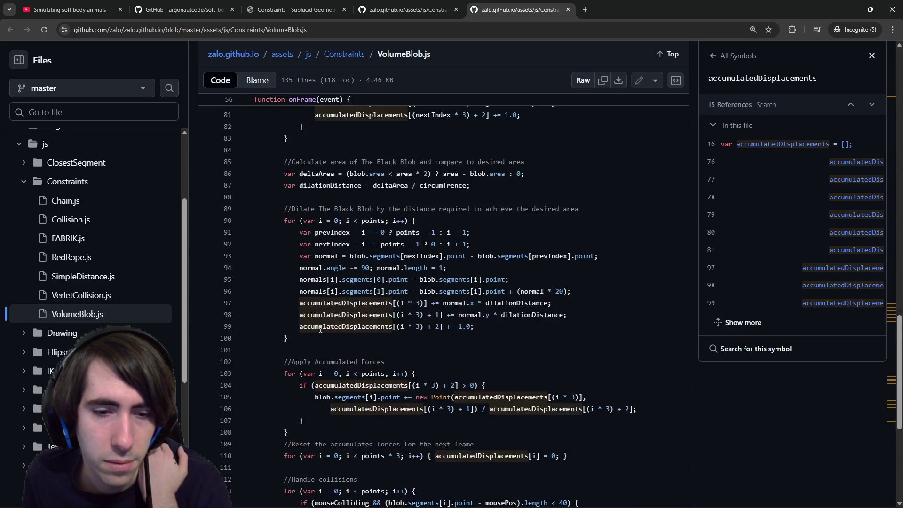
{"action": "scroll", "coordinate": [320, 329], "scroll_direction": "down", "scroll_amount": 6}
{"action": "left_click_drag", "start_coordinate": [286, 317], "coordinate": [354, 327]}
{"action": "left_click", "coordinate": [354, 328]}
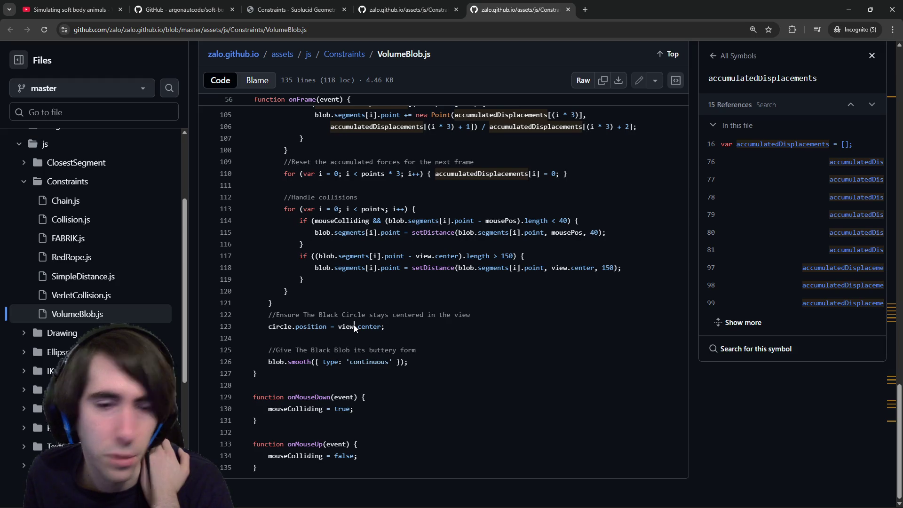
{"action": "left_click_drag", "start_coordinate": [317, 315], "coordinate": [355, 315]}
List mouseColliding's 4 references and read the collision-handling loop.
{"action": "scroll", "coordinate": [315, 344], "scroll_direction": "up", "scroll_amount": 2}
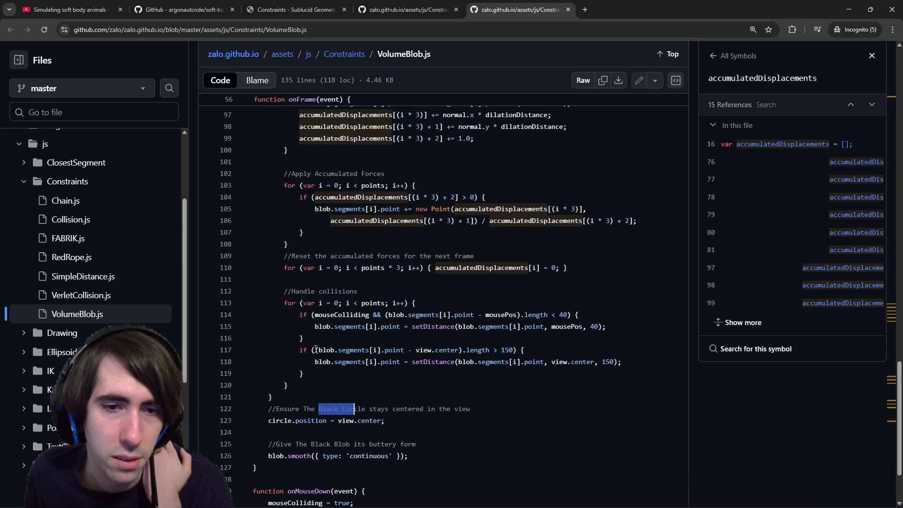
{"action": "scroll", "coordinate": [315, 344], "scroll_direction": "down", "scroll_amount": 2}
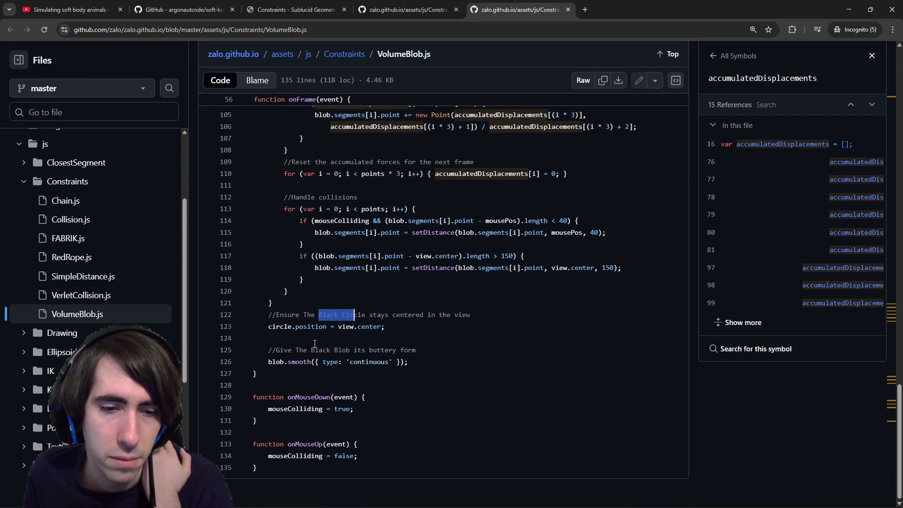
{"action": "scroll", "coordinate": [314, 344], "scroll_direction": "up", "scroll_amount": 4}
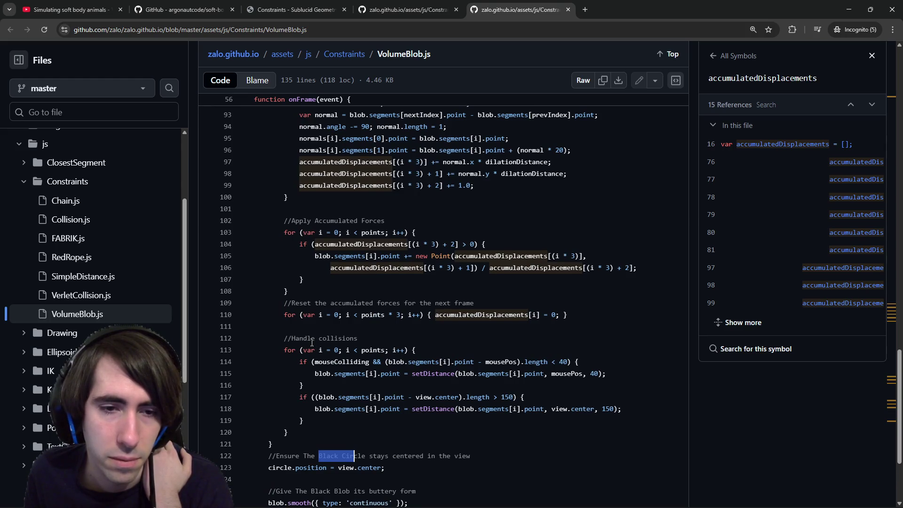
{"action": "scroll", "coordinate": [312, 343], "scroll_direction": "down", "scroll_amount": 4}
{"action": "double_click", "coordinate": [296, 409]}
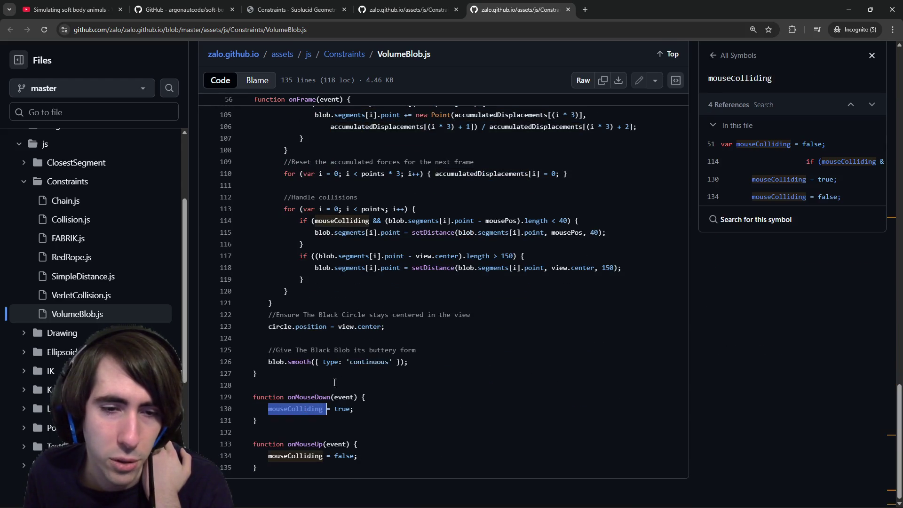
{"action": "scroll", "coordinate": [334, 381], "scroll_direction": "up", "scroll_amount": 5}
{"action": "scroll", "coordinate": [354, 372], "scroll_direction": "down", "scroll_amount": 2}
{"action": "left_click_drag", "start_coordinate": [362, 293], "coordinate": [357, 372]}
{"action": "left_click", "coordinate": [367, 369]}
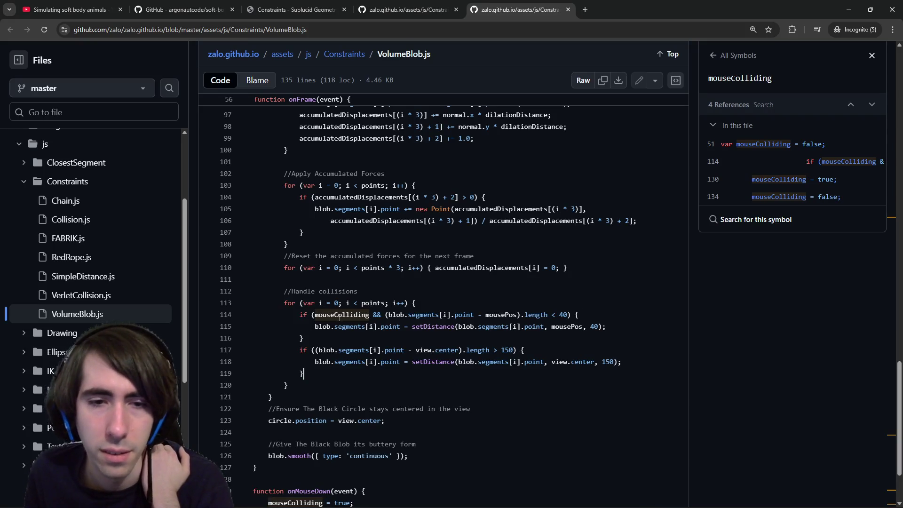
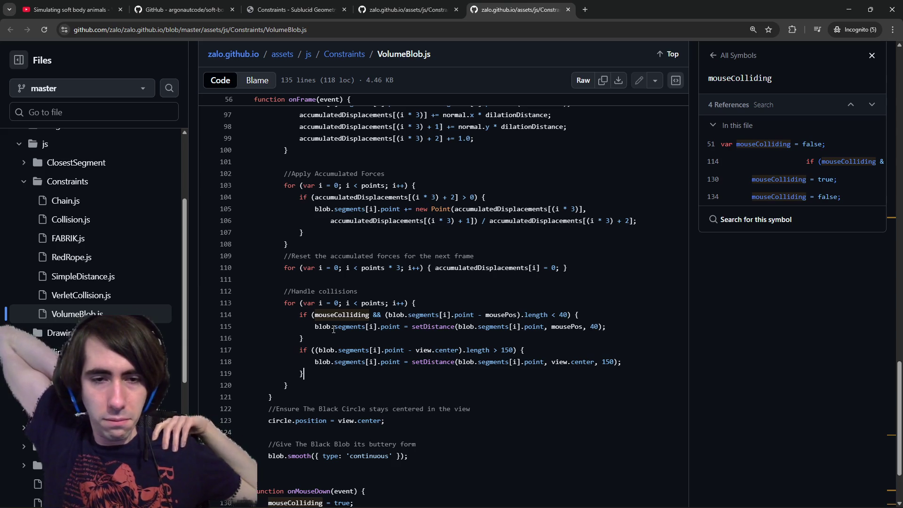
Minimise the VolumeBlob.js Chrome page and put the caret on empty line 93 of chain.gd.
{"action": "left_click", "coordinate": [848, 9]}
{"action": "left_click", "coordinate": [423, 321]}
{"action": "left_click", "coordinate": [581, 296]}
{"action": "left_click", "coordinate": [384, 322]}
Add a line above keys.front() starting 'if Input.is_key_pressed(' via autocompletion.
{"action": "scroll", "coordinate": [386, 319], "scroll_direction": "up", "scroll_amount": 2}
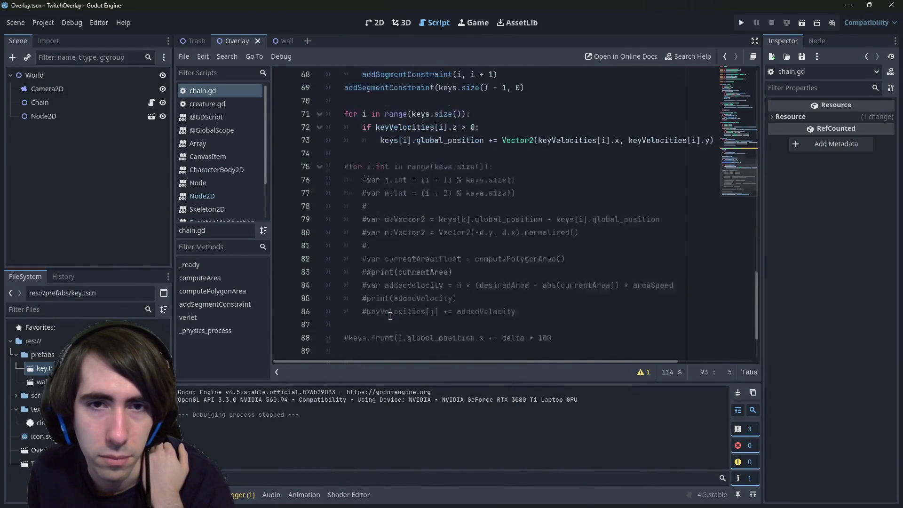
{"action": "scroll", "coordinate": [390, 316], "scroll_direction": "up", "scroll_amount": 2}
{"action": "scroll", "coordinate": [390, 316], "scroll_direction": "up", "scroll_amount": 3}
{"action": "scroll", "coordinate": [390, 316], "scroll_direction": "down", "scroll_amount": 7}
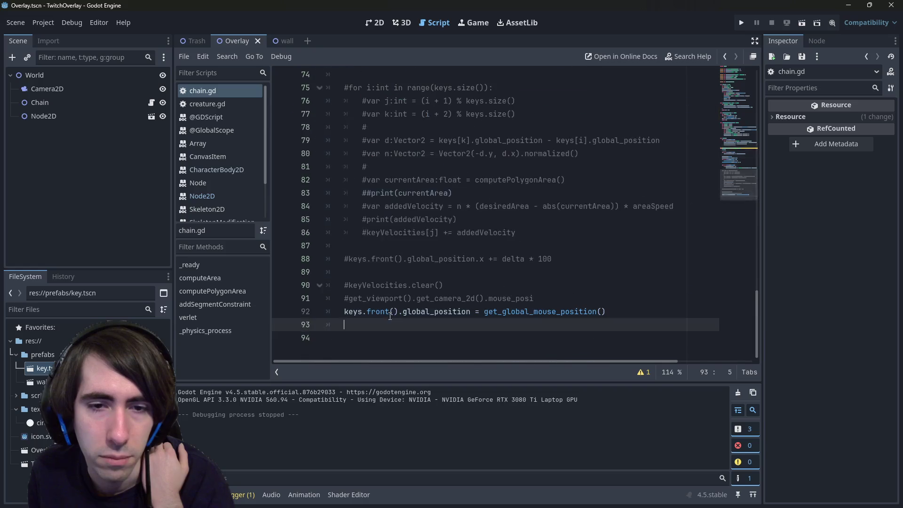
{"action": "left_click", "coordinate": [559, 298]}
{"action": "key", "text": "Return"}
{"action": "type", "text": "if"}
{"action": "key", "text": "BackSpace"}
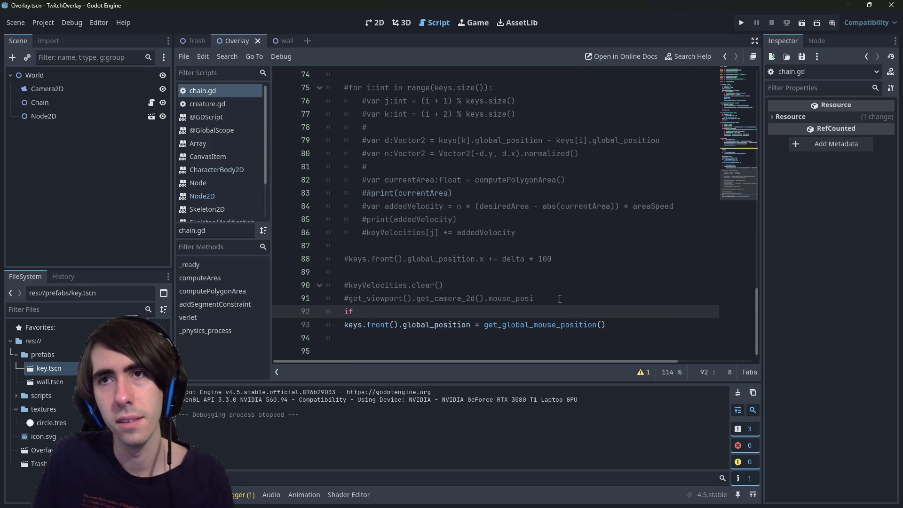
{"action": "type", "text": "Input.is_key"}
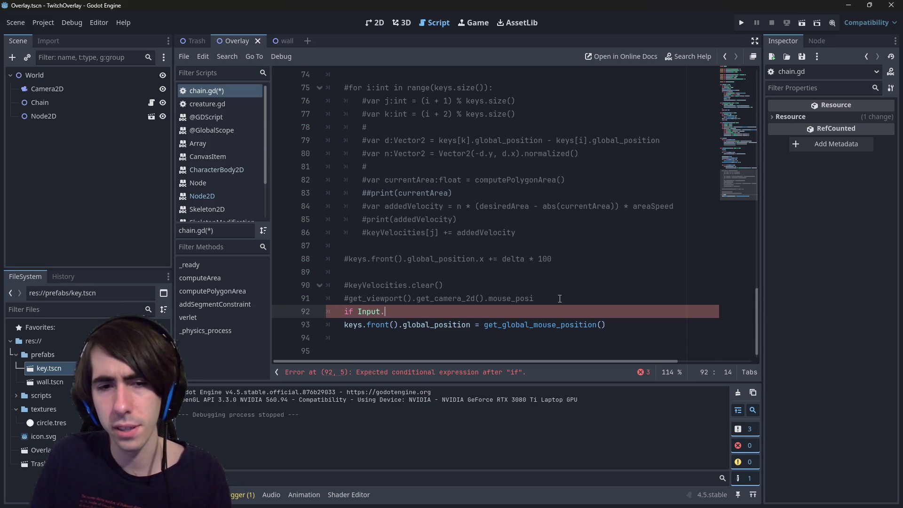
{"action": "type", "text": "_"}
{"action": "key", "text": "Return"}
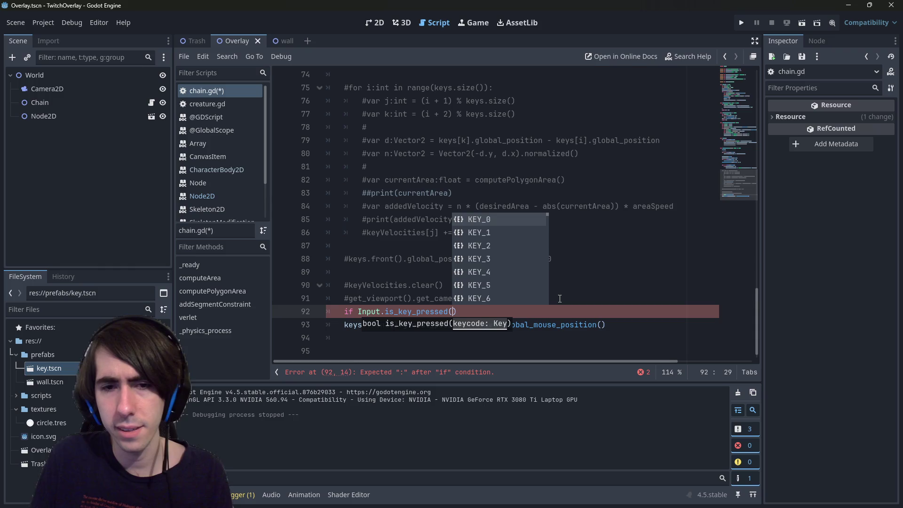
Finish the KEY_J condition, indent the mouse-follow line beneath it, and save chain.gd.
{"action": "type", "text": "KEY_J"}
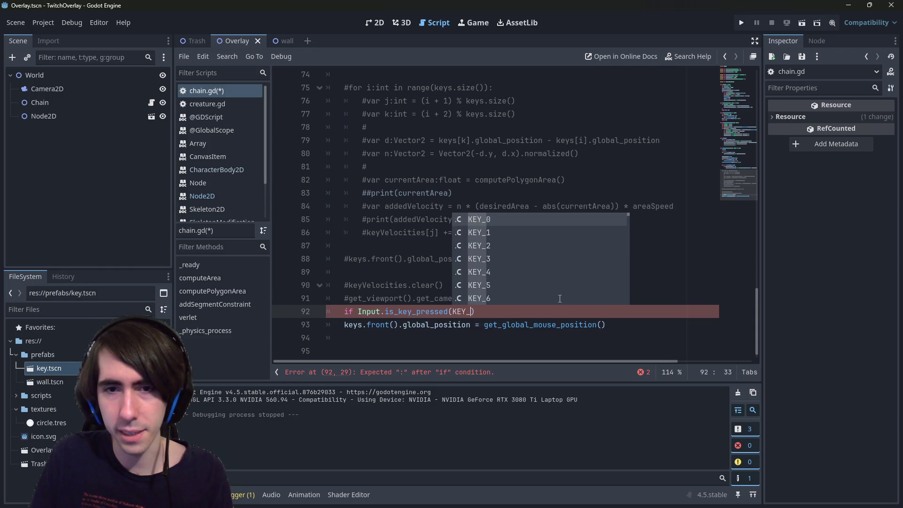
{"action": "key", "text": "End"}
{"action": "type", "text": ":"}
{"action": "key", "text": "Down"}
{"action": "key", "text": "Home"}
{"action": "key", "text": "Tab"}
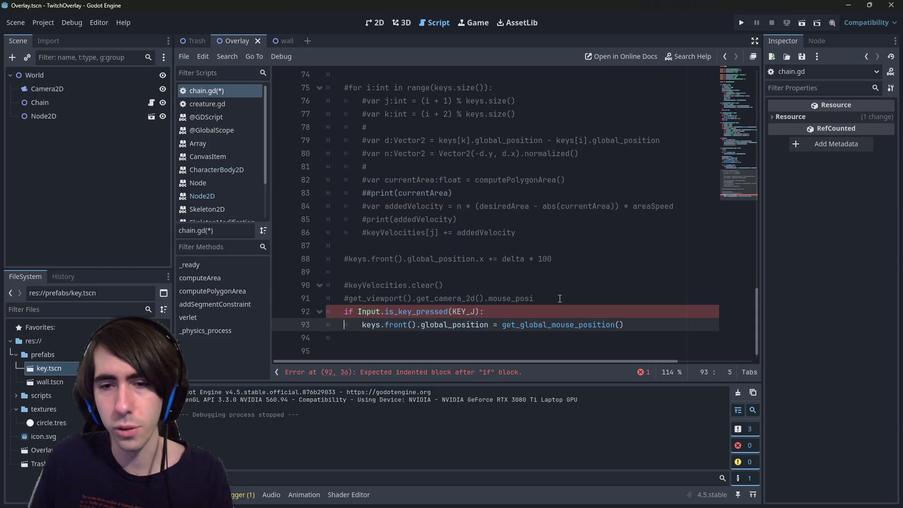
{"action": "key", "text": "ctrl+s"}
Test-run the scene, then comment out the KEY_J check and mouse-follow lines and save.
{"action": "left_click", "coordinate": [801, 28]}
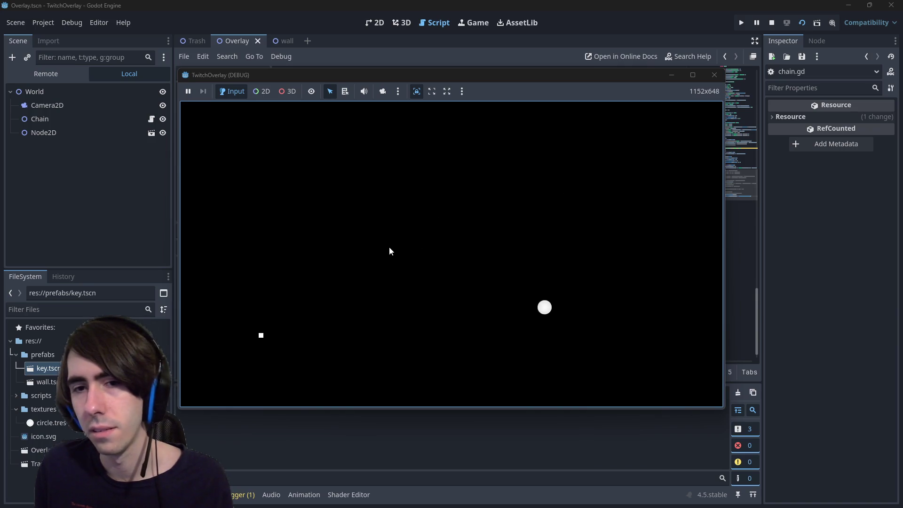
{"action": "left_click", "coordinate": [715, 74]}
{"action": "mouse_move", "coordinate": [650, 319]}
{"action": "left_mouse_down"}
{"action": "mouse_move", "coordinate": [329, 325]}
{"action": "mouse_move", "coordinate": [329, 311]}
{"action": "left_mouse_up"}
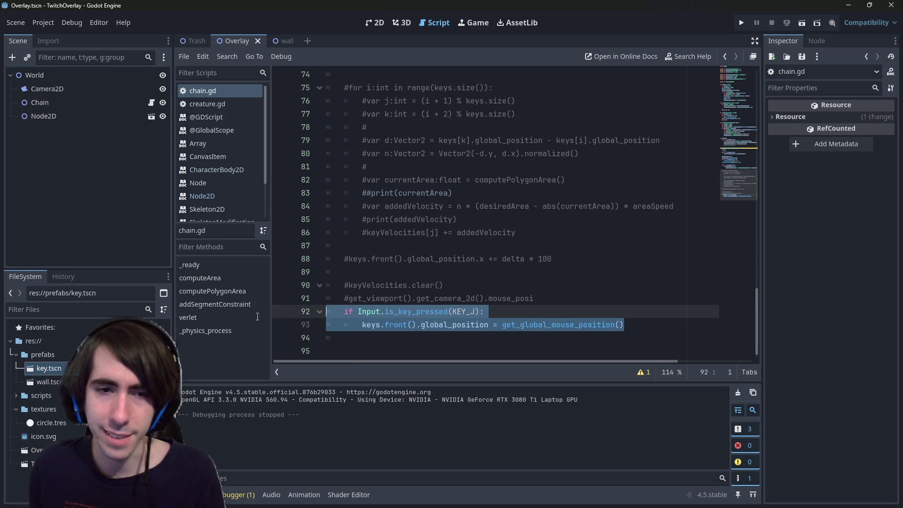
{"action": "key", "text": "ctrl+k"}
{"action": "key", "text": "ctrl+s"}
Rerun the scene to see the ring of white circles, then close the game.
{"action": "left_click", "coordinate": [798, 25]}
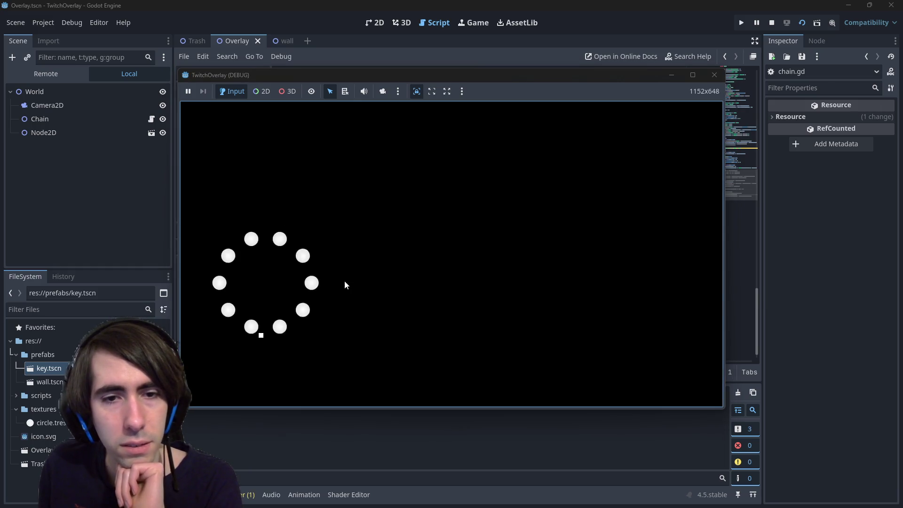
{"action": "left_click", "coordinate": [716, 76]}
{"action": "scroll", "coordinate": [451, 262], "scroll_direction": "up", "scroll_amount": 3}
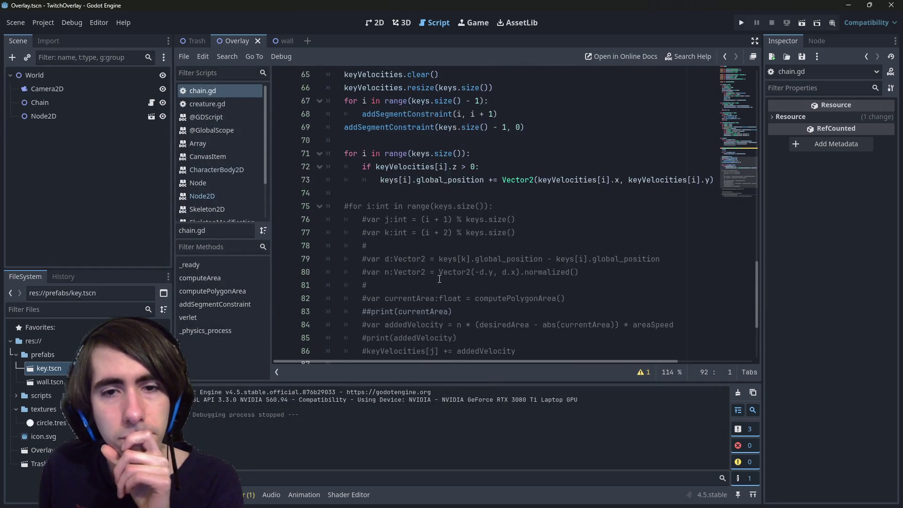
Comment out the constraint and velocity block on lines 65–74 and save chain.gd.
{"action": "scroll", "coordinate": [439, 279], "scroll_direction": "up", "scroll_amount": 3}
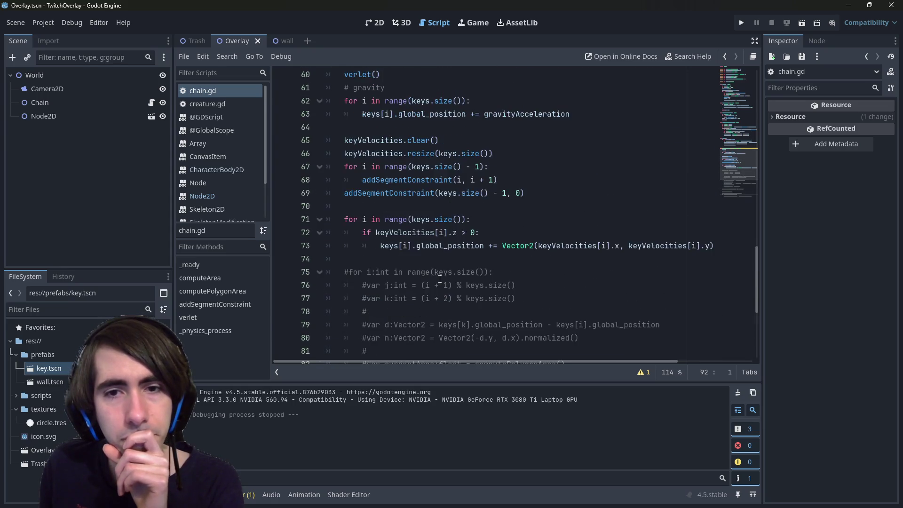
{"action": "scroll", "coordinate": [439, 279], "scroll_direction": "up", "scroll_amount": 1}
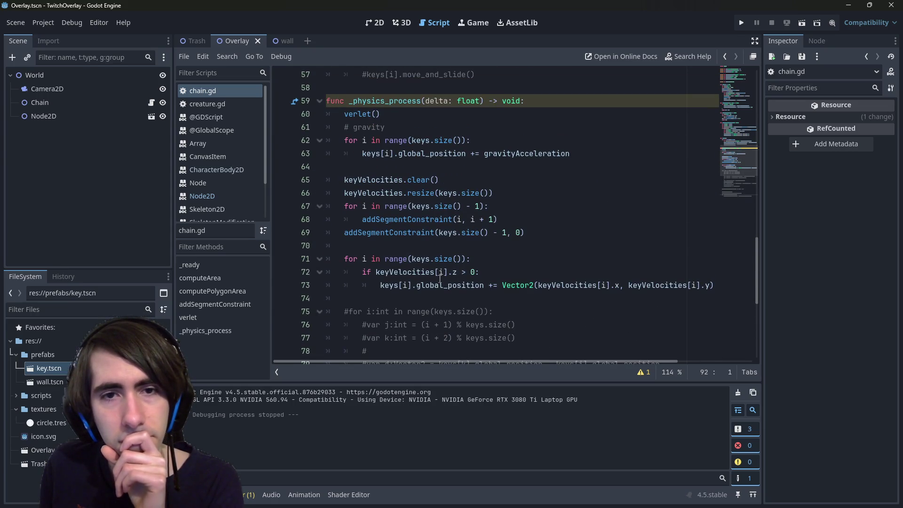
{"action": "mouse_move", "coordinate": [526, 232]}
{"action": "left_mouse_down"}
{"action": "mouse_move", "coordinate": [329, 233]}
{"action": "mouse_move", "coordinate": [299, 186]}
{"action": "left_mouse_up"}
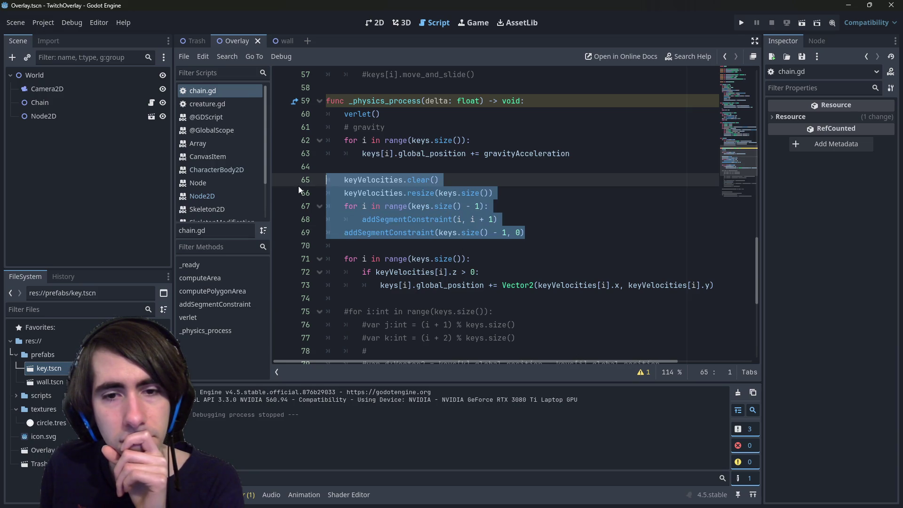
{"action": "left_click", "coordinate": [443, 302]}
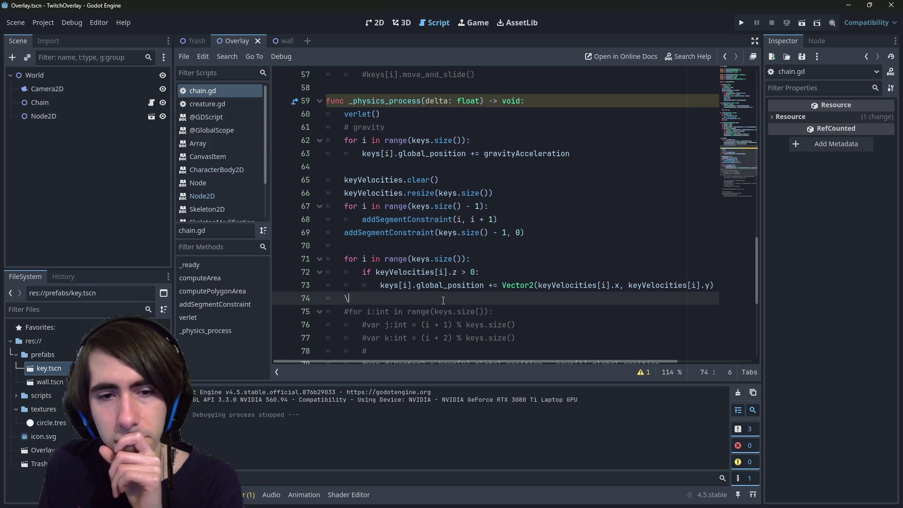
{"action": "key", "text": "Return"}
{"action": "left_click_drag", "start_coordinate": [444, 300], "coordinate": [278, 179]}
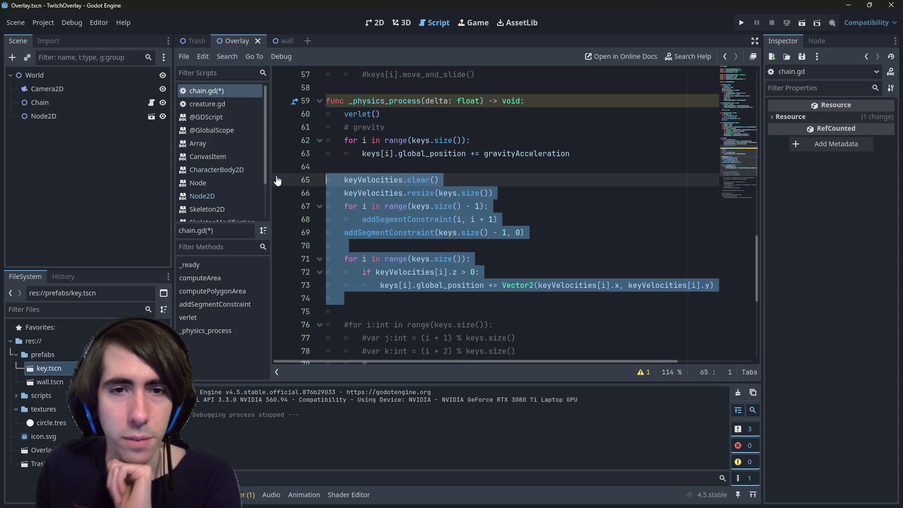
{"action": "key", "text": "ctrl+k"}
{"action": "key", "text": "ctrl+s"}
Restore that block and comment out the gravity loop on lines 62–63 instead.
{"action": "scroll", "coordinate": [470, 236], "scroll_direction": "down", "scroll_amount": 5}
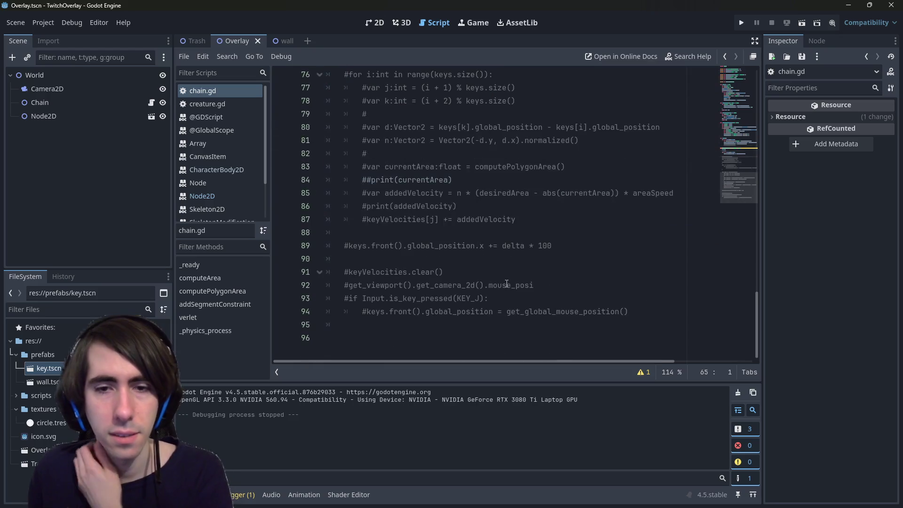
{"action": "scroll", "coordinate": [550, 295], "scroll_direction": "up", "scroll_amount": 4}
{"action": "key", "text": "ctrl+z"}
{"action": "key", "text": "ctrl+z"}
{"action": "key", "text": "ctrl+z"}
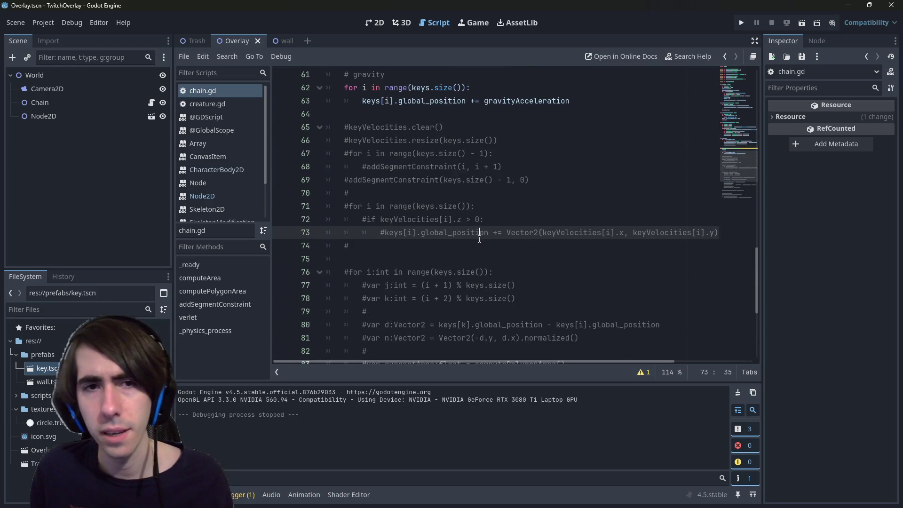
{"action": "left_click_drag", "start_coordinate": [571, 179], "coordinate": [293, 168]}
{"action": "key", "text": "ctrl+k"}
Make the keys.front() mouse-follow line active and unconditional, then run the scene without gravity.
{"action": "scroll", "coordinate": [654, 235], "scroll_direction": "down", "scroll_amount": 7}
{"action": "left_click_drag", "start_coordinate": [628, 311], "coordinate": [271, 302]}
{"action": "key", "text": "ctrl+k"}
{"action": "left_click", "coordinate": [630, 311]}
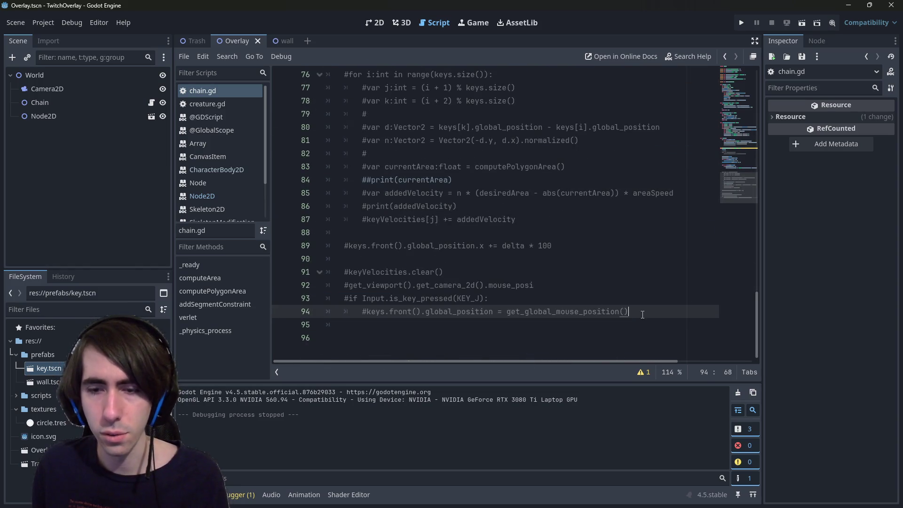
{"action": "key", "text": "ctrl+k"}
{"action": "key", "text": "shift+Tab"}
{"action": "left_click", "coordinate": [802, 23]}
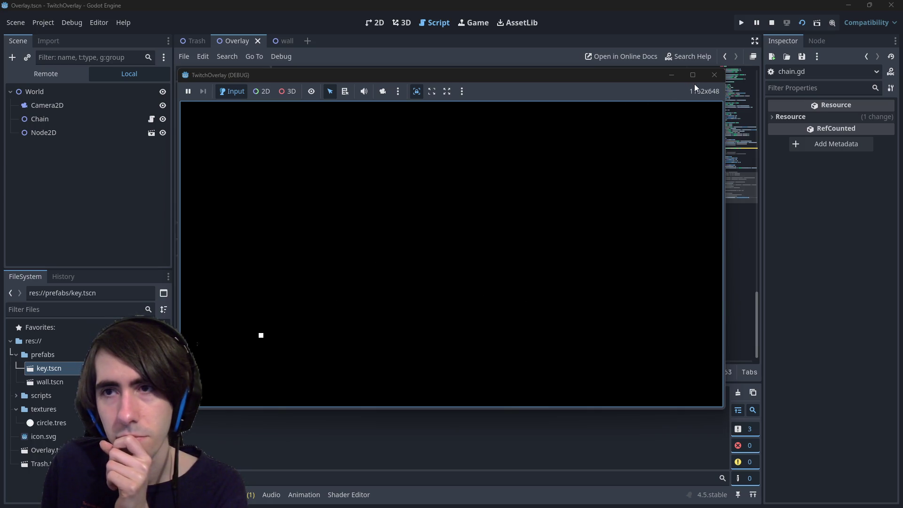
Restart the scene with F6 and close the game window.
{"action": "key", "text": "F6"}
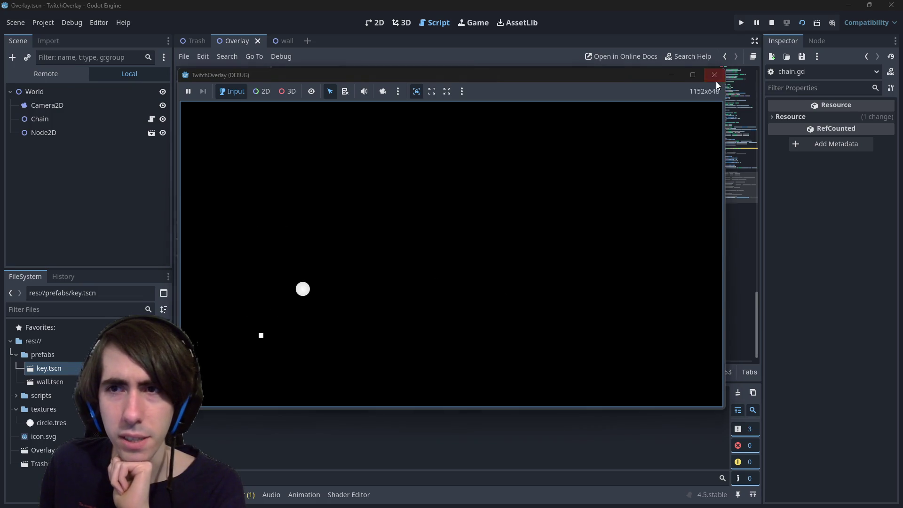
{"action": "left_click", "coordinate": [714, 76]}
{"action": "scroll", "coordinate": [447, 300], "scroll_direction": "up", "scroll_amount": 7}
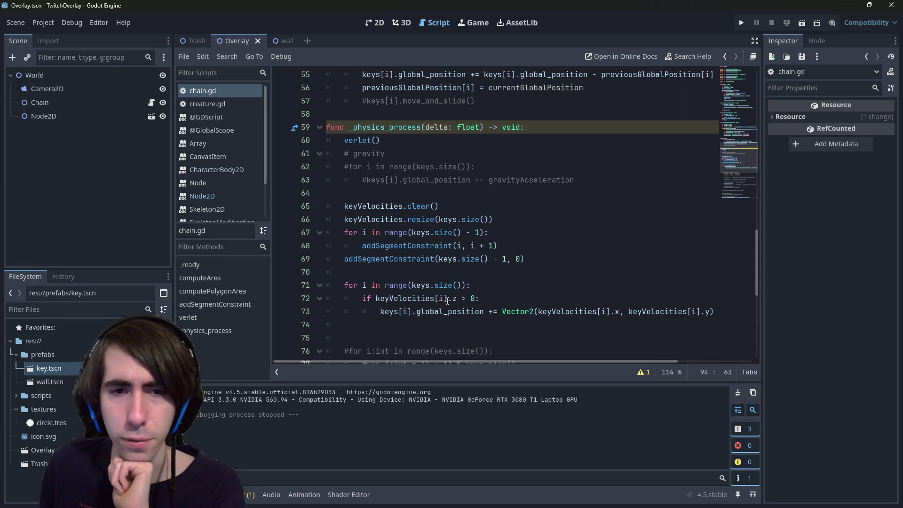
Comment out the constraint and velocity block on lines 64–74, save, and test-run without it.
{"action": "mouse_move", "coordinate": [447, 325]}
{"action": "left_mouse_down"}
{"action": "mouse_move", "coordinate": [324, 148]}
{"action": "mouse_move", "coordinate": [235, 196]}
{"action": "left_mouse_up"}
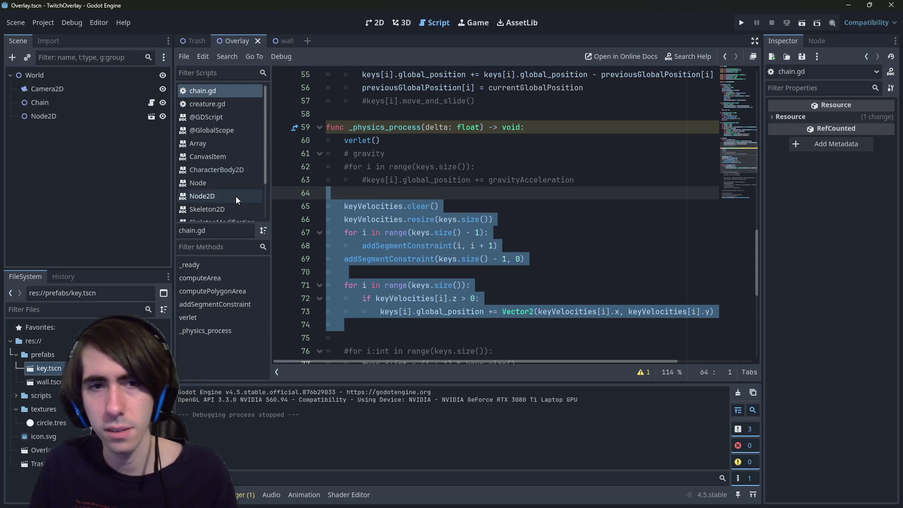
{"action": "key", "text": "ctrl+k"}
{"action": "key", "text": "ctrl+s"}
{"action": "left_click", "coordinate": [800, 24]}
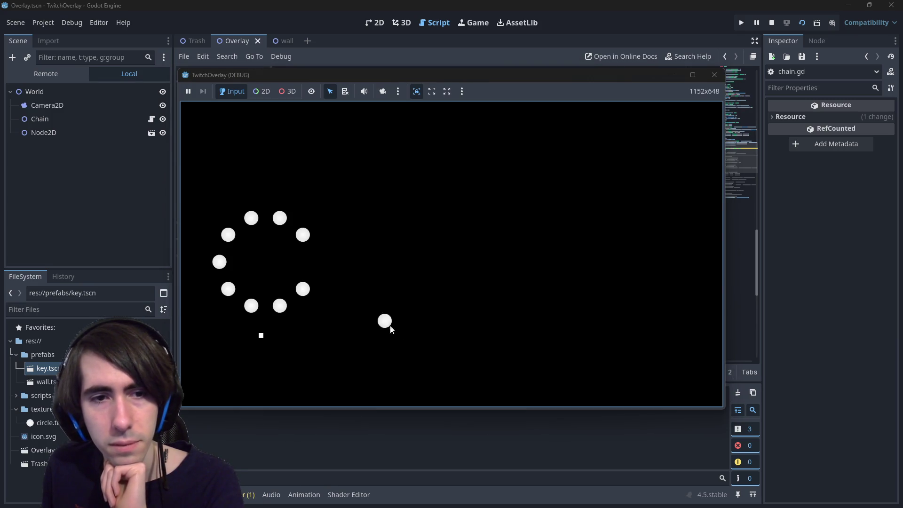
{"action": "left_click", "coordinate": [715, 75]}
Reactivate the constraint and velocity block on lines 64–74.
{"action": "left_click", "coordinate": [370, 311]}
{"action": "left_click_drag", "start_coordinate": [370, 324], "coordinate": [328, 193]}
{"action": "key", "text": "ctrl+k"}
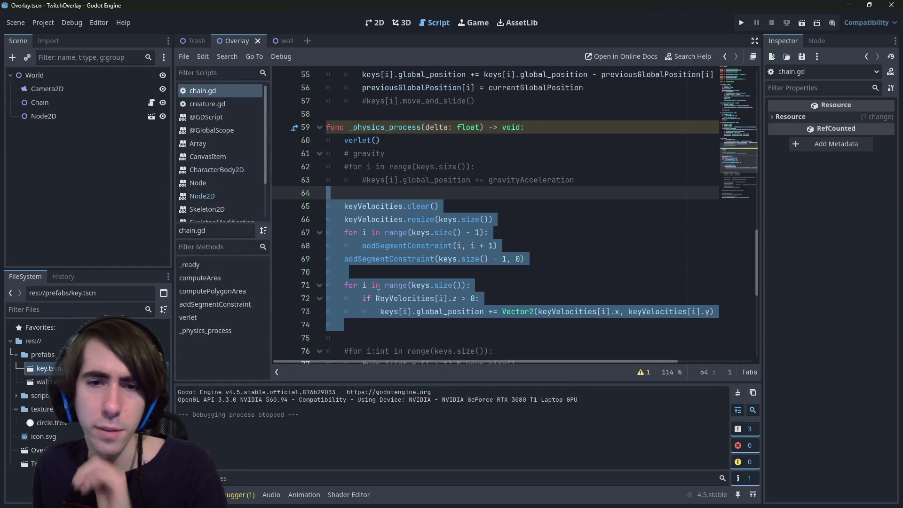
Select the velocity-applying loop on lines 71–73 and the keyVelocities word on line 72.
{"action": "scroll", "coordinate": [381, 291], "scroll_direction": "up", "scroll_amount": 10}
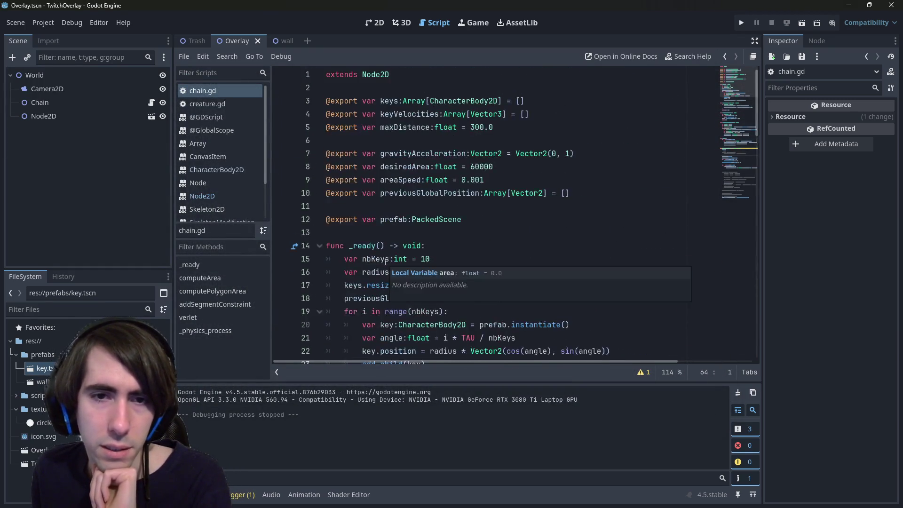
{"action": "scroll", "coordinate": [385, 262], "scroll_direction": "down", "scroll_amount": 12}
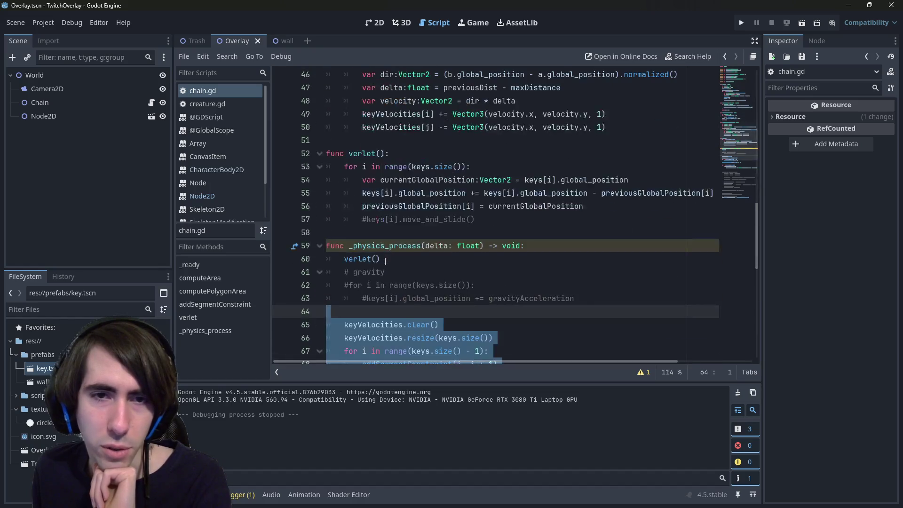
{"action": "left_click", "coordinate": [389, 272]}
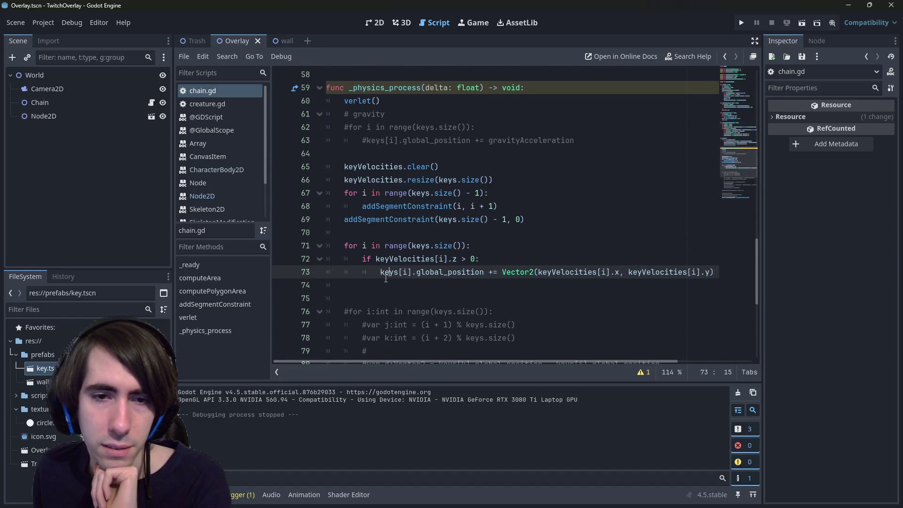
{"action": "key", "text": "shift+Up"}
{"action": "key", "text": "shift+Up"}
{"action": "key", "text": "shift+Home"}
{"action": "key", "text": "shift+Home"}
{"action": "left_click", "coordinate": [422, 288]}
{"action": "key", "text": "shift+Up"}
{"action": "key", "text": "shift+Up"}
{"action": "key", "text": "shift+Up"}
{"action": "key", "text": "shift+Home"}
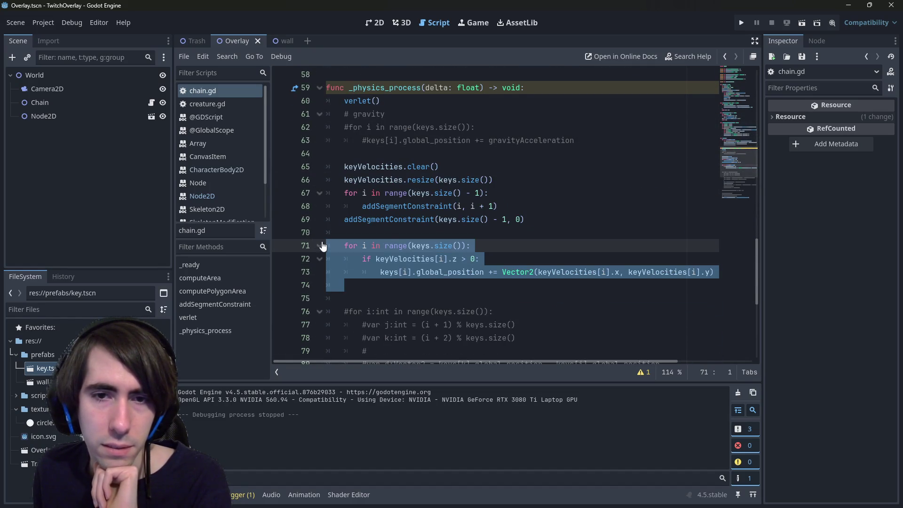
{"action": "double_click", "coordinate": [419, 259]}
{"action": "scroll", "coordinate": [403, 198], "scroll_direction": "up", "scroll_amount": 4}
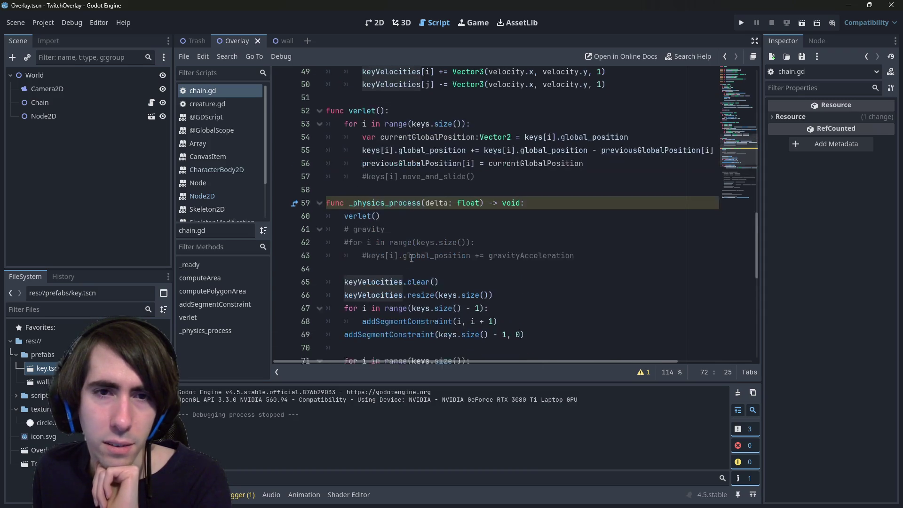
{"action": "scroll", "coordinate": [373, 223], "scroll_direction": "down", "scroll_amount": 3}
Select the clear and resize lines 65–66, then the loop on lines 71–74.
{"action": "left_click_drag", "start_coordinate": [348, 206], "coordinate": [520, 224]}
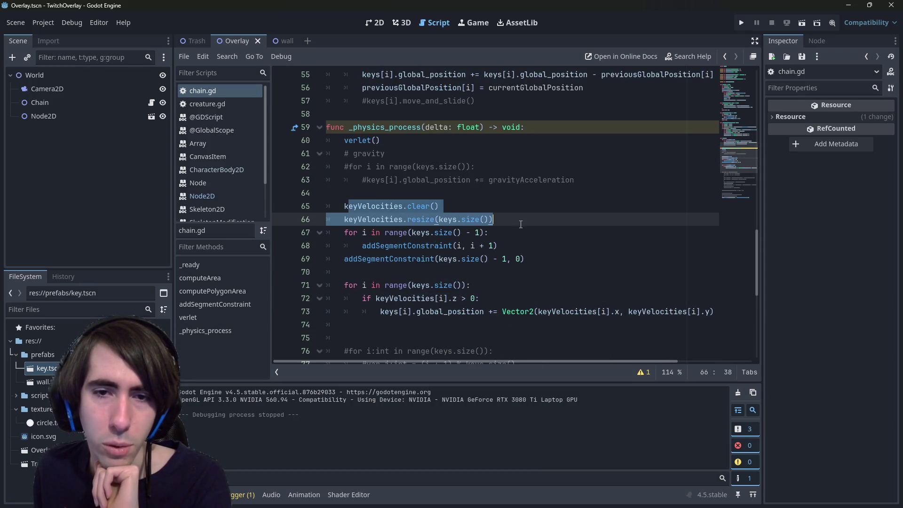
{"action": "scroll", "coordinate": [453, 262], "scroll_direction": "down", "scroll_amount": 2}
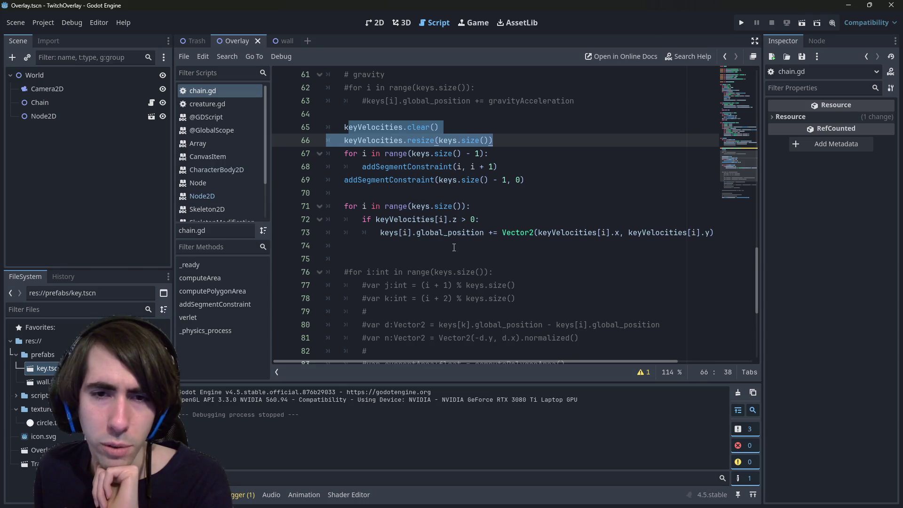
{"action": "left_click", "coordinate": [454, 247]}
{"action": "left_click_drag", "start_coordinate": [456, 245], "coordinate": [292, 192]}
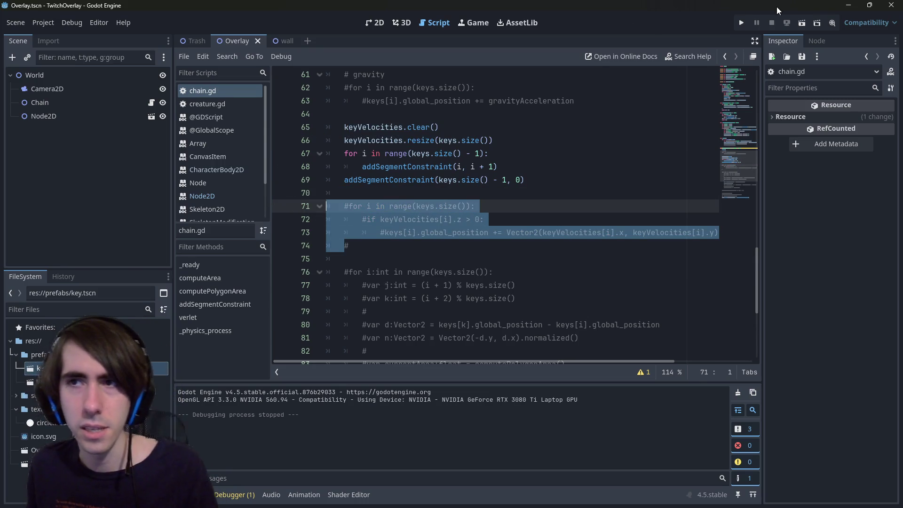
Test-run the ring of balls, stop it, and inspect velocity and delta in addSegmentConstraint.
{"action": "left_click", "coordinate": [801, 23]}
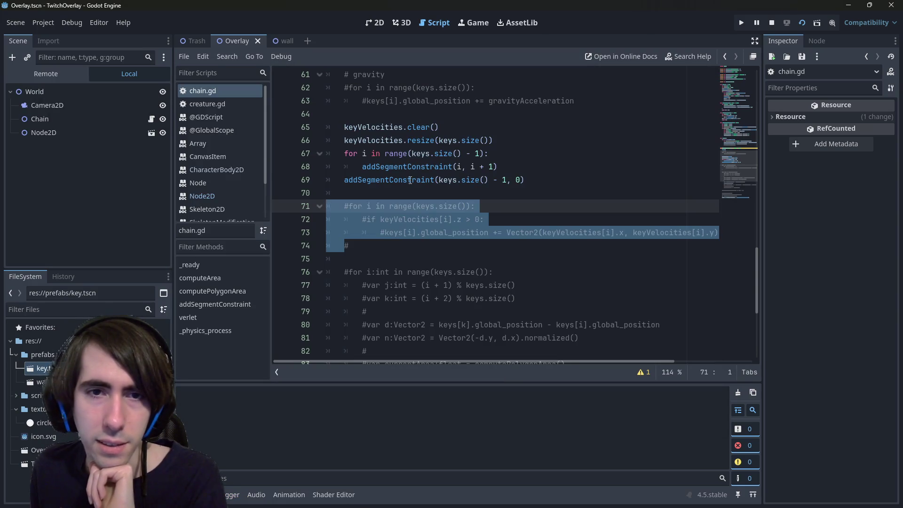
{"action": "scroll", "coordinate": [408, 166], "scroll_direction": "up", "scroll_amount": 4}
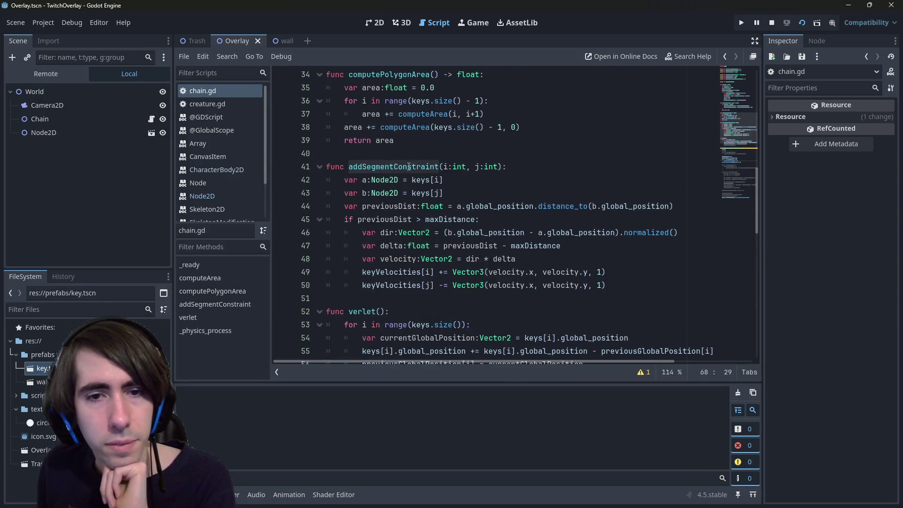
{"action": "key", "text": "F6"}
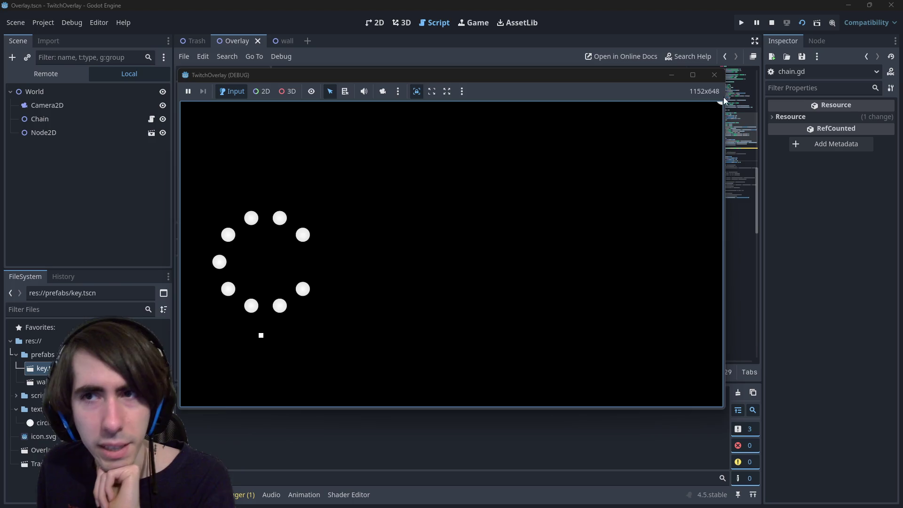
{"action": "left_click", "coordinate": [714, 75]}
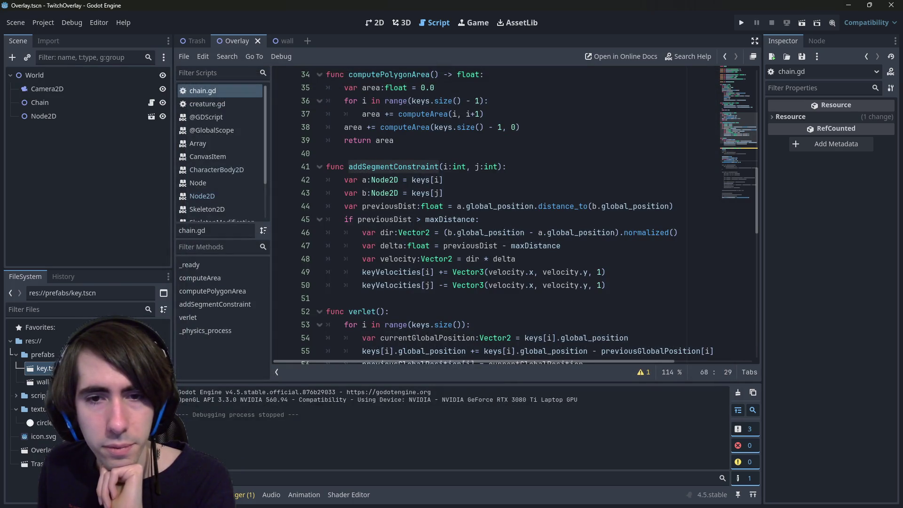
{"action": "double_click", "coordinate": [397, 258]}
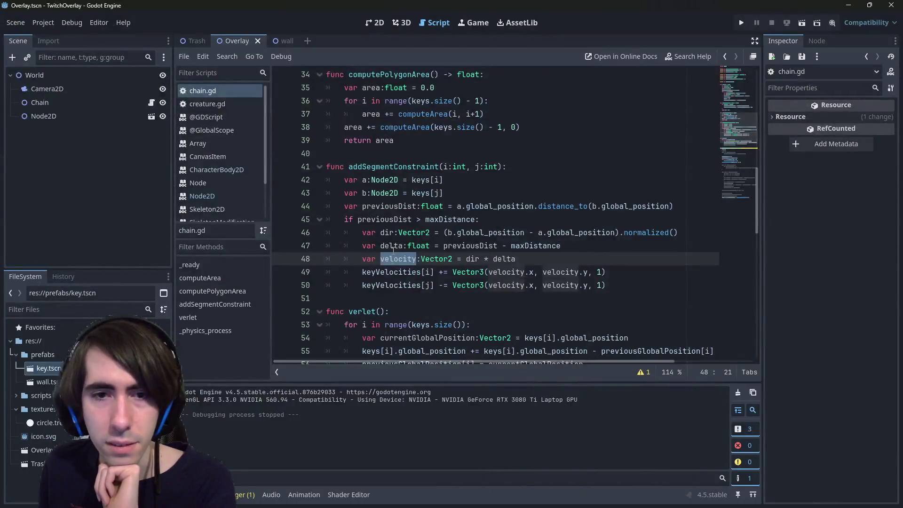
{"action": "double_click", "coordinate": [393, 249]}
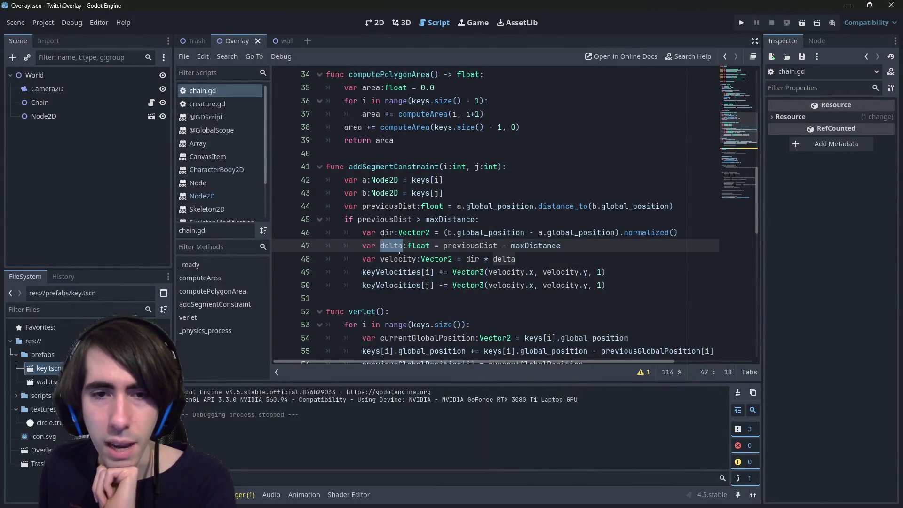
Halve the constraint velocity on line 48 to dir * delta / 2.0 and save.
{"action": "left_click", "coordinate": [559, 258]}
{"action": "type", "text": "/ 2.0"}
{"action": "key", "text": "ctrl+s"}
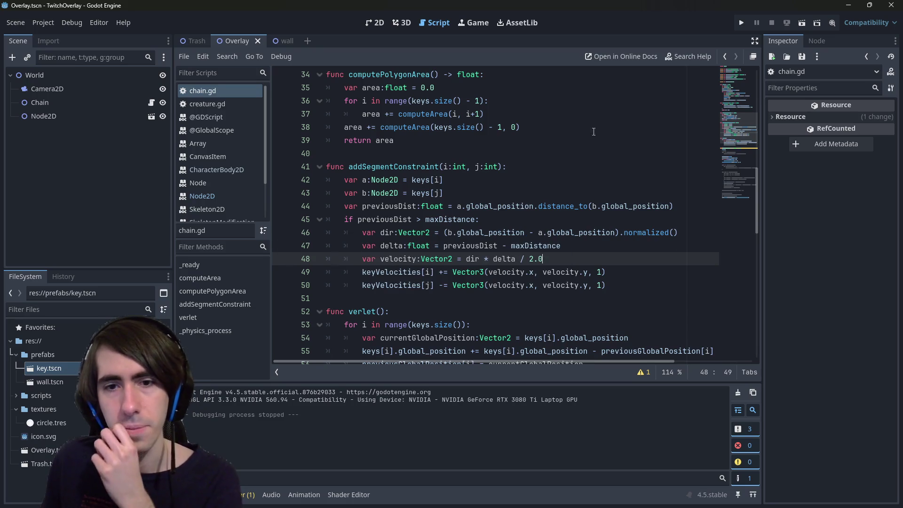
Uncomment the velocity loop on lines 71–74 and run the scene.
{"action": "scroll", "coordinate": [593, 131], "scroll_direction": "down", "scroll_amount": 9}
{"action": "left_click_drag", "start_coordinate": [494, 246], "coordinate": [281, 195]}
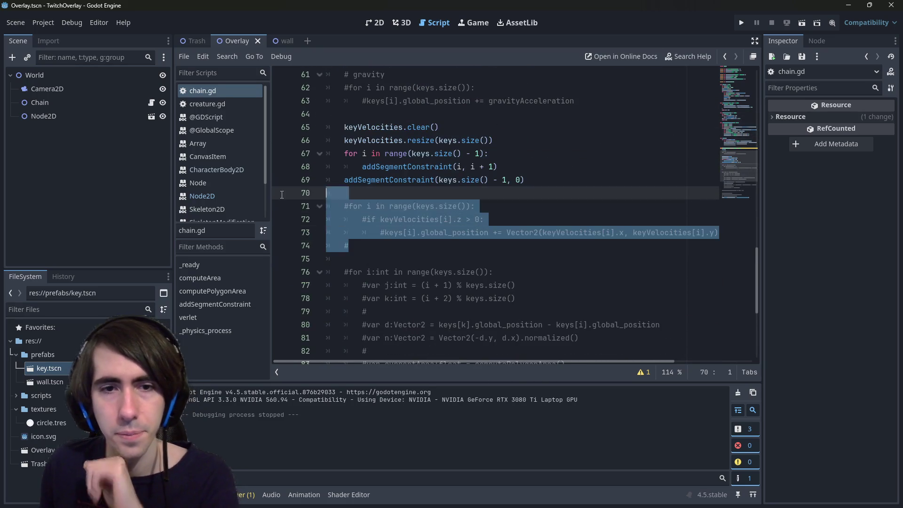
{"action": "key", "text": "ctrl+k"}
{"action": "left_click", "coordinate": [802, 24]}
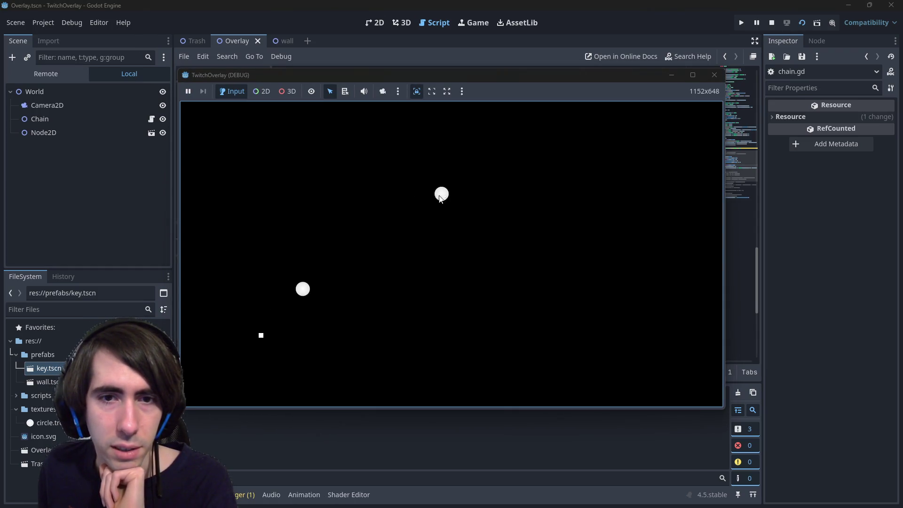
Restart the scene, then rerun it with mouse-follow line 94 disabled to see the ten-circle ring.
{"action": "left_click", "coordinate": [802, 23]}
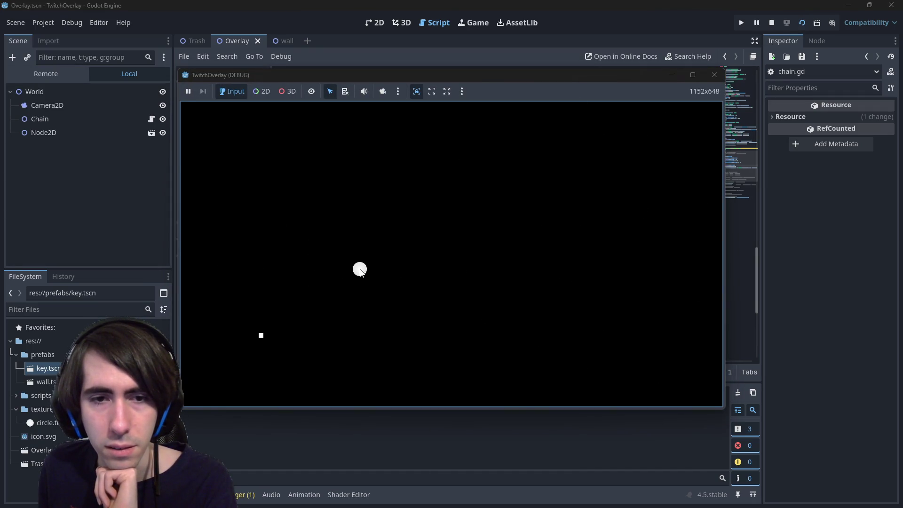
{"action": "left_click", "coordinate": [715, 75]}
{"action": "scroll", "coordinate": [409, 282], "scroll_direction": "down", "scroll_amount": 3}
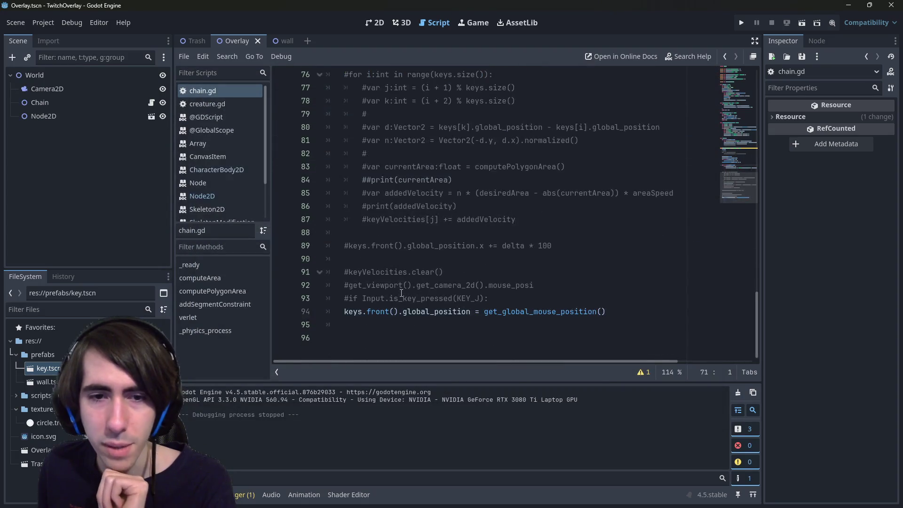
{"action": "left_click", "coordinate": [412, 311]}
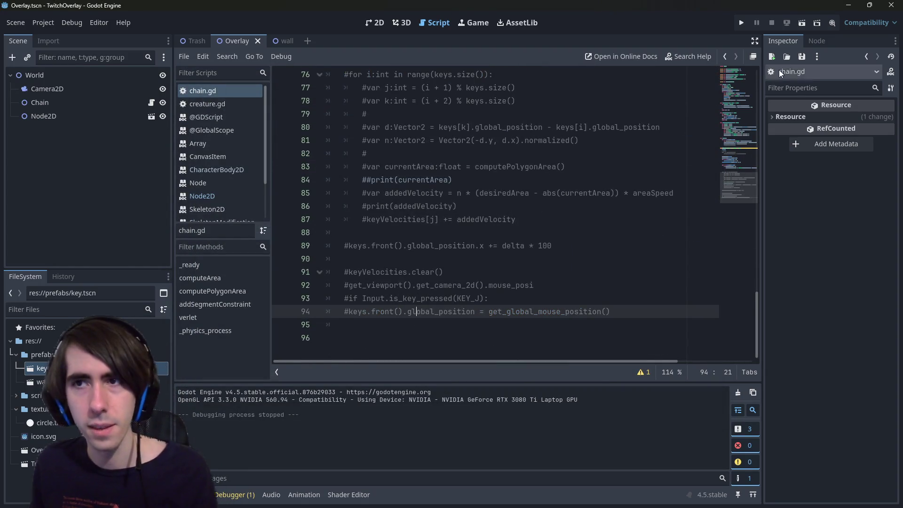
{"action": "left_click", "coordinate": [803, 27]}
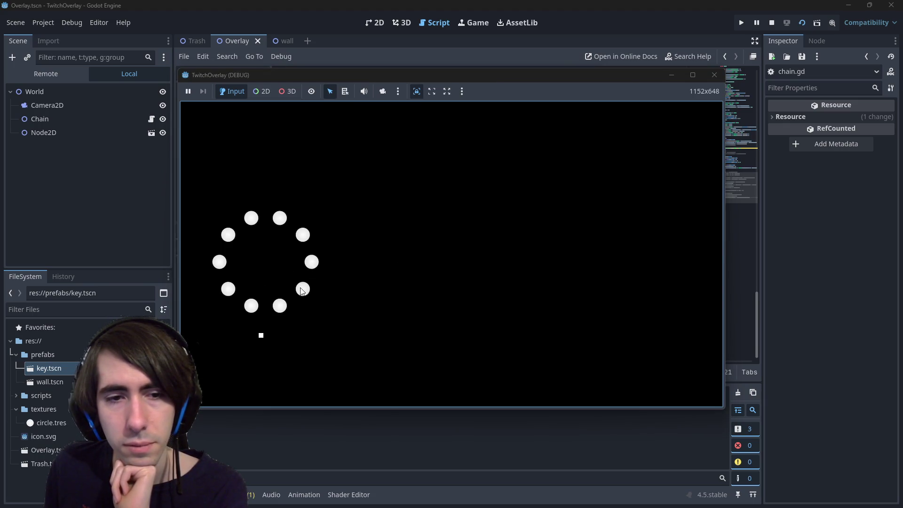
{"action": "left_click", "coordinate": [714, 75]}
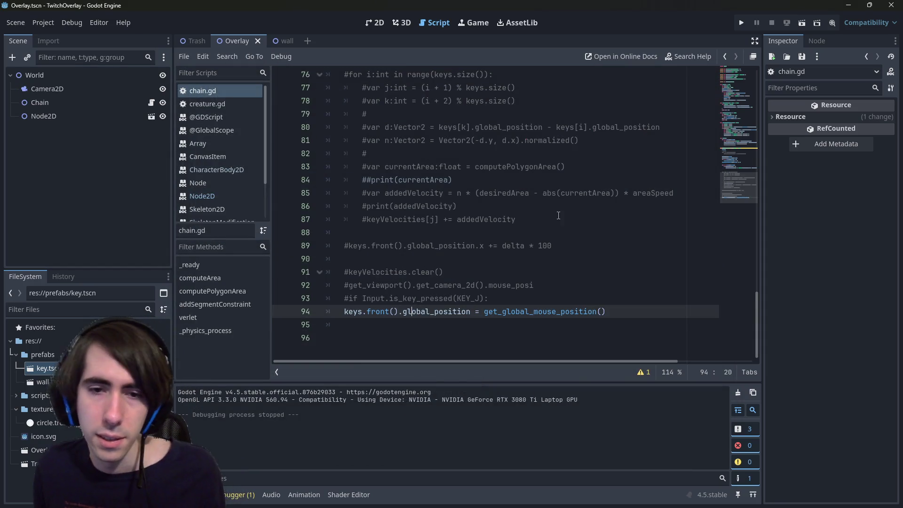
Uncomment the gravity loop on lines 62–63 and save chain.gd.
{"action": "scroll", "coordinate": [558, 215], "scroll_direction": "up", "scroll_amount": 6}
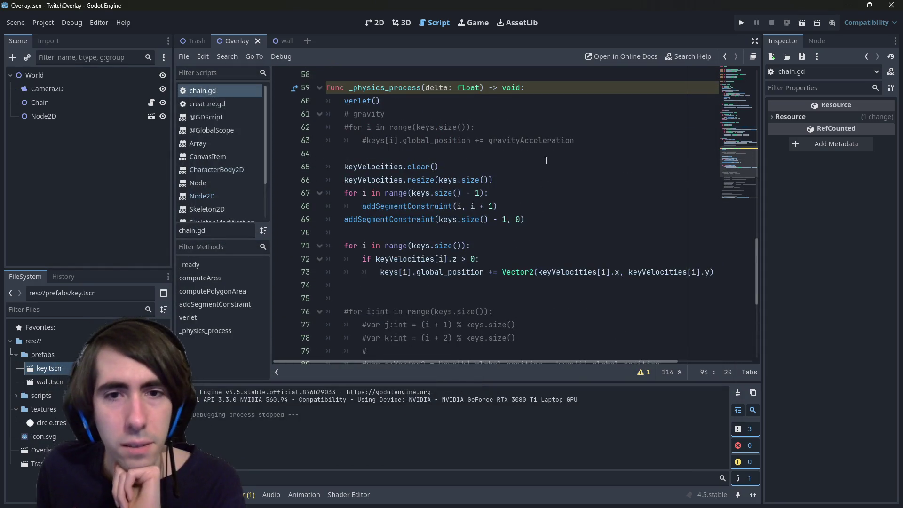
{"action": "scroll", "coordinate": [546, 161], "scroll_direction": "up", "scroll_amount": 1}
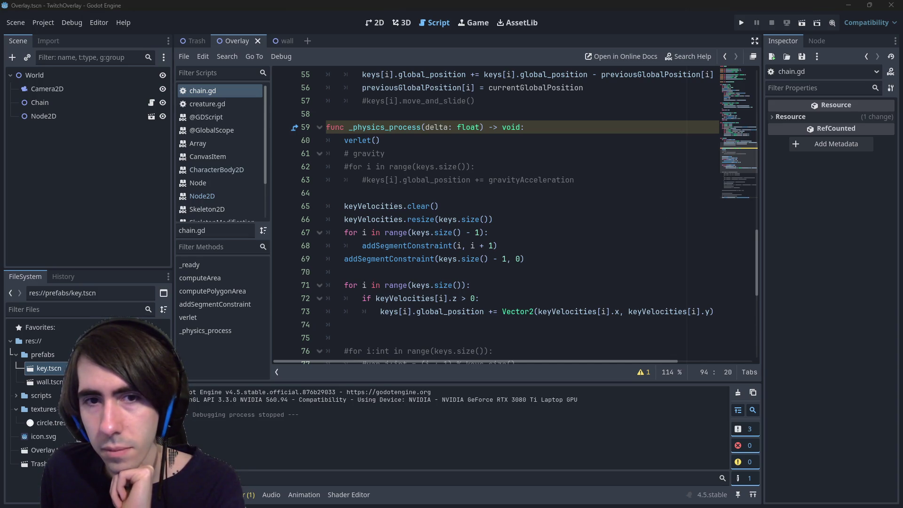
{"action": "mouse_move", "coordinate": [578, 181]}
{"action": "left_mouse_down"}
{"action": "mouse_move", "coordinate": [376, 141]}
{"action": "mouse_move", "coordinate": [216, 168]}
{"action": "left_mouse_up"}
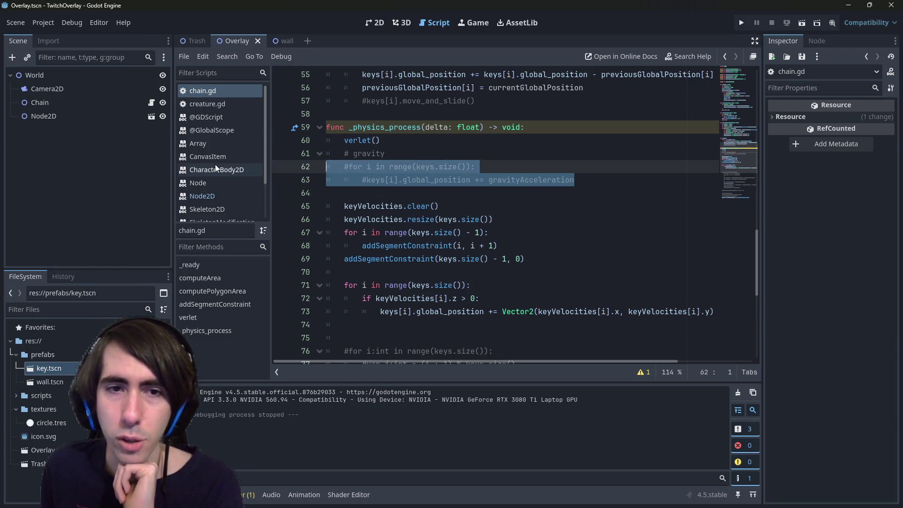
{"action": "key", "text": "ctrl+k"}
{"action": "key", "text": "ctrl+s"}
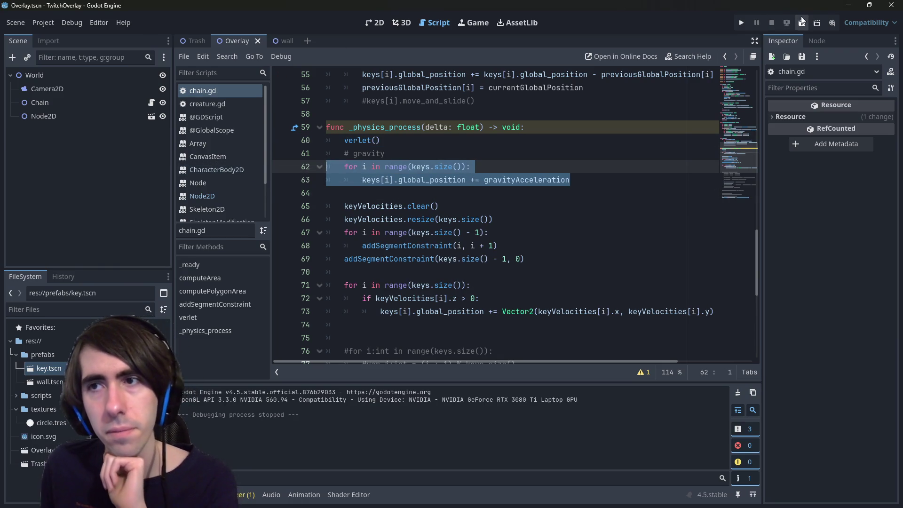
Test-run and stop the scene, then switch to VolumeBlob.js in Chrome.
{"action": "left_click", "coordinate": [802, 22]}
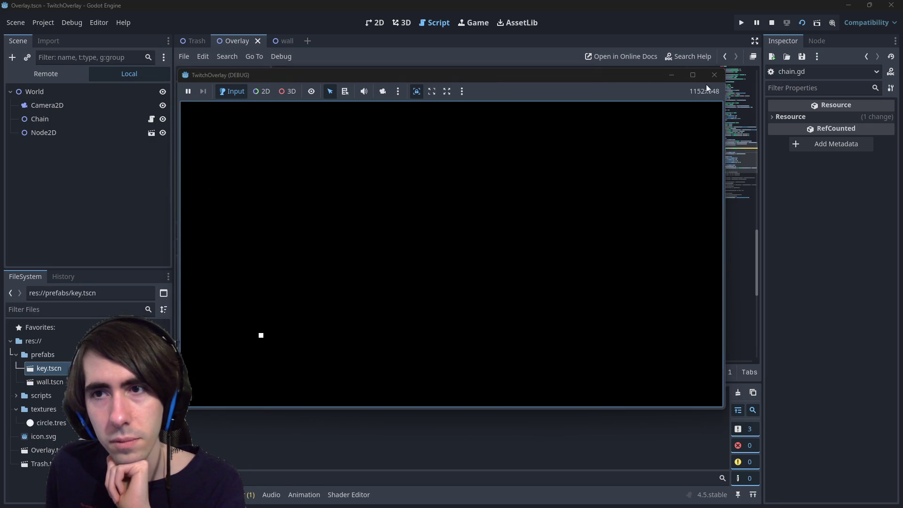
{"action": "left_click", "coordinate": [714, 74]}
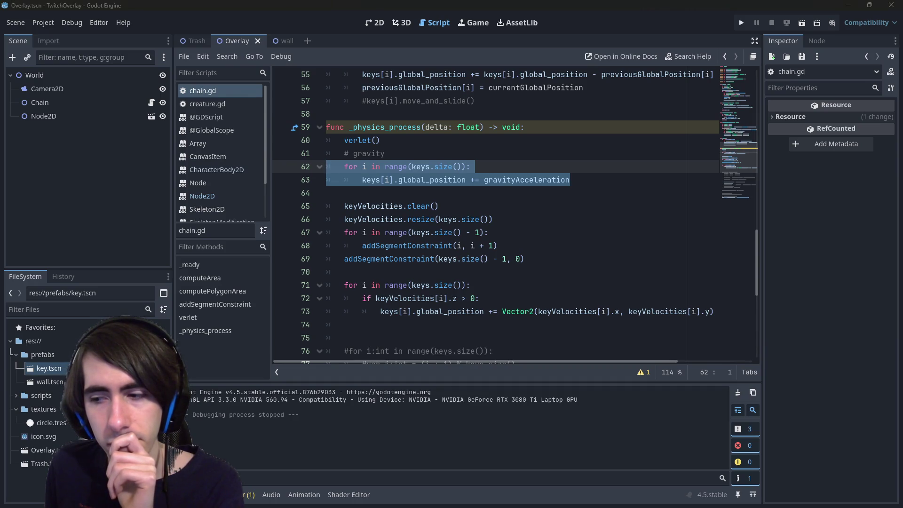
{"action": "key", "text": "alt+Tab"}
Highlight the blob setup lines and list the four in-file references to Path.
{"action": "scroll", "coordinate": [288, 227], "scroll_direction": "down", "scroll_amount": 3}
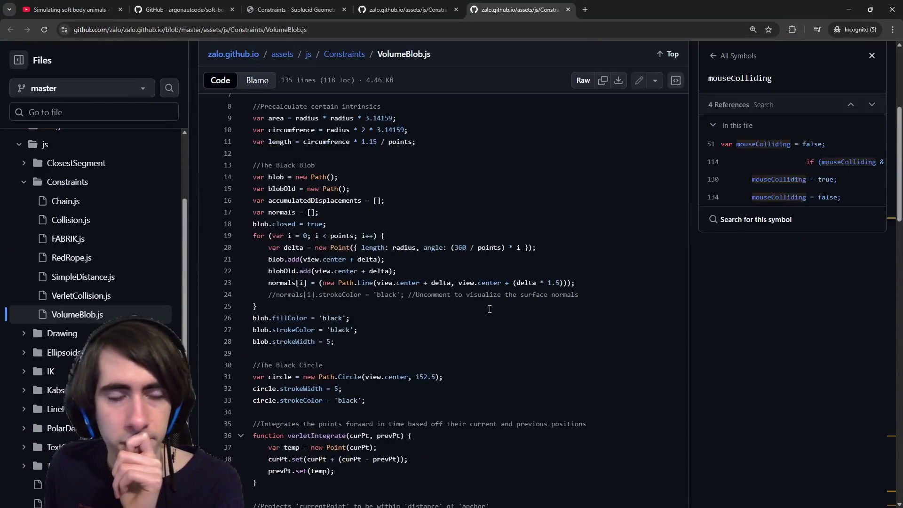
{"action": "scroll", "coordinate": [288, 226], "scroll_direction": "up", "scroll_amount": 1}
{"action": "scroll", "coordinate": [288, 227], "scroll_direction": "down", "scroll_amount": 9}
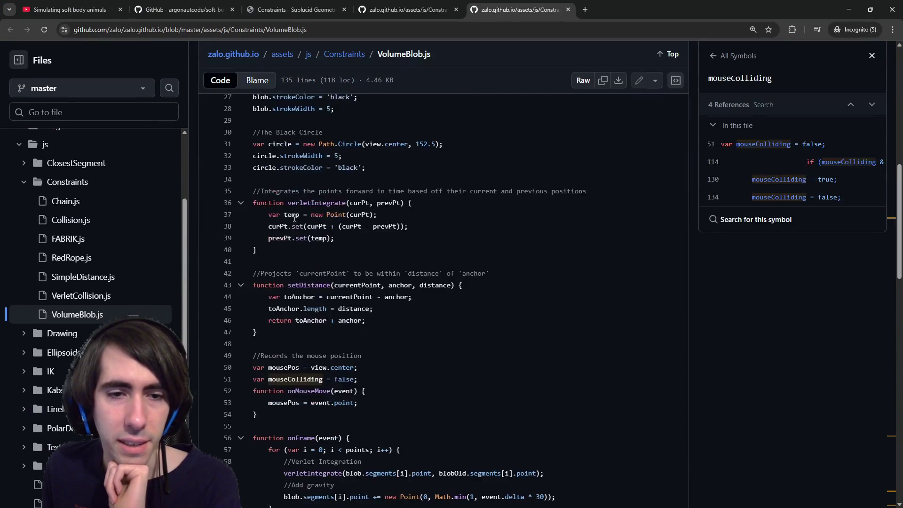
{"action": "scroll", "coordinate": [313, 252], "scroll_direction": "up", "scroll_amount": 7}
{"action": "scroll", "coordinate": [313, 252], "scroll_direction": "down", "scroll_amount": 6}
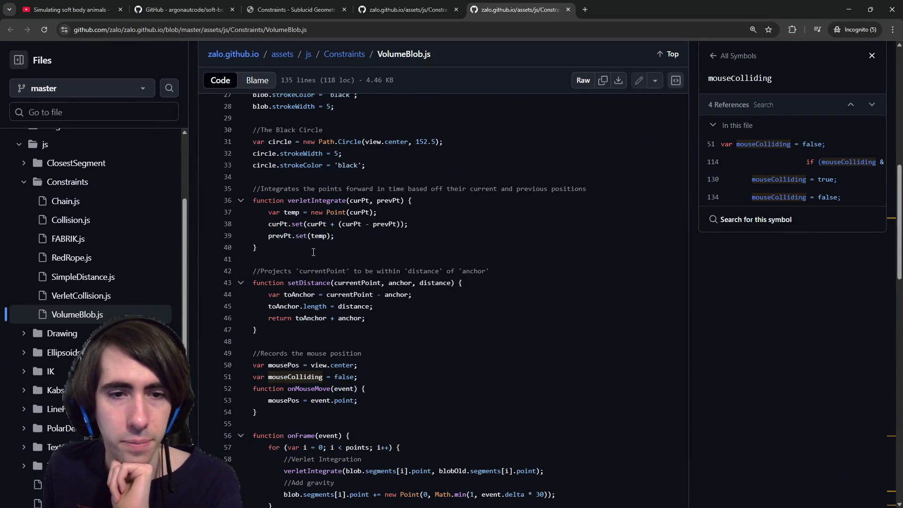
{"action": "scroll", "coordinate": [313, 252], "scroll_direction": "up", "scroll_amount": 3}
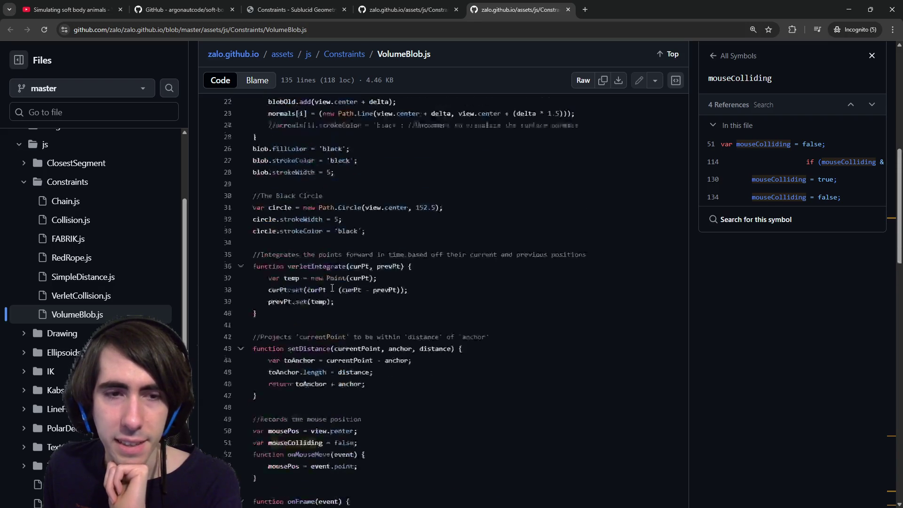
{"action": "scroll", "coordinate": [333, 288], "scroll_direction": "up", "scroll_amount": 2}
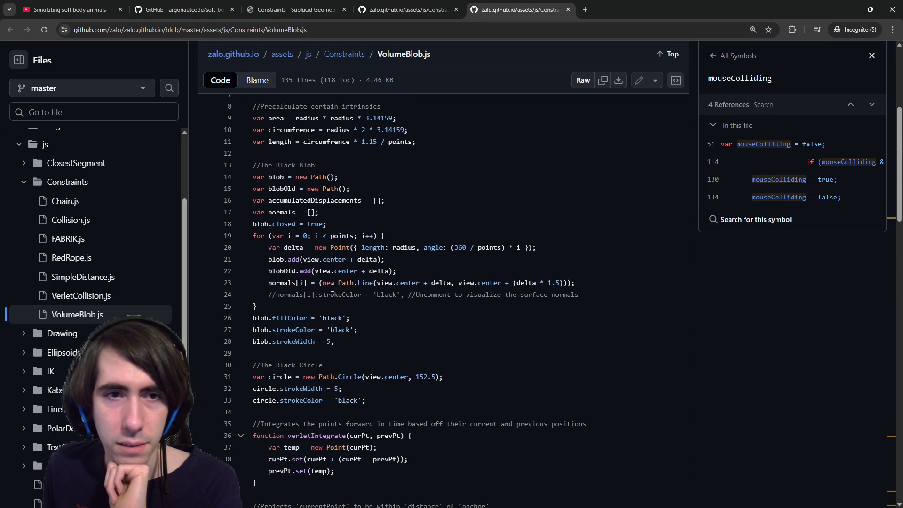
{"action": "scroll", "coordinate": [332, 288], "scroll_direction": "down", "scroll_amount": 4}
{"action": "scroll", "coordinate": [348, 340], "scroll_direction": "up", "scroll_amount": 6}
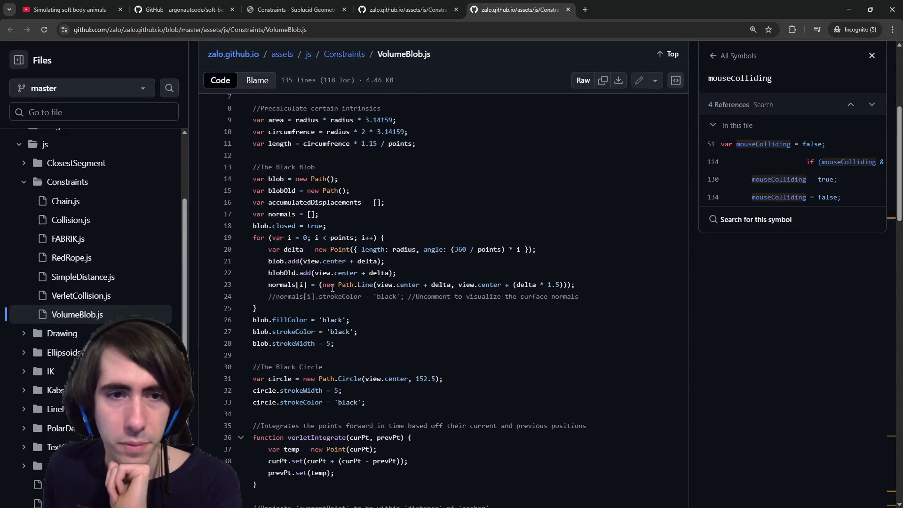
{"action": "left_click_drag", "start_coordinate": [348, 340], "coordinate": [310, 277]}
{"action": "left_click", "coordinate": [311, 271]}
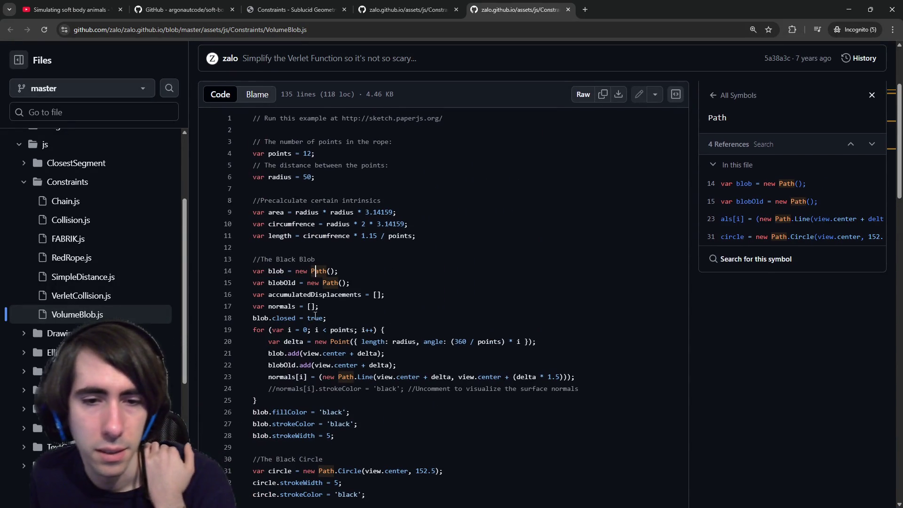
Highlight the loop building the blob points, then clear the highlights.
{"action": "scroll", "coordinate": [315, 318], "scroll_direction": "down", "scroll_amount": 2}
{"action": "mouse_move", "coordinate": [389, 245]}
{"action": "left_mouse_down"}
{"action": "mouse_move", "coordinate": [504, 266]}
{"action": "mouse_move", "coordinate": [519, 307]}
{"action": "mouse_move", "coordinate": [225, 236]}
{"action": "mouse_move", "coordinate": [266, 236]}
{"action": "left_mouse_up"}
{"action": "left_click", "coordinate": [518, 306]}
{"action": "scroll", "coordinate": [286, 247], "scroll_direction": "down", "scroll_amount": 2}
{"action": "left_click", "coordinate": [312, 226]}
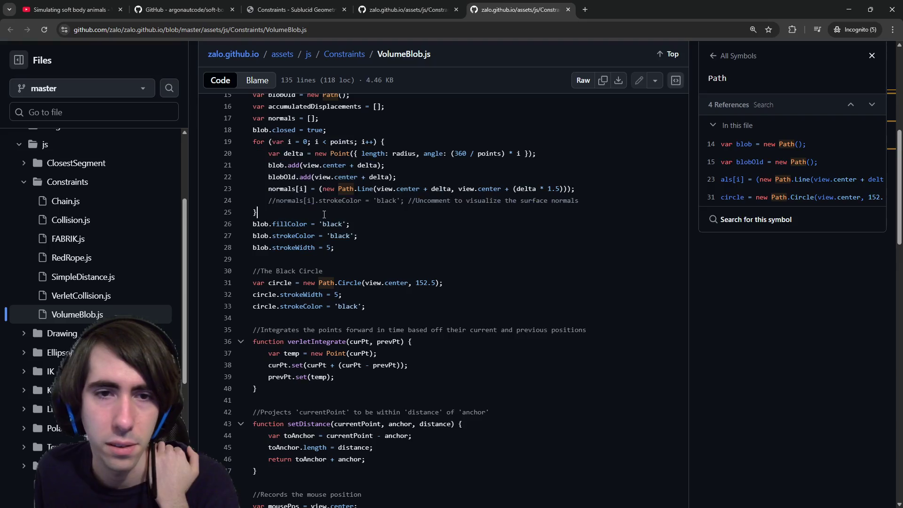
Scroll through onFrame to the deltaArea references on lines 86 and 87.
{"action": "scroll", "coordinate": [312, 226], "scroll_direction": "down", "scroll_amount": 5}
{"action": "scroll", "coordinate": [312, 226], "scroll_direction": "up", "scroll_amount": 2}
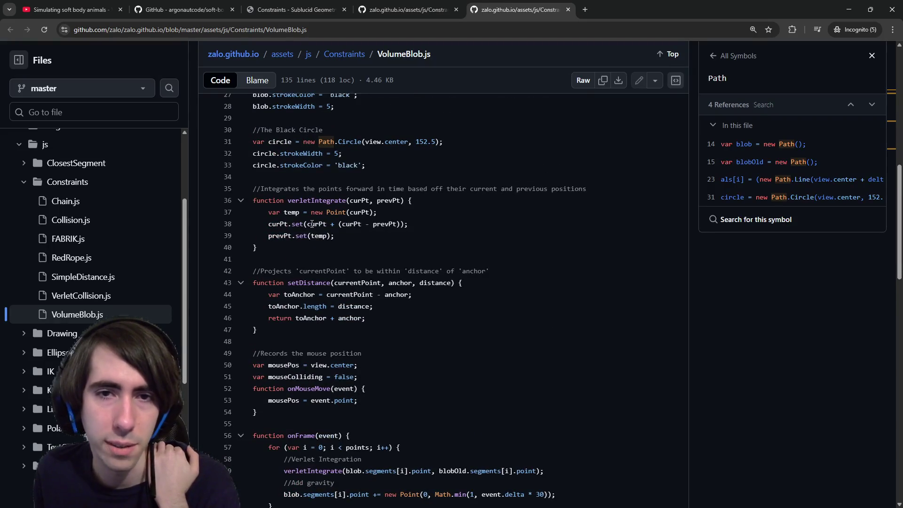
{"action": "scroll", "coordinate": [311, 225], "scroll_direction": "down", "scroll_amount": 7}
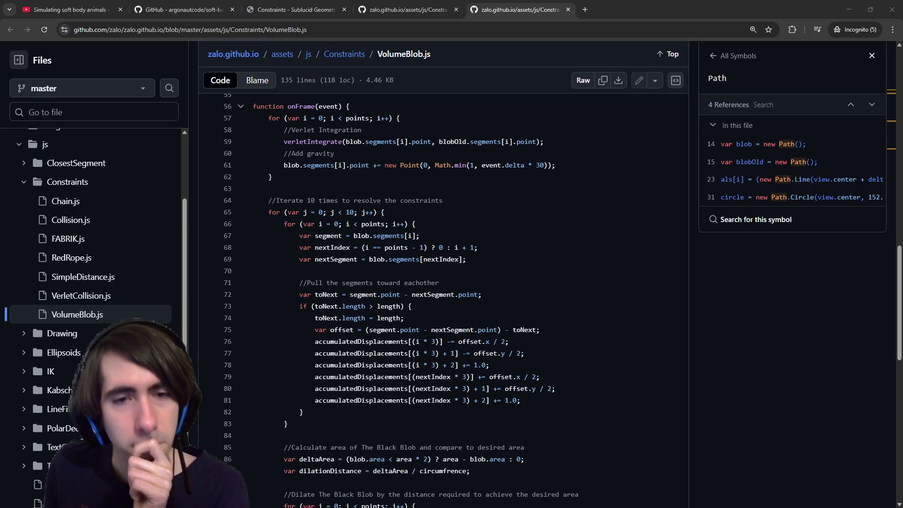
{"action": "scroll", "coordinate": [576, 269], "scroll_direction": "down", "scroll_amount": 4}
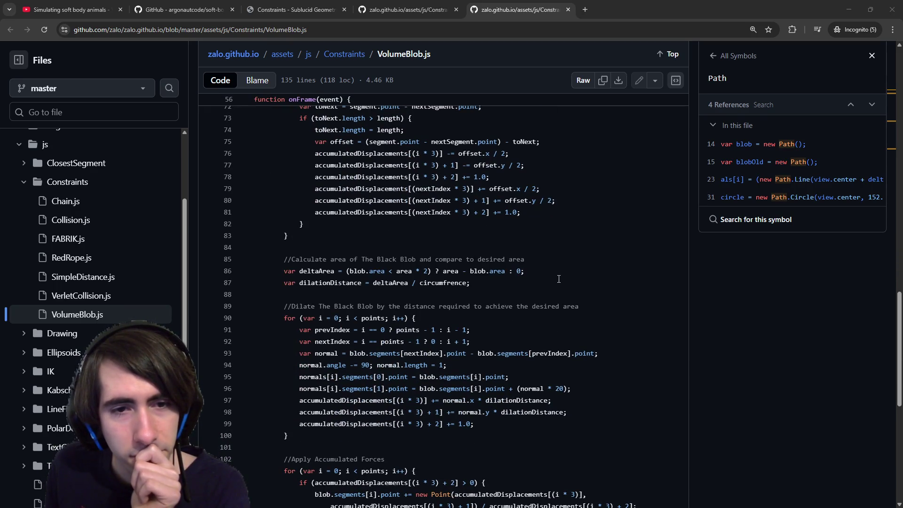
{"action": "scroll", "coordinate": [558, 278], "scroll_direction": "down", "scroll_amount": 1}
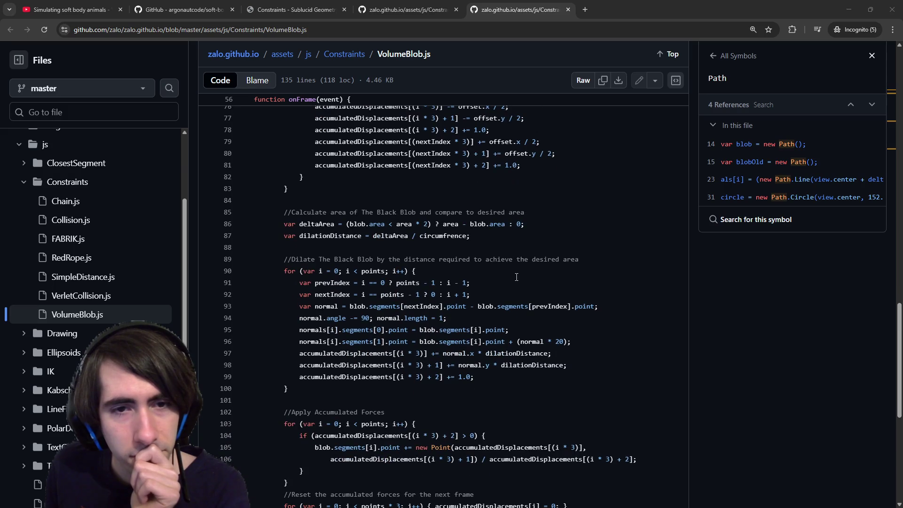
{"action": "scroll", "coordinate": [403, 257], "scroll_direction": "down", "scroll_amount": 1}
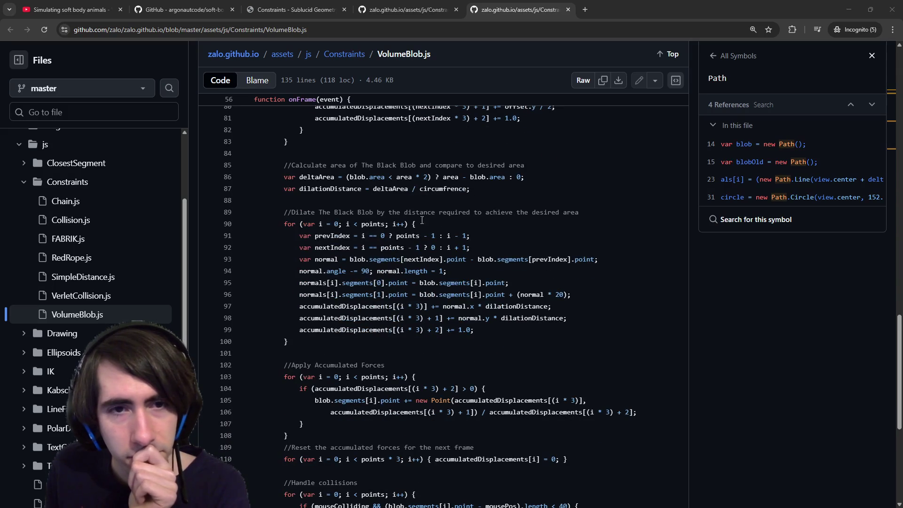
{"action": "scroll", "coordinate": [389, 249], "scroll_direction": "up", "scroll_amount": 5}
{"action": "scroll", "coordinate": [285, 170], "scroll_direction": "down", "scroll_amount": 6}
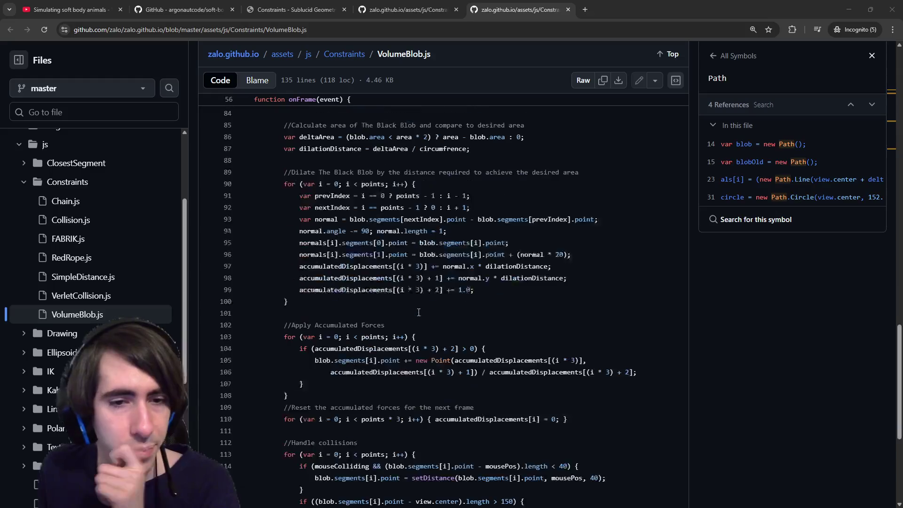
{"action": "scroll", "coordinate": [284, 170], "scroll_direction": "up", "scroll_amount": 1}
List deltaArea's two references in VolumeBlob.js and read lines 85–100.
{"action": "double_click", "coordinate": [316, 177]}
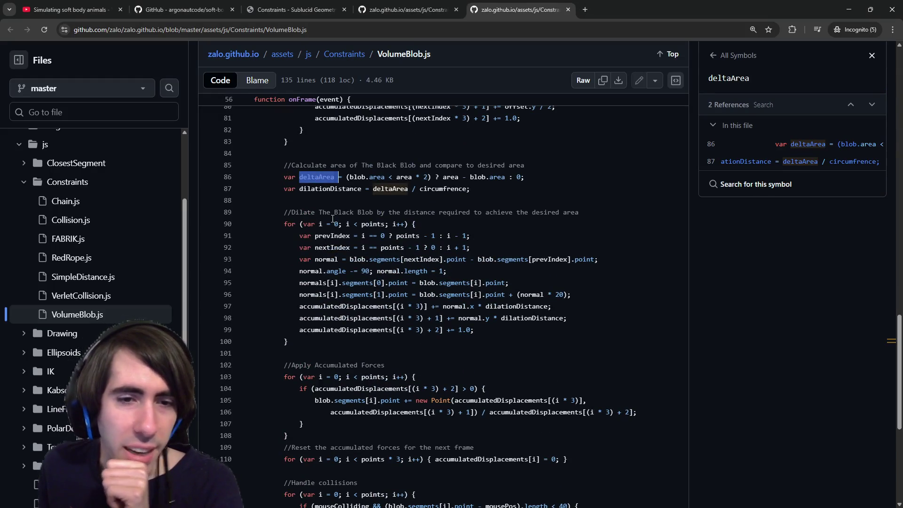
{"action": "mouse_move", "coordinate": [343, 347]}
{"action": "left_mouse_down"}
{"action": "mouse_move", "coordinate": [265, 207]}
{"action": "mouse_move", "coordinate": [254, 167]}
{"action": "left_mouse_up"}
{"action": "scroll", "coordinate": [428, 302], "scroll_direction": "down", "scroll_amount": 1}
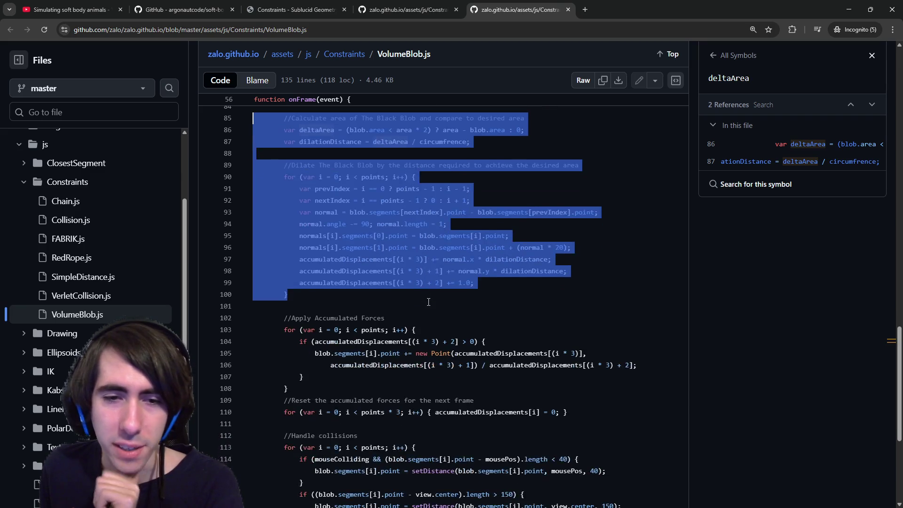
{"action": "scroll", "coordinate": [428, 302], "scroll_direction": "down", "scroll_amount": 3}
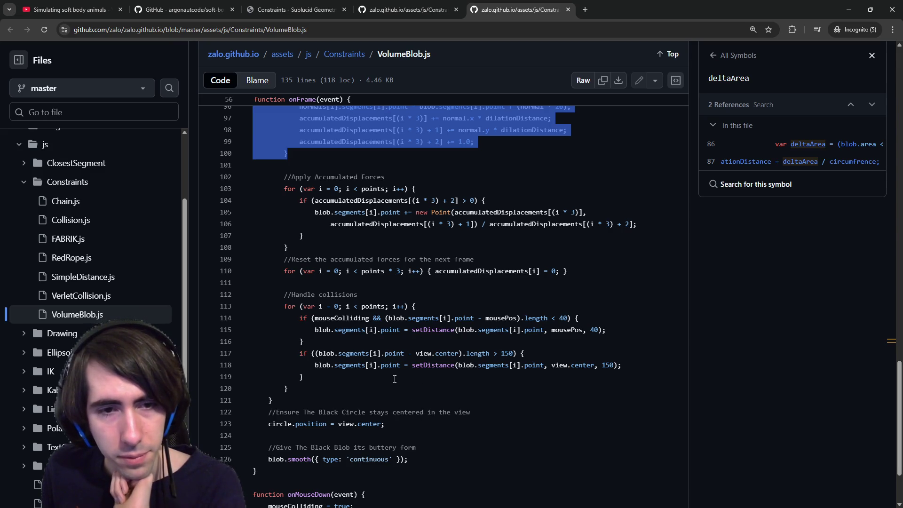
{"action": "scroll", "coordinate": [423, 362], "scroll_direction": "up", "scroll_amount": 1}
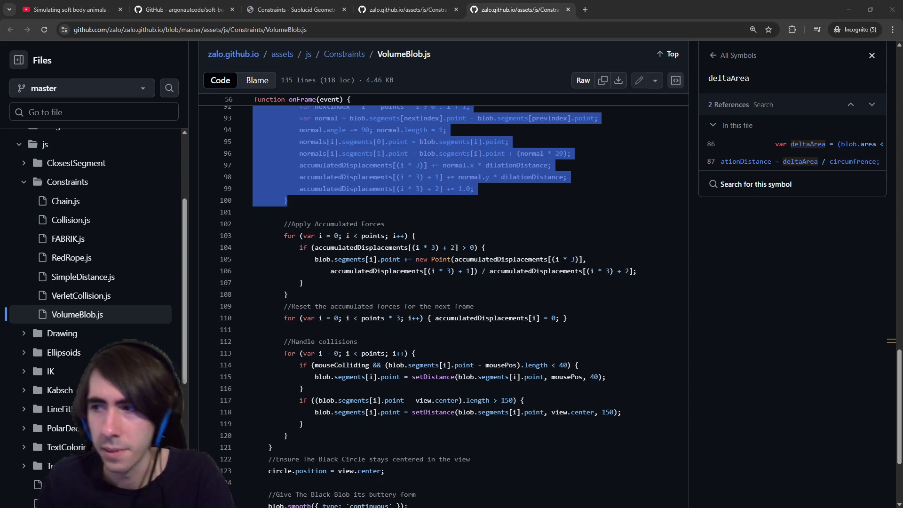
{"action": "scroll", "coordinate": [453, 308], "scroll_direction": "up", "scroll_amount": 2}
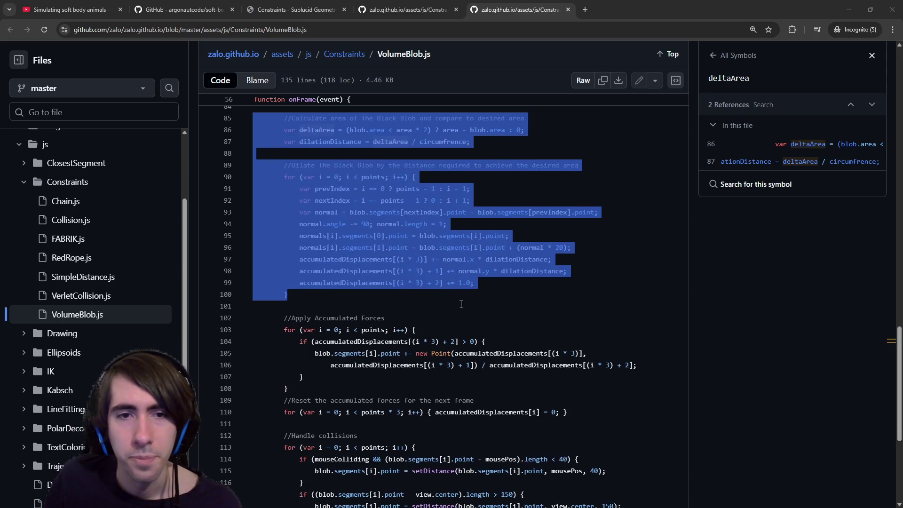
{"action": "scroll", "coordinate": [516, 299], "scroll_direction": "up", "scroll_amount": 2}
Review the dilation block once more, then return to chain.gd in Godot.
{"action": "left_click", "coordinate": [516, 299]}
{"action": "scroll", "coordinate": [516, 300], "scroll_direction": "down", "scroll_amount": 1}
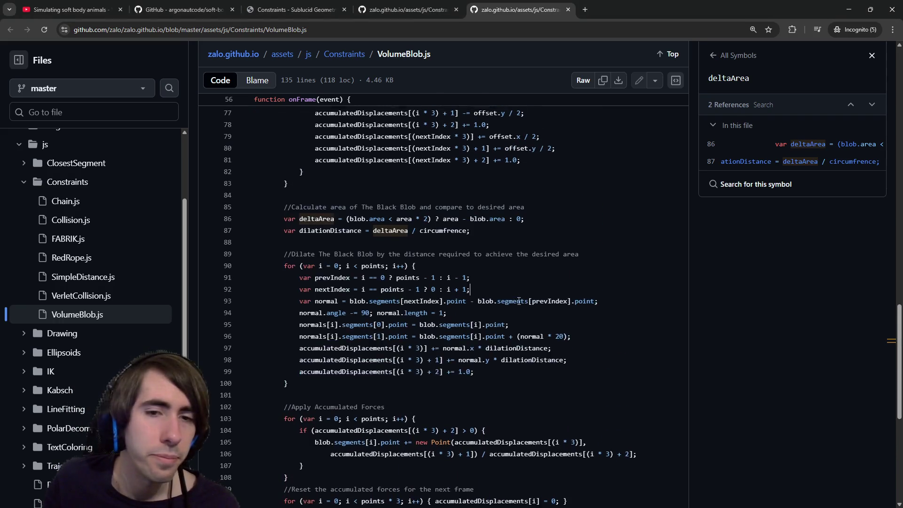
{"action": "scroll", "coordinate": [657, 325], "scroll_direction": "up", "scroll_amount": 1}
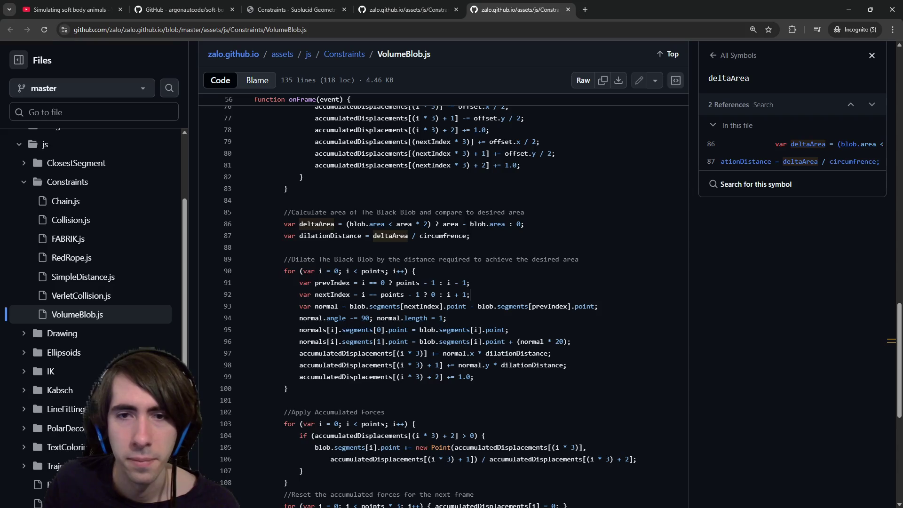
{"action": "scroll", "coordinate": [521, 262], "scroll_direction": "down", "scroll_amount": 1}
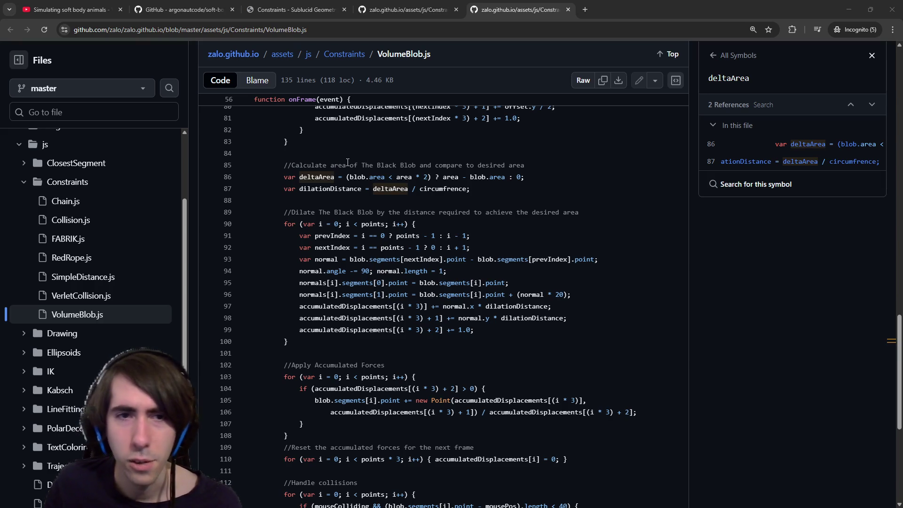
{"action": "scroll", "coordinate": [347, 162], "scroll_direction": "down", "scroll_amount": 2}
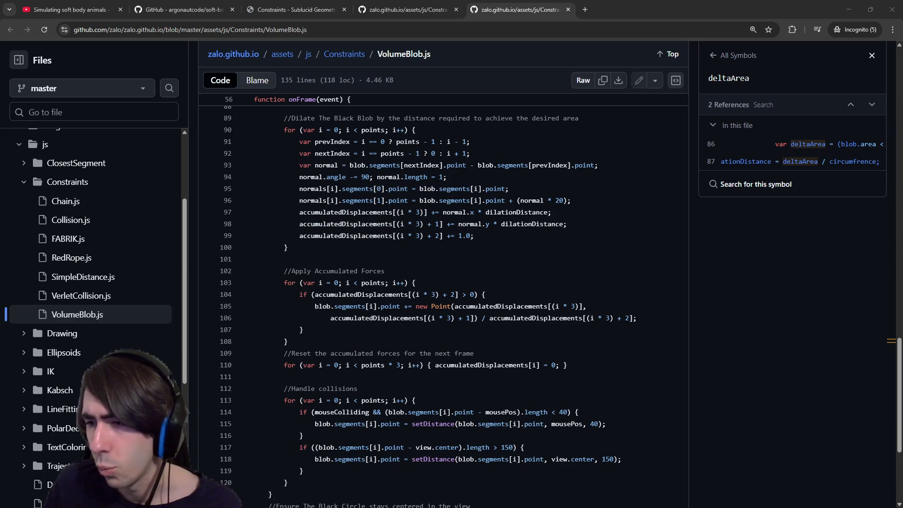
{"action": "key", "text": "alt+Tab"}
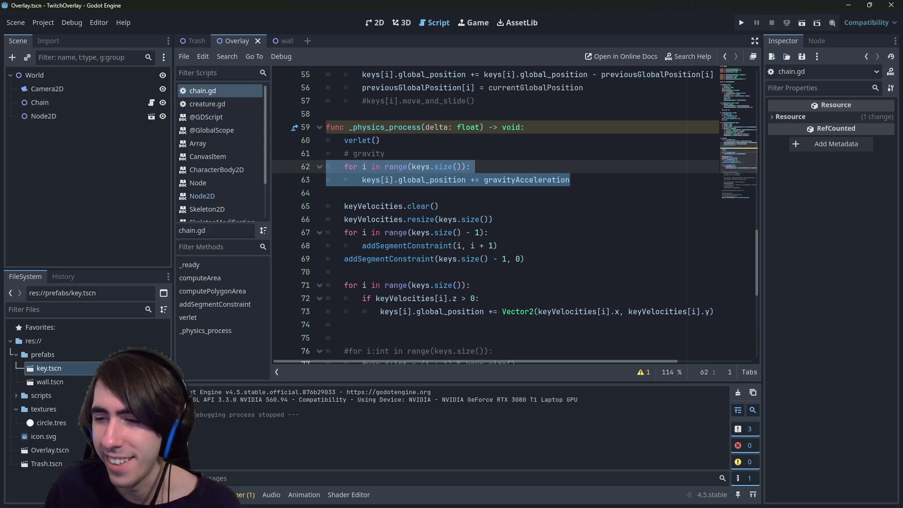
Return to VolumeBlob.js in Chrome at the onFrame loop and re-maximize the browser window.
{"action": "key", "text": "alt+Tab"}
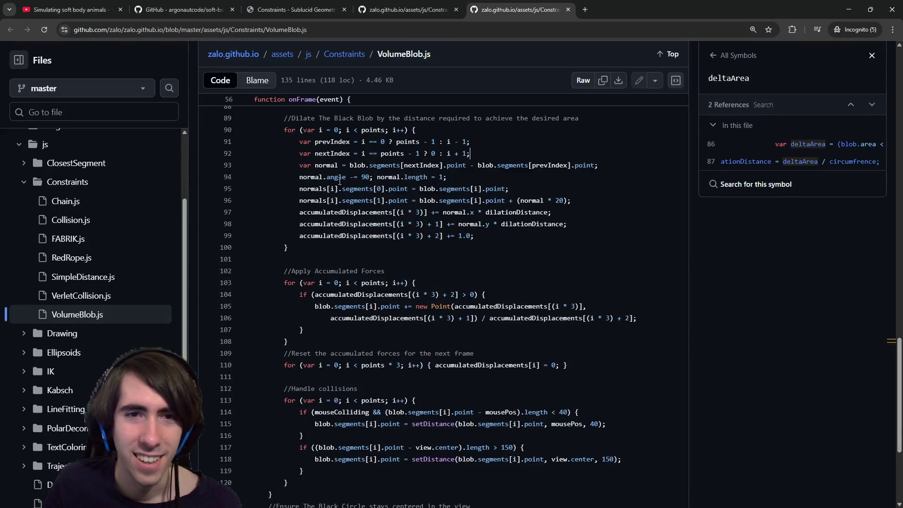
{"action": "scroll", "coordinate": [335, 200], "scroll_direction": "up", "scroll_amount": 3}
{"action": "scroll", "coordinate": [335, 200], "scroll_direction": "up", "scroll_amount": 6}
{"action": "scroll", "coordinate": [334, 201], "scroll_direction": "down", "scroll_amount": 2}
{"action": "mouse_move", "coordinate": [633, 2]}
{"action": "left_mouse_down"}
{"action": "mouse_move", "coordinate": [837, 24]}
{"action": "mouse_move", "coordinate": [771, 43]}
{"action": "mouse_move", "coordinate": [706, 1]}
{"action": "left_mouse_up"}
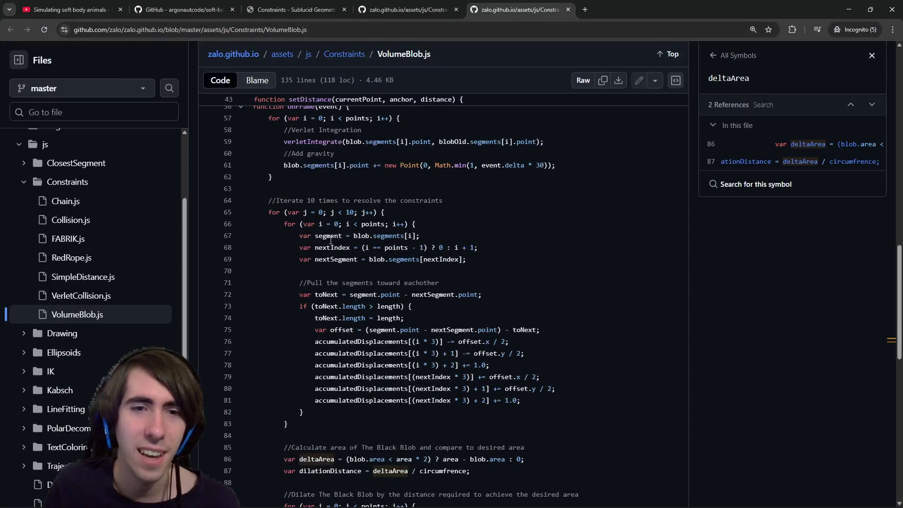
Highlight the 10-iteration constraint loop header in VolumeBlob.js, glancing briefly at Godot.
{"action": "left_click_drag", "start_coordinate": [278, 214], "coordinate": [402, 215]}
{"action": "left_click", "coordinate": [413, 215]}
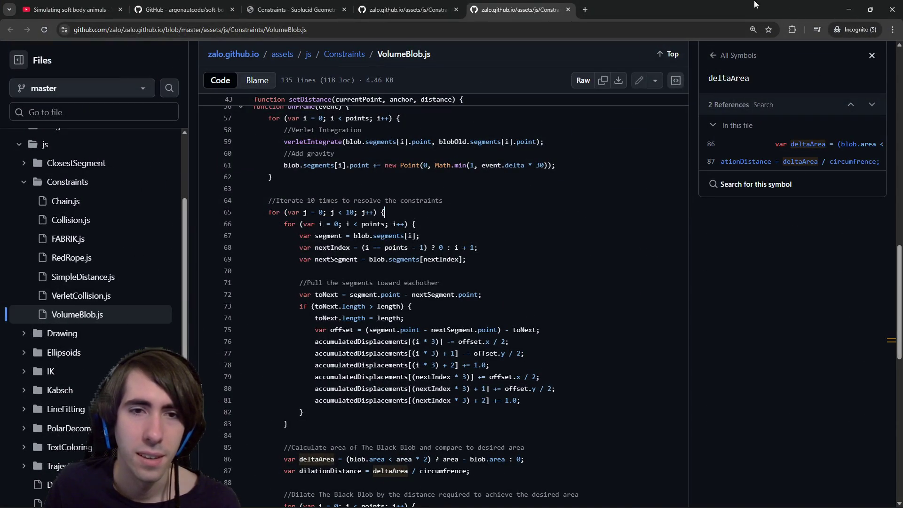
{"action": "left_click", "coordinate": [849, 9]}
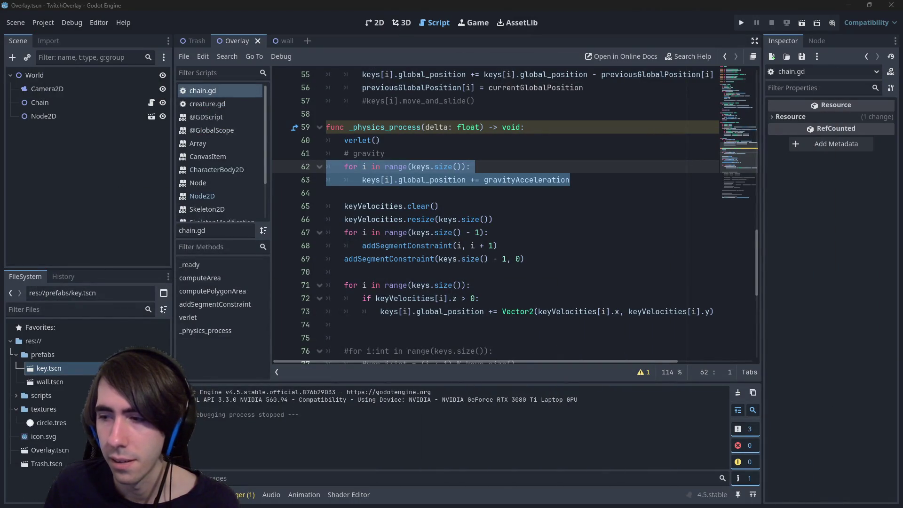
{"action": "key", "text": "alt+Tab"}
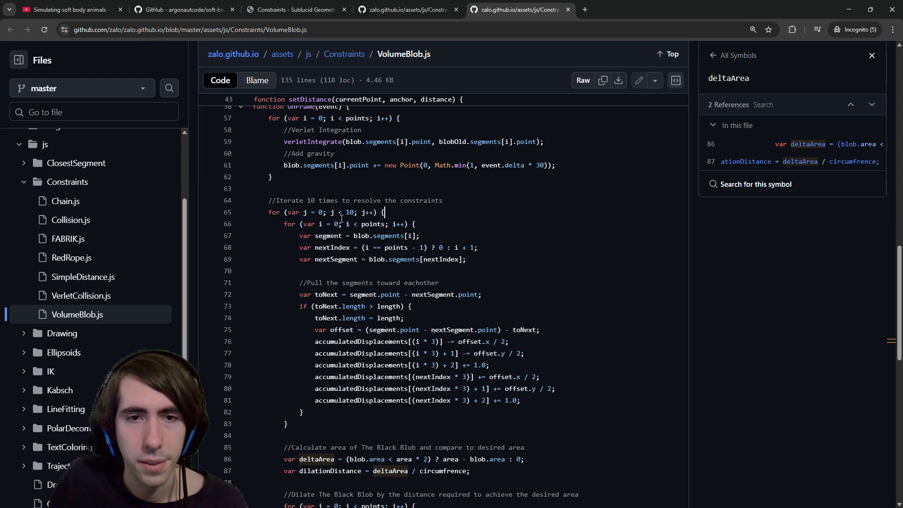
Read onFrame's integration and constraint loops and line 75's offset calculation, then minimize the browser.
{"action": "mouse_move", "coordinate": [532, 423]}
{"action": "left_mouse_down"}
{"action": "mouse_move", "coordinate": [249, 201]}
{"action": "mouse_move", "coordinate": [254, 109]}
{"action": "left_mouse_up"}
{"action": "left_click_drag", "start_coordinate": [242, 209], "coordinate": [249, 212]}
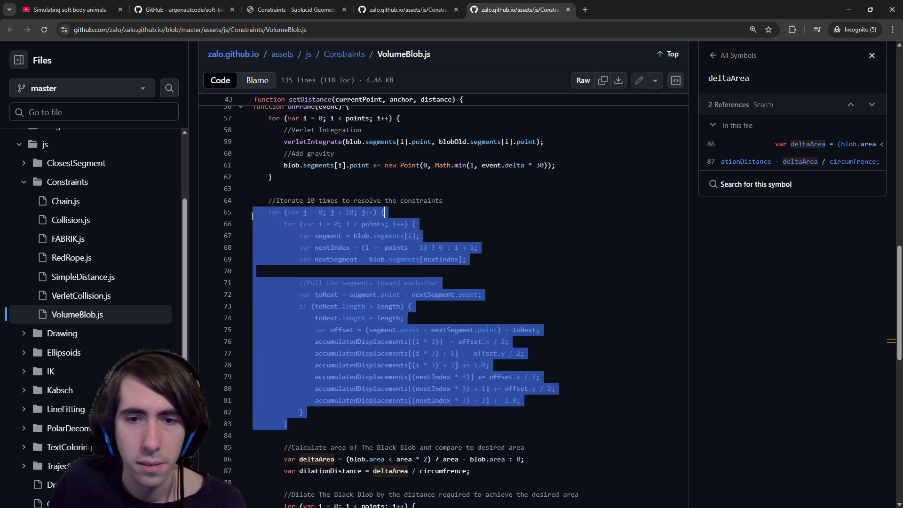
{"action": "left_click", "coordinate": [521, 289]}
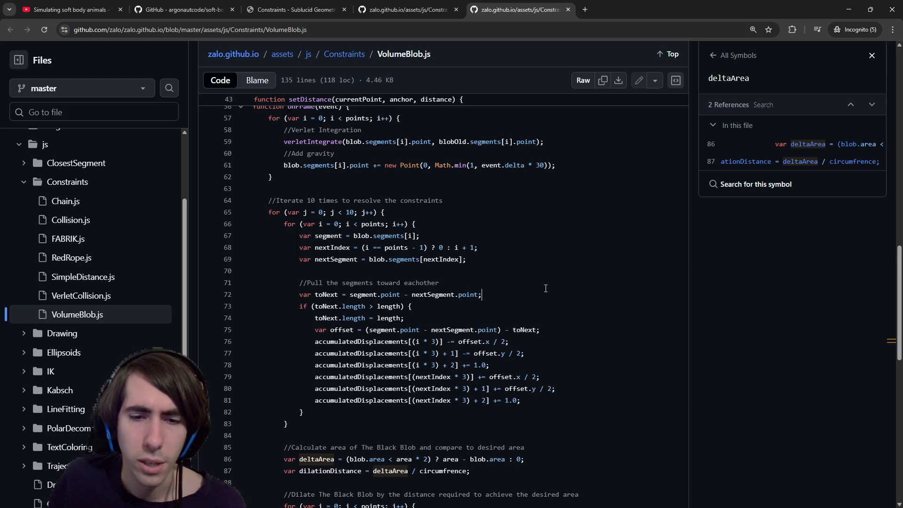
{"action": "scroll", "coordinate": [545, 289], "scroll_direction": "down", "scroll_amount": 4}
{"action": "scroll", "coordinate": [545, 288], "scroll_direction": "up", "scroll_amount": 3}
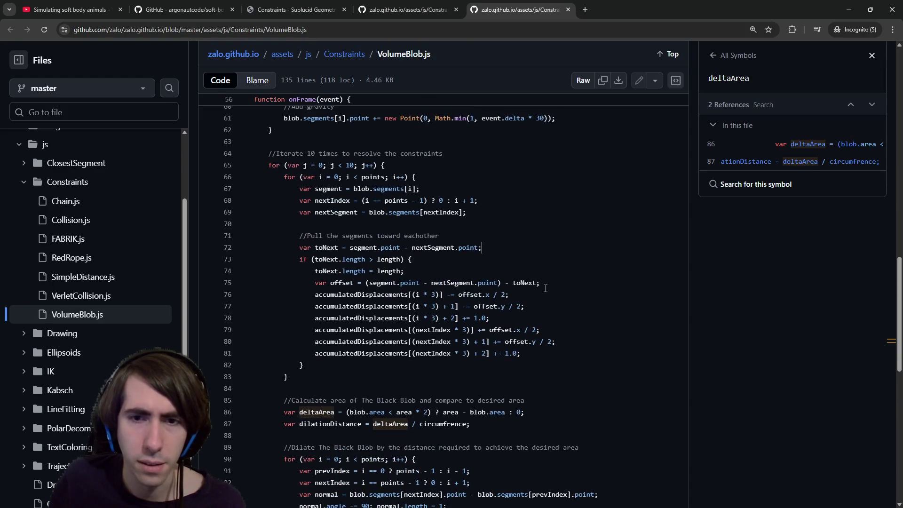
{"action": "scroll", "coordinate": [546, 288], "scroll_direction": "up", "scroll_amount": 2}
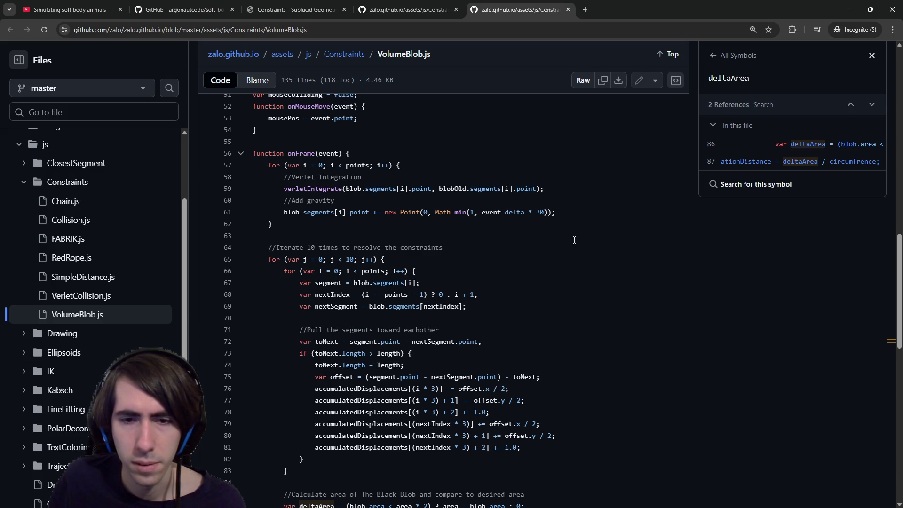
{"action": "left_click_drag", "start_coordinate": [401, 379], "coordinate": [540, 377]}
{"action": "left_click", "coordinate": [541, 377]}
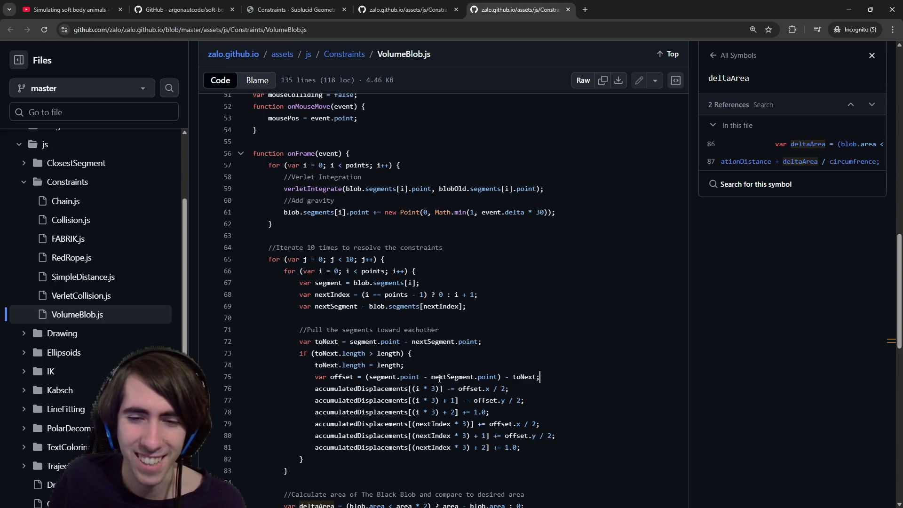
{"action": "left_click", "coordinate": [845, 6]}
Wrap chain.gd's addSegmentConstraint calls in a new 'for j in range(10):' loop.
{"action": "left_click", "coordinate": [424, 153]}
{"action": "scroll", "coordinate": [388, 209], "scroll_direction": "down", "scroll_amount": 2}
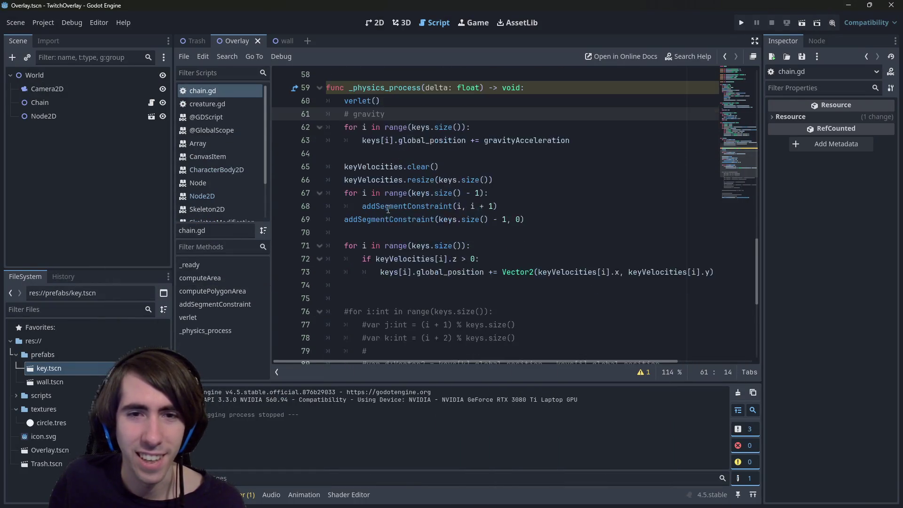
{"action": "scroll", "coordinate": [412, 200], "scroll_direction": "up", "scroll_amount": 2}
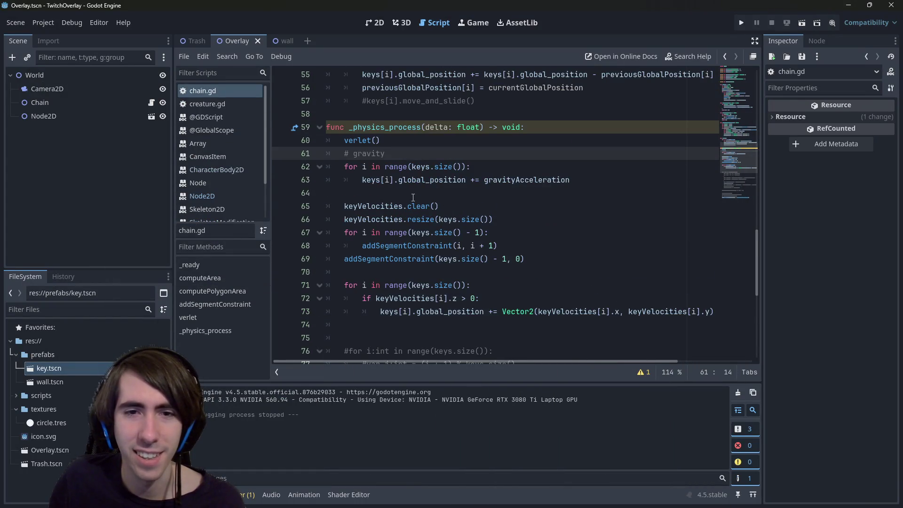
{"action": "left_click", "coordinate": [413, 197]}
{"action": "left_click", "coordinate": [510, 224]}
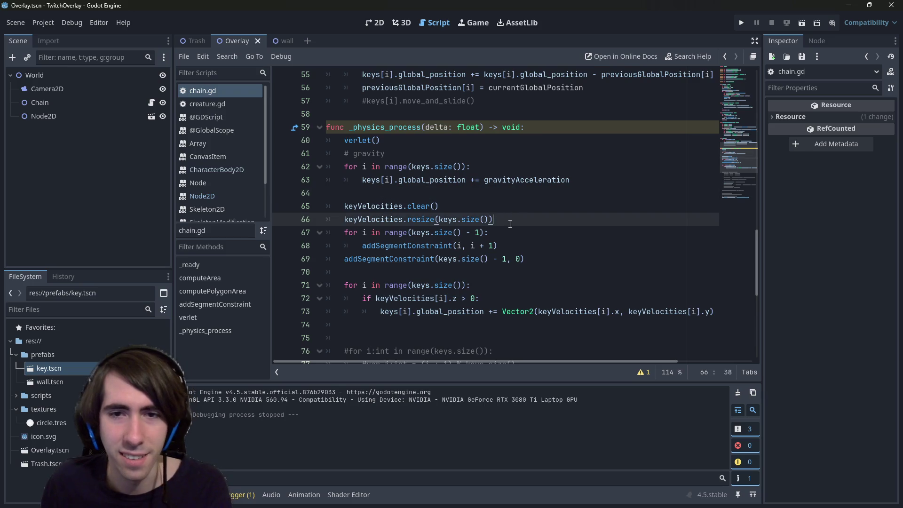
{"action": "key", "text": "Return"}
{"action": "type", "text": "for j in range(10):"}
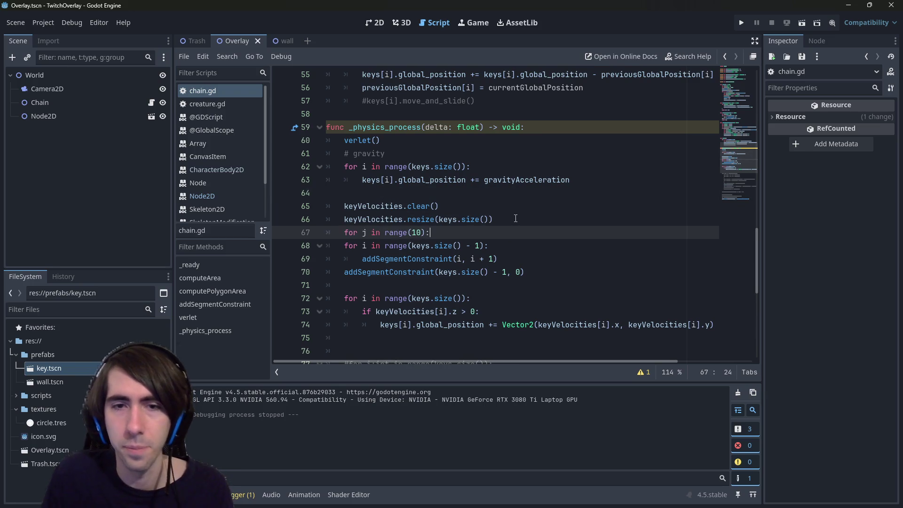
{"action": "left_click_drag", "start_coordinate": [527, 272], "coordinate": [324, 245]}
{"action": "key", "text": "Tab"}
Save and test-run the 10-pass constraint loop, stop the game, then switch to VolumeBlob.js.
{"action": "key", "text": "ctrl+s"}
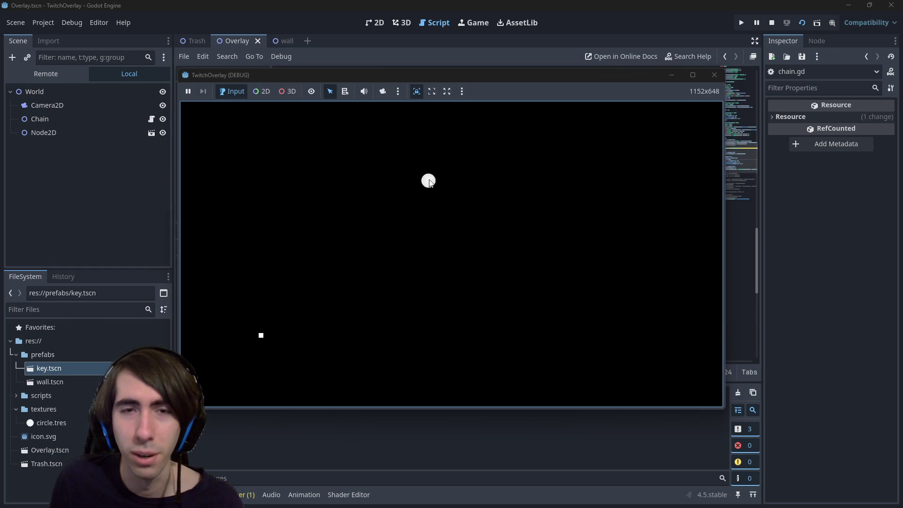
{"action": "left_click", "coordinate": [714, 74]}
{"action": "key", "text": "F5"}
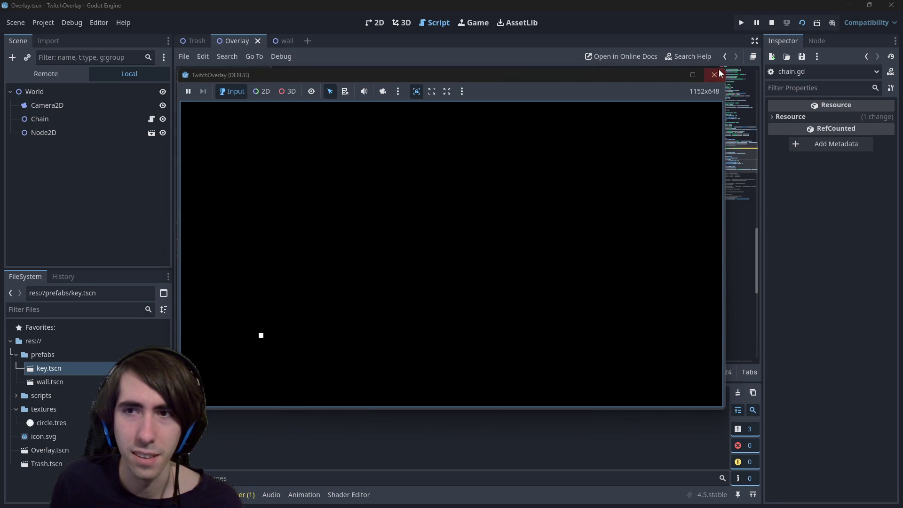
{"action": "left_click", "coordinate": [714, 75]}
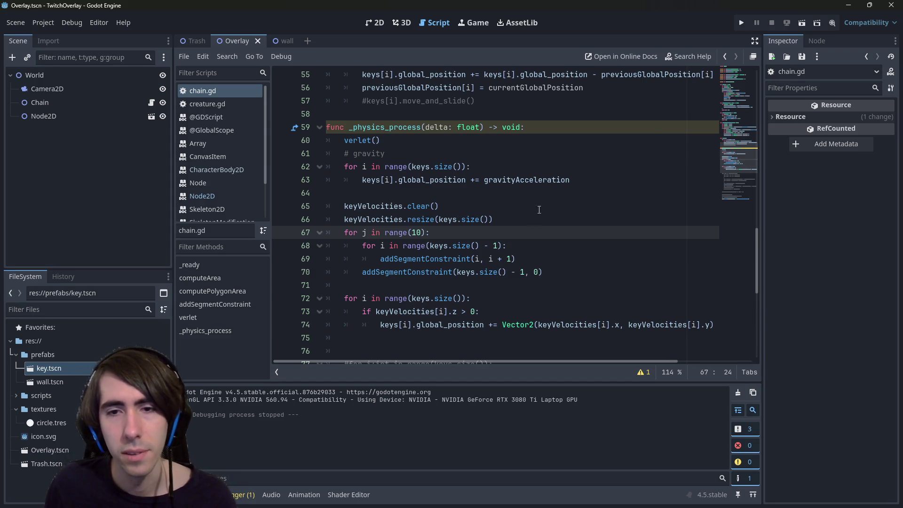
{"action": "left_click", "coordinate": [538, 272]}
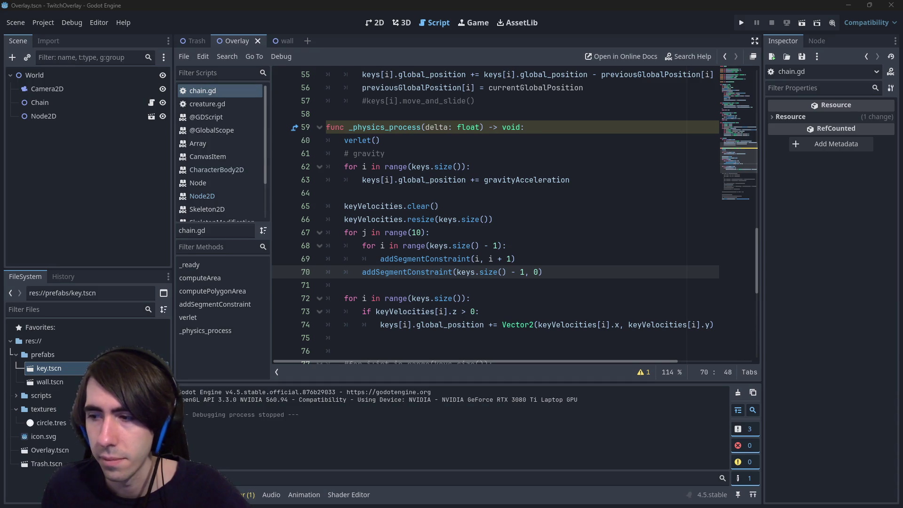
{"action": "key", "text": "alt+Tab"}
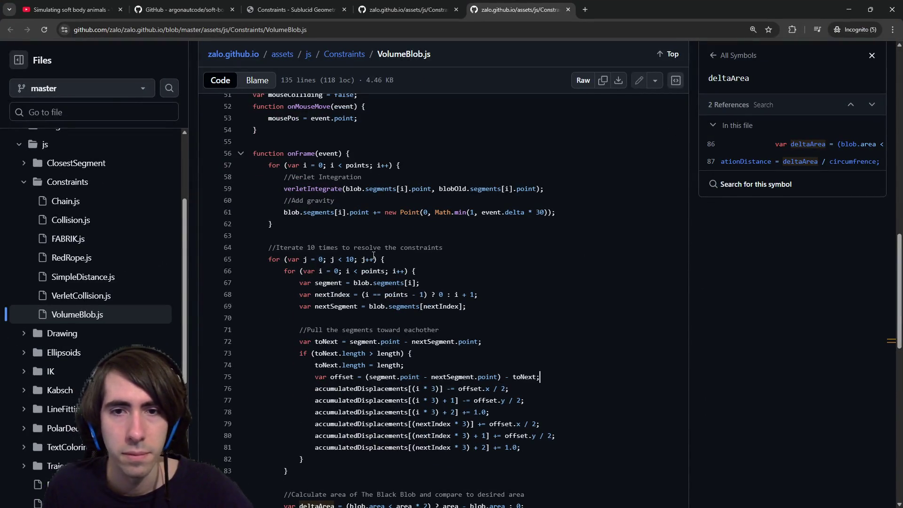
Examine the Math.min arguments on VolumeBlob.js line 61's gravity line, then return to Godot.
{"action": "left_click_drag", "start_coordinate": [481, 212], "coordinate": [556, 212]}
{"action": "left_click", "coordinate": [555, 212]}
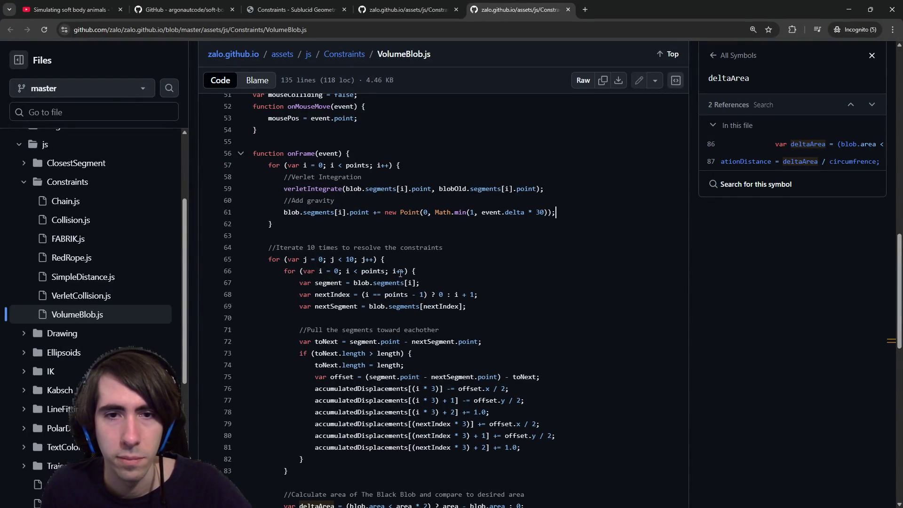
{"action": "scroll", "coordinate": [375, 283], "scroll_direction": "up", "scroll_amount": 2}
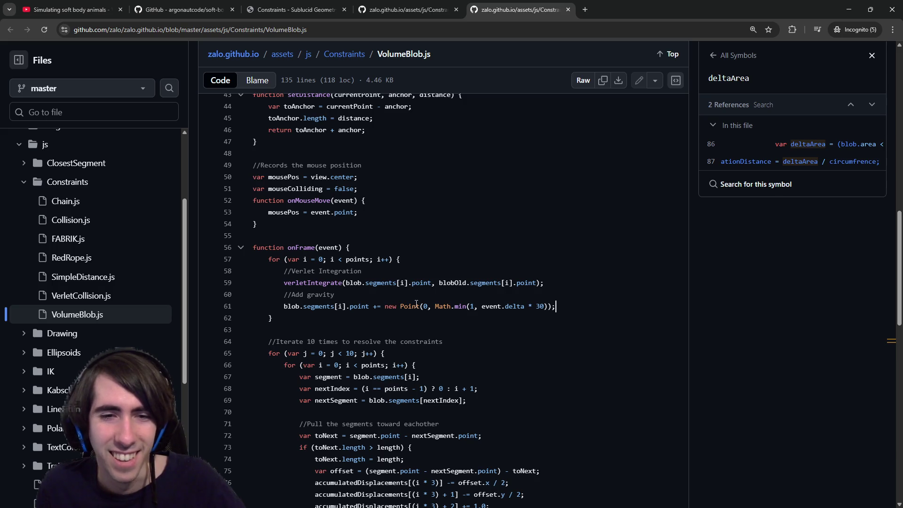
{"action": "left_click", "coordinate": [443, 306]}
{"action": "scroll", "coordinate": [410, 286], "scroll_direction": "down", "scroll_amount": 1}
{"action": "scroll", "coordinate": [410, 286], "scroll_direction": "down", "scroll_amount": 3}
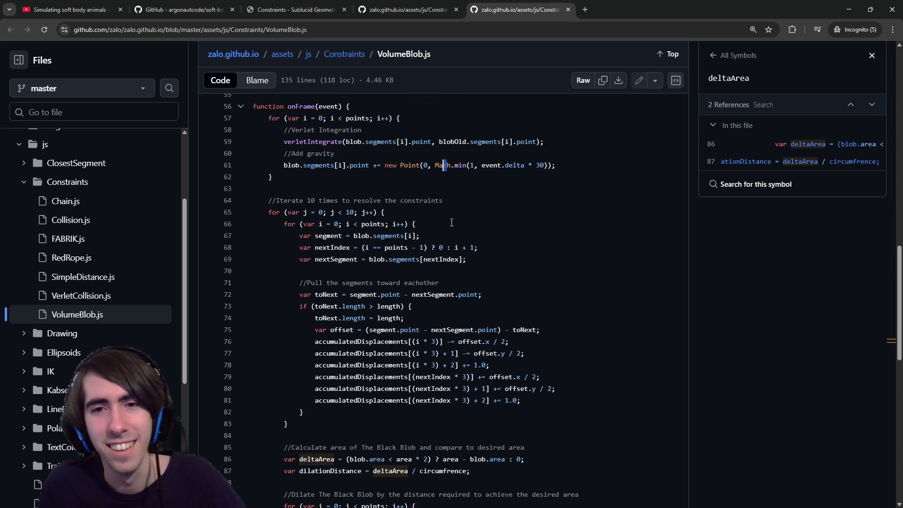
{"action": "left_click_drag", "start_coordinate": [470, 165], "coordinate": [544, 165]}
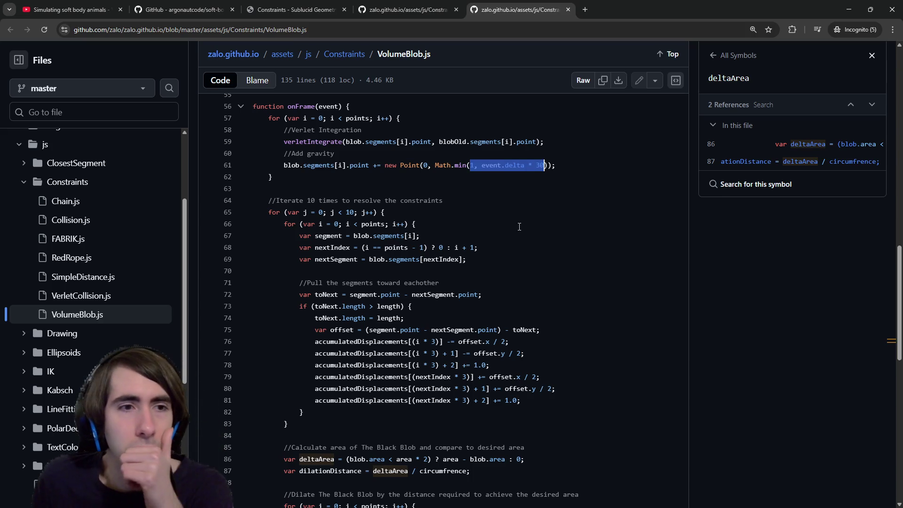
{"action": "left_click", "coordinate": [540, 163]}
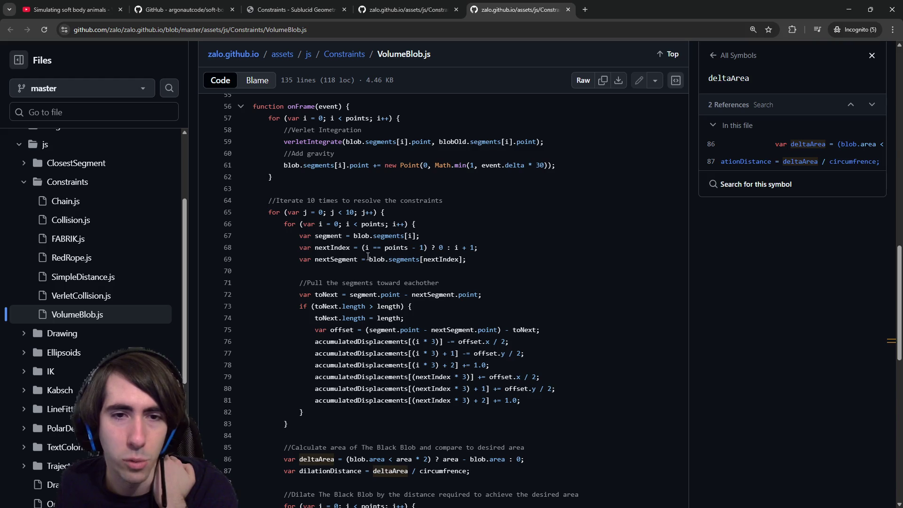
{"action": "scroll", "coordinate": [386, 290], "scroll_direction": "up", "scroll_amount": 3}
{"action": "scroll", "coordinate": [490, 287], "scroll_direction": "down", "scroll_amount": 3}
{"action": "key", "text": "alt+Tab"}
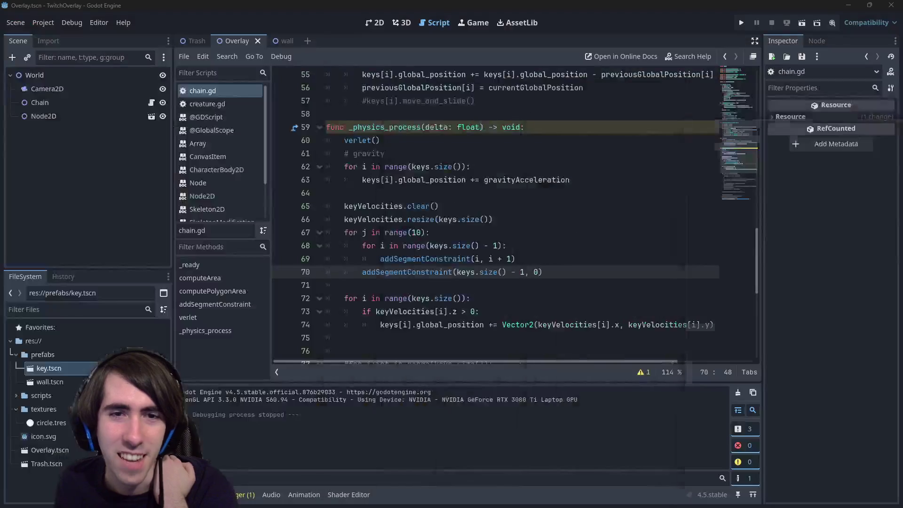
Comment out chain.gd lines 65–75, run the game showing a ring of circles, and close it.
{"action": "scroll", "coordinate": [470, 212], "scroll_direction": "down", "scroll_amount": 1}
{"action": "left_click_drag", "start_coordinate": [348, 298], "coordinate": [303, 162]}
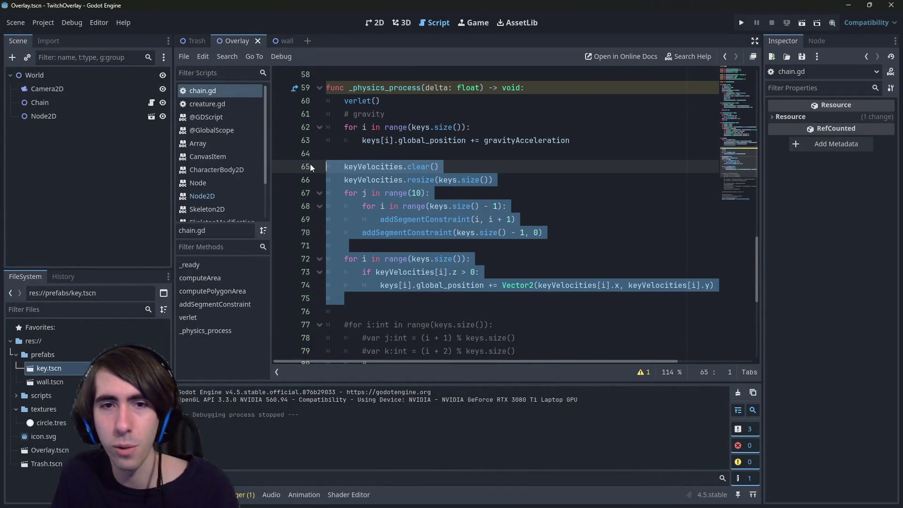
{"action": "key", "text": "ctrl+k"}
{"action": "scroll", "coordinate": [424, 165], "scroll_direction": "up", "scroll_amount": 2}
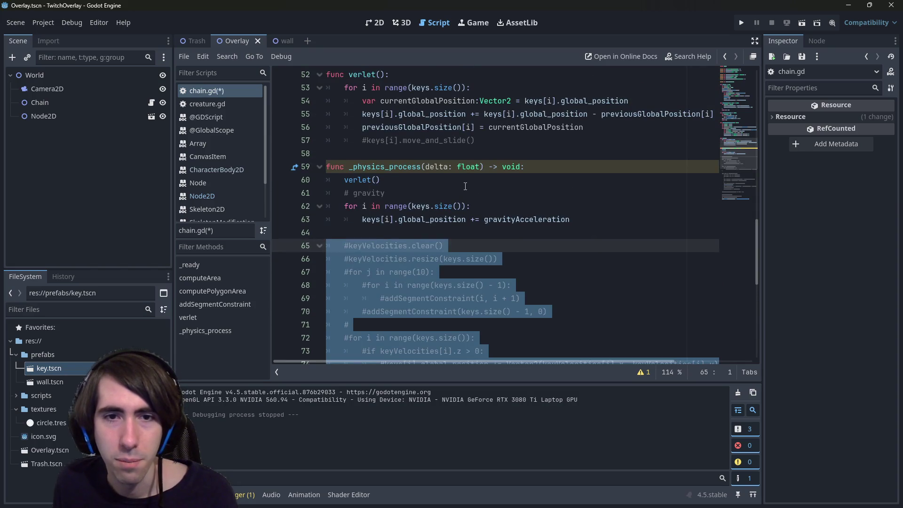
{"action": "left_click", "coordinate": [803, 22]}
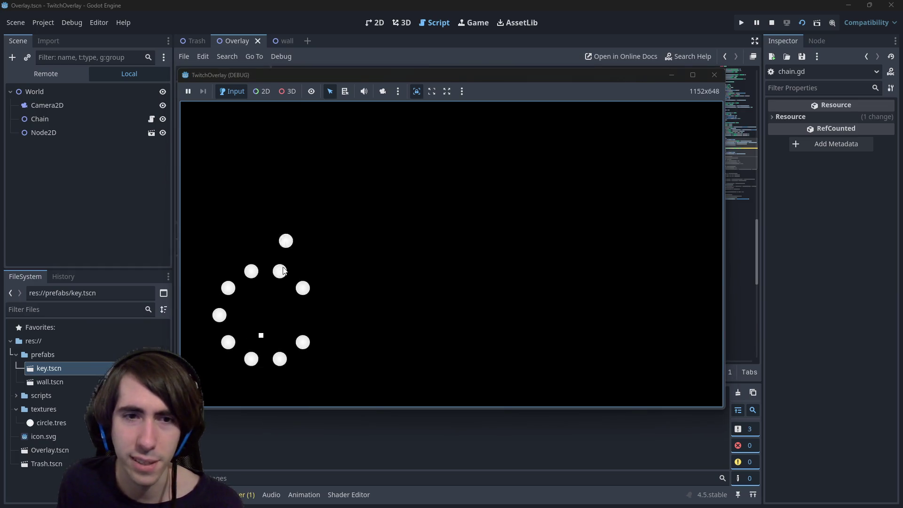
{"action": "left_click", "coordinate": [714, 76]}
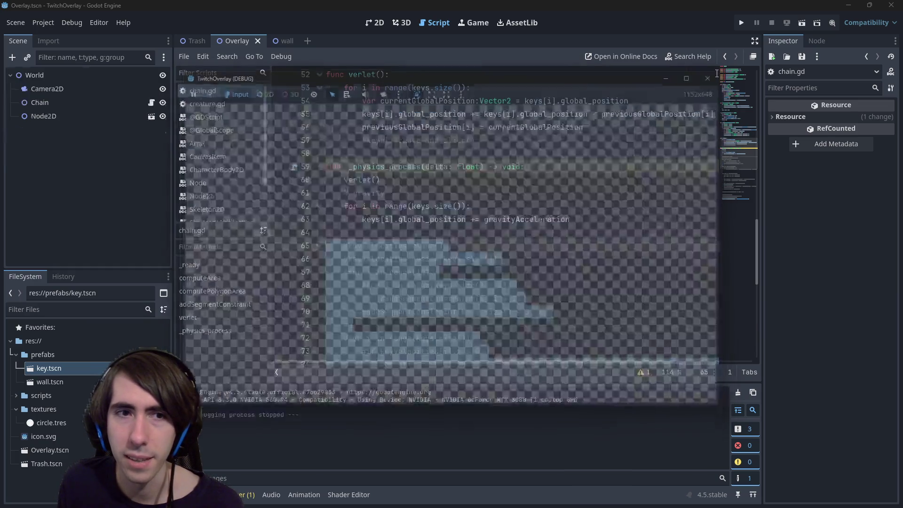
Undo the recent chain.gd edits, then return to VolumeBlob.js's accumulated-forces loop.
{"action": "scroll", "coordinate": [334, 312], "scroll_direction": "down", "scroll_amount": 8}
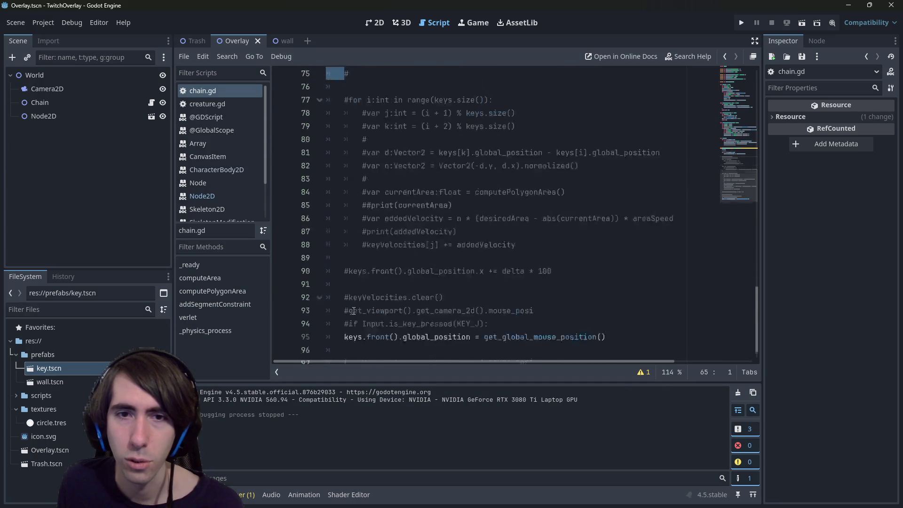
{"action": "scroll", "coordinate": [399, 259], "scroll_direction": "up", "scroll_amount": 3}
{"action": "left_click", "coordinate": [430, 227]}
{"action": "key", "text": "ctrl+z"}
{"action": "key", "text": "ctrl+z"}
{"action": "key", "text": "ctrl+z"}
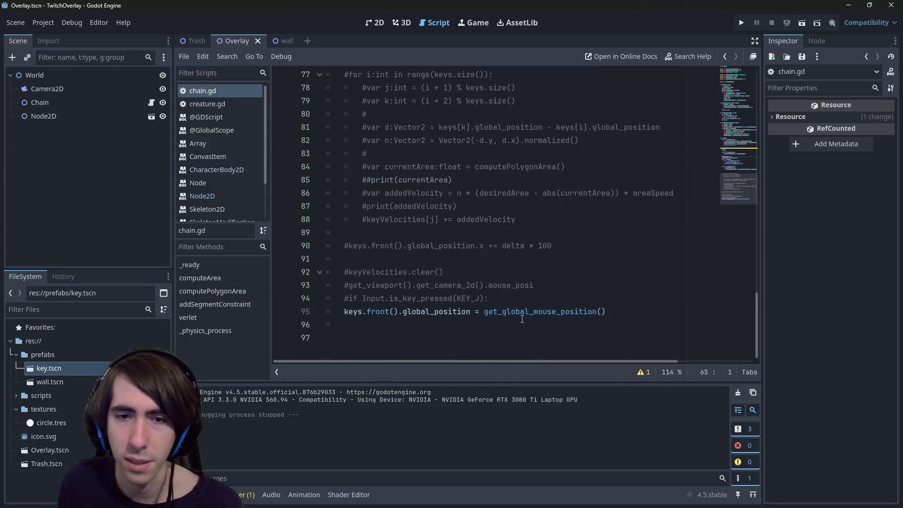
{"action": "key", "text": "ctrl+z"}
{"action": "key", "text": "ctrl+z"}
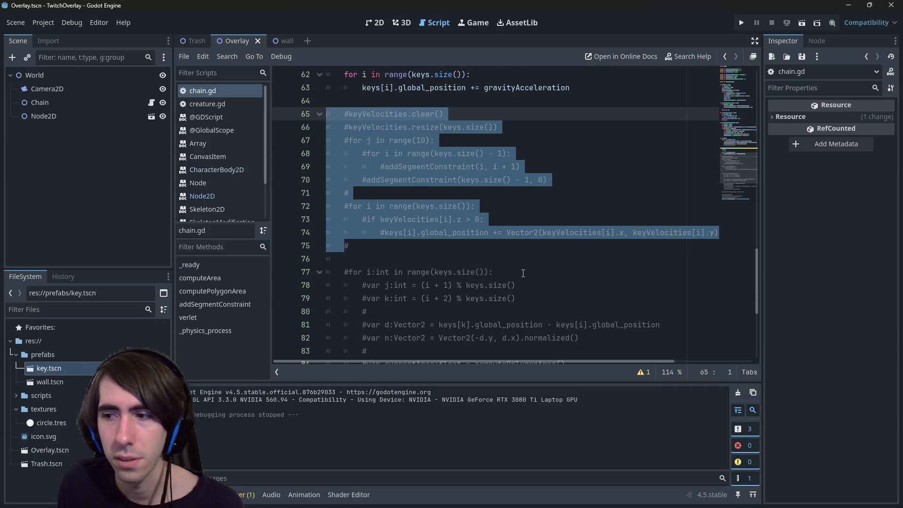
{"action": "scroll", "coordinate": [523, 273], "scroll_direction": "up", "scroll_amount": 2}
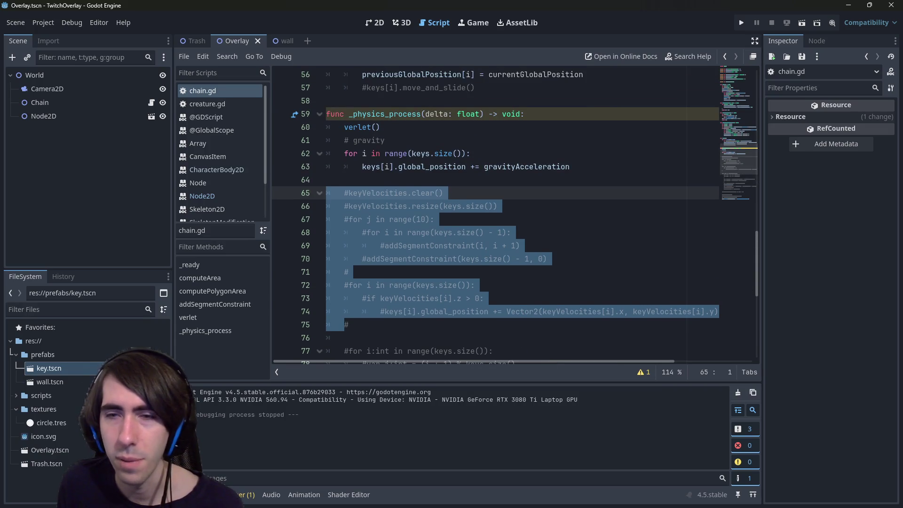
{"action": "key", "text": "alt+Tab"}
{"action": "scroll", "coordinate": [403, 299], "scroll_direction": "down", "scroll_amount": 5}
{"action": "scroll", "coordinate": [404, 299], "scroll_direction": "down", "scroll_amount": 2}
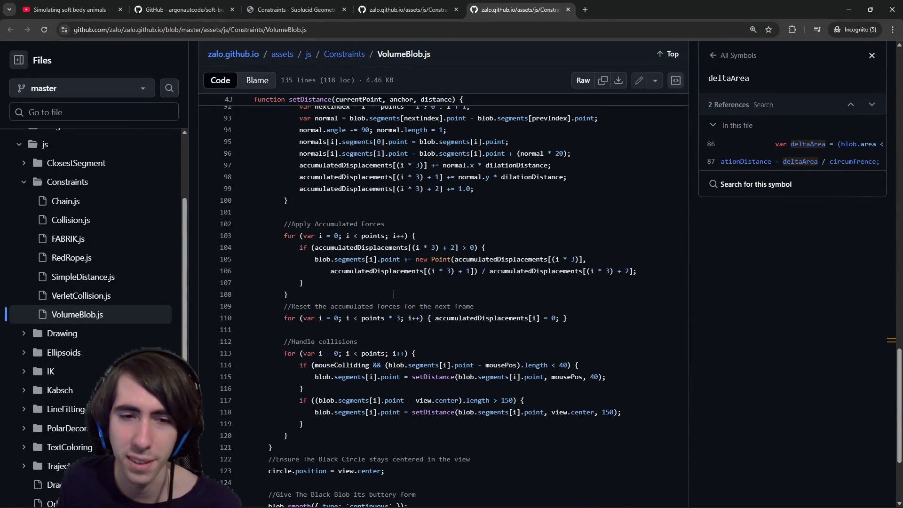
Inspect the definition and references of setDistance on VolumeBlob.js line 115.
{"action": "scroll", "coordinate": [388, 295], "scroll_direction": "down", "scroll_amount": 2}
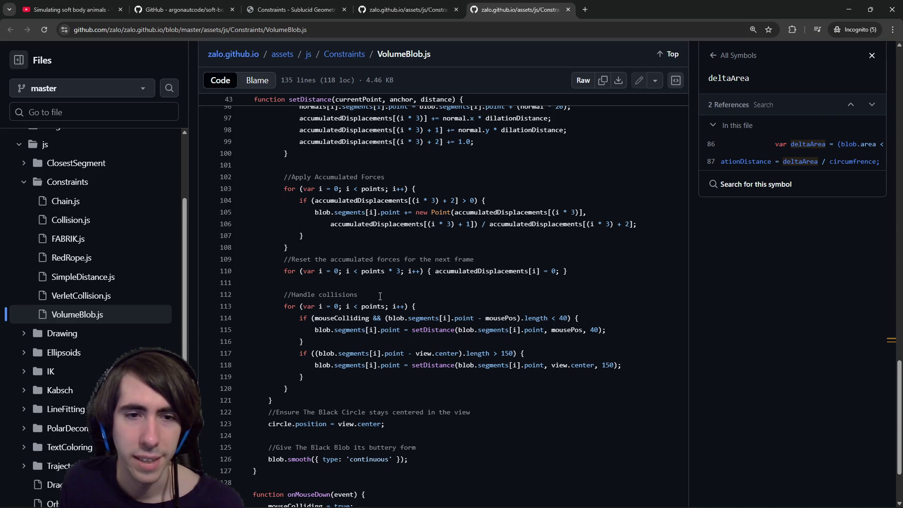
{"action": "scroll", "coordinate": [464, 221], "scroll_direction": "down", "scroll_amount": 1}
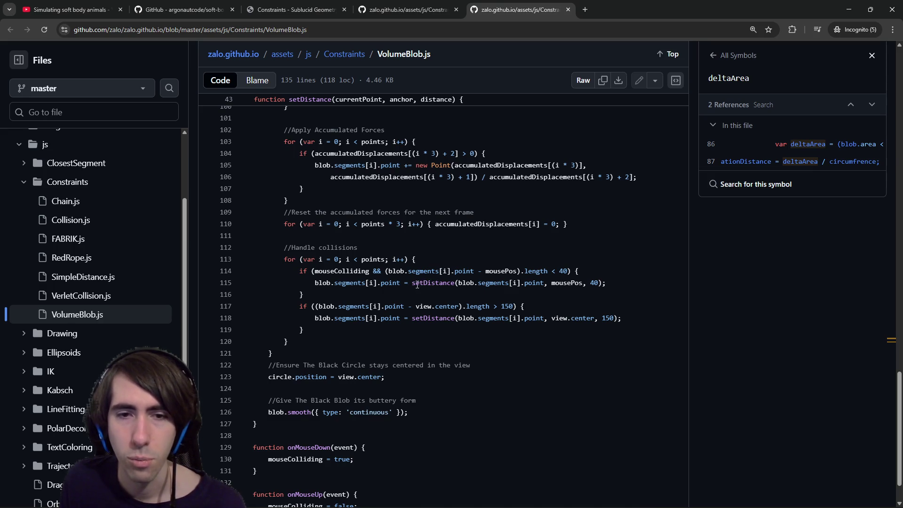
{"action": "left_click_drag", "start_coordinate": [415, 285], "coordinate": [539, 290]}
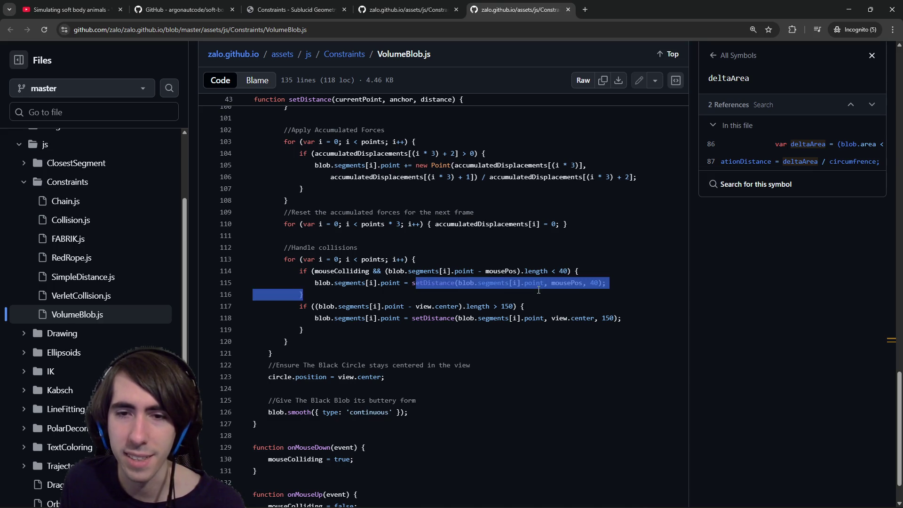
{"action": "double_click", "coordinate": [435, 284]}
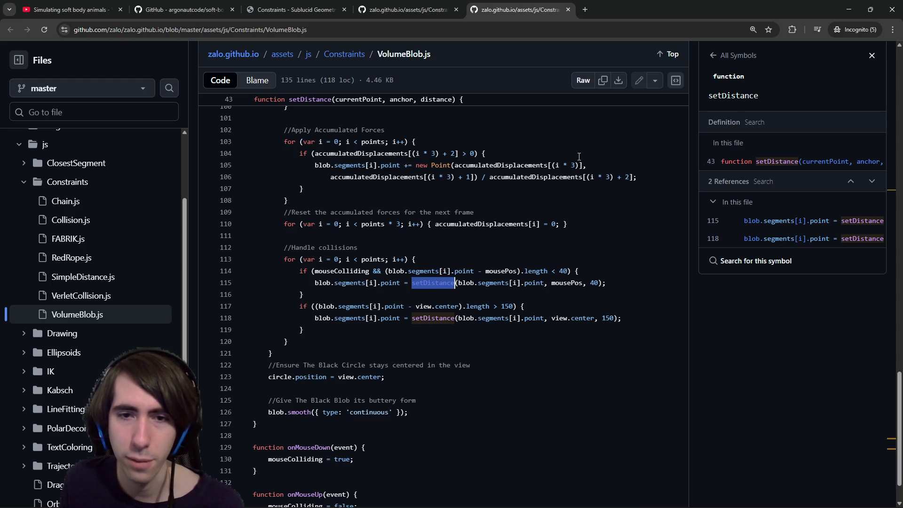
{"action": "scroll", "coordinate": [496, 274], "scroll_direction": "up", "scroll_amount": 1}
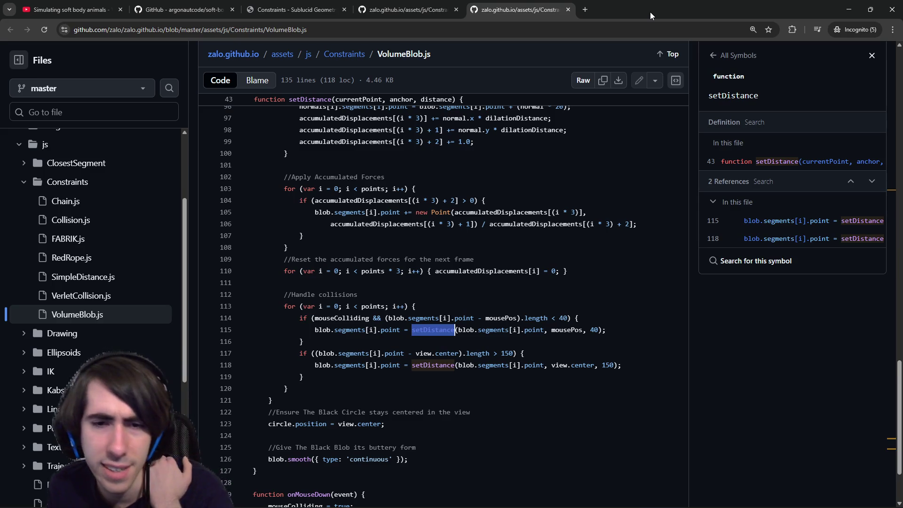
{"action": "scroll", "coordinate": [448, 255], "scroll_direction": "up", "scroll_amount": 15}
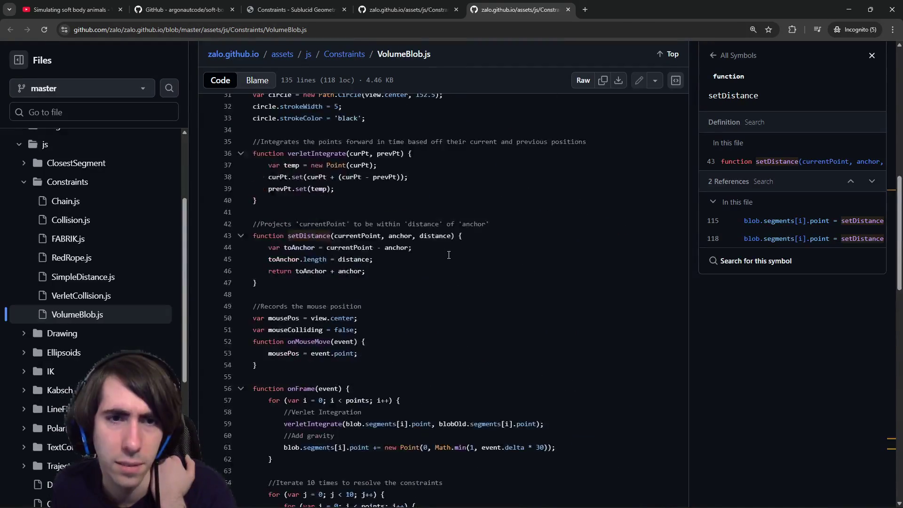
{"action": "scroll", "coordinate": [449, 255], "scroll_direction": "down", "scroll_amount": 2}
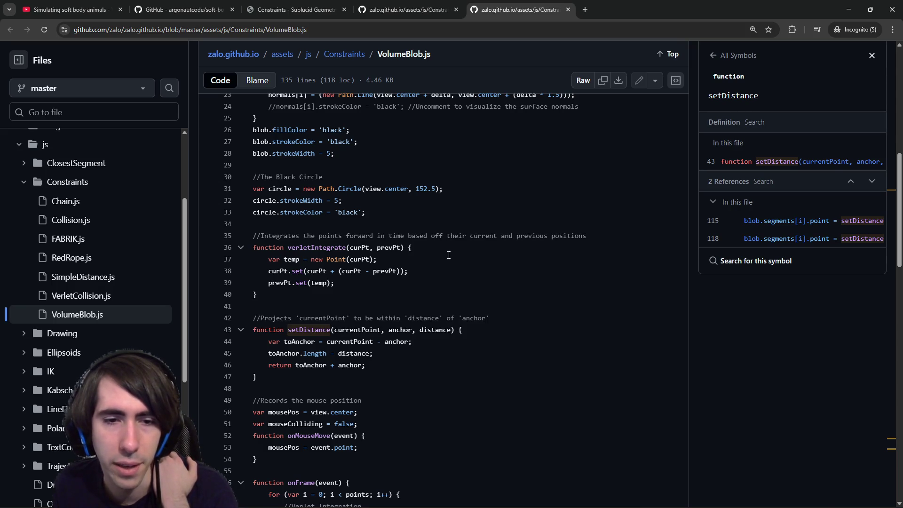
Look up the references to distance, toAnchor and currentPoint.
{"action": "double_click", "coordinate": [349, 353]}
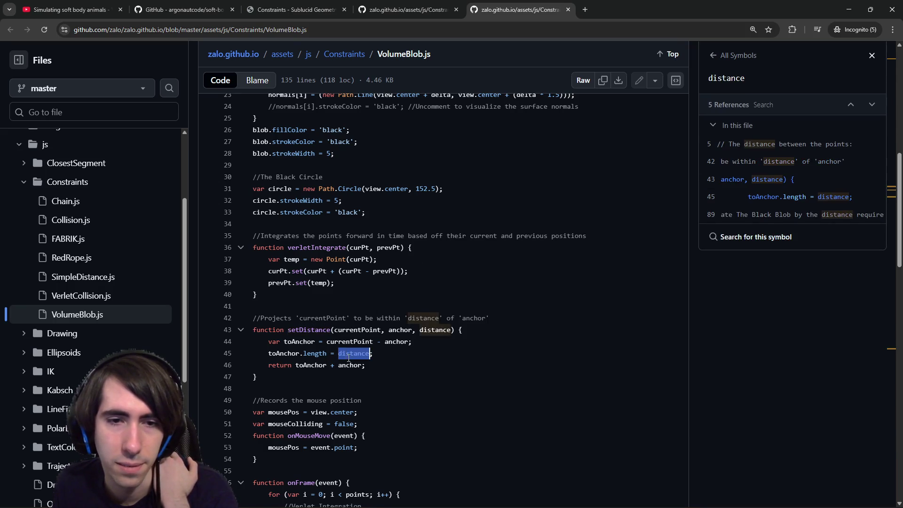
{"action": "double_click", "coordinate": [289, 353]}
{"action": "left_click", "coordinate": [350, 331]}
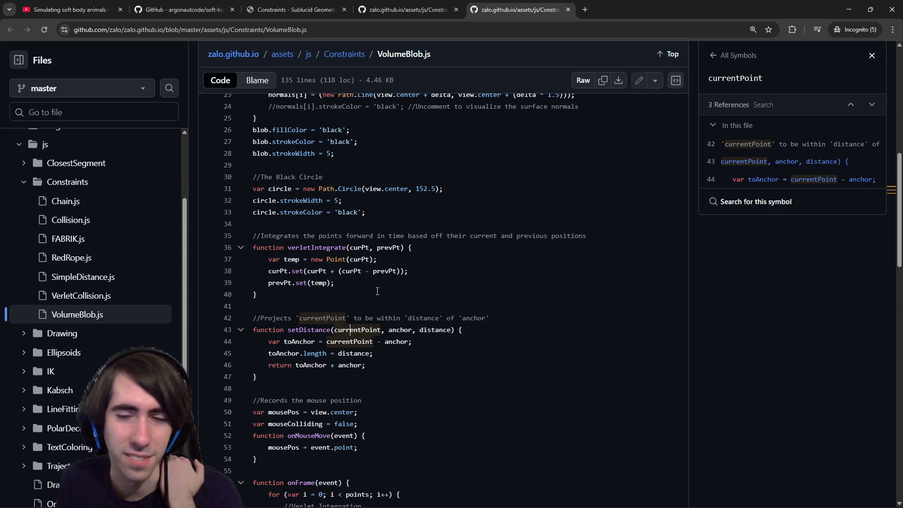
{"action": "scroll", "coordinate": [377, 291], "scroll_direction": "down", "scroll_amount": 20}
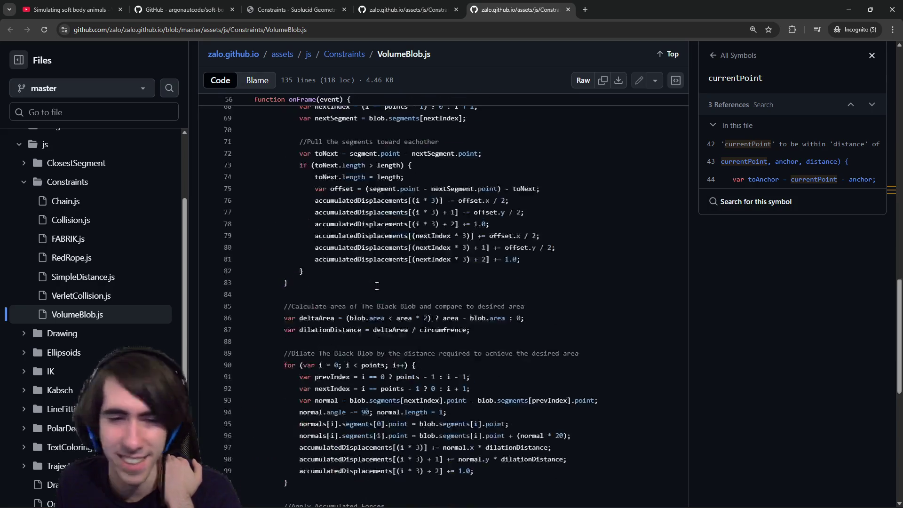
{"action": "scroll", "coordinate": [380, 279], "scroll_direction": "up", "scroll_amount": 4}
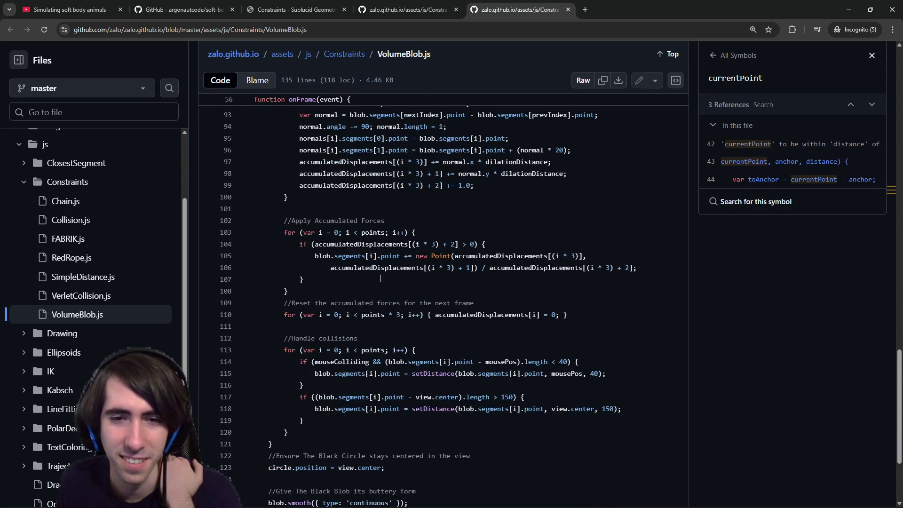
{"action": "scroll", "coordinate": [389, 285], "scroll_direction": "up", "scroll_amount": 1}
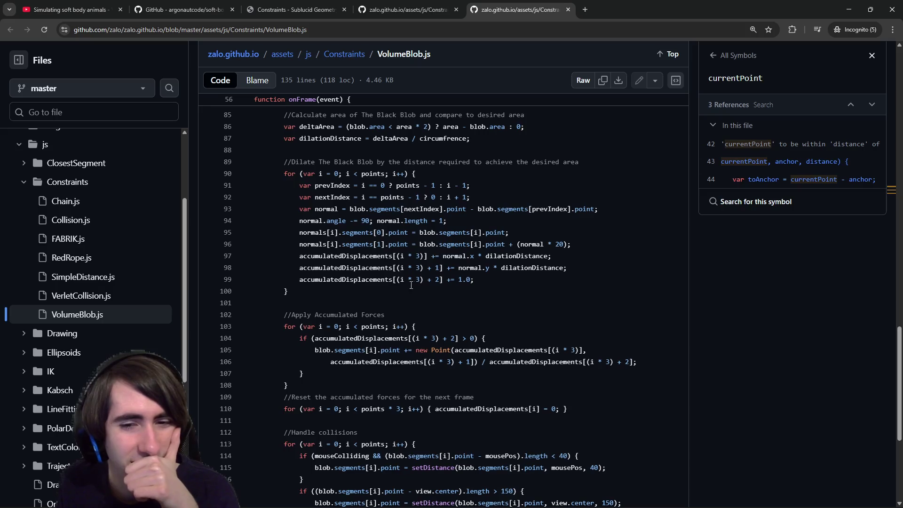
List every use of accumulatedDisplacements and review lines 76–81, then return to chain.gd.
{"action": "left_click", "coordinate": [363, 360]}
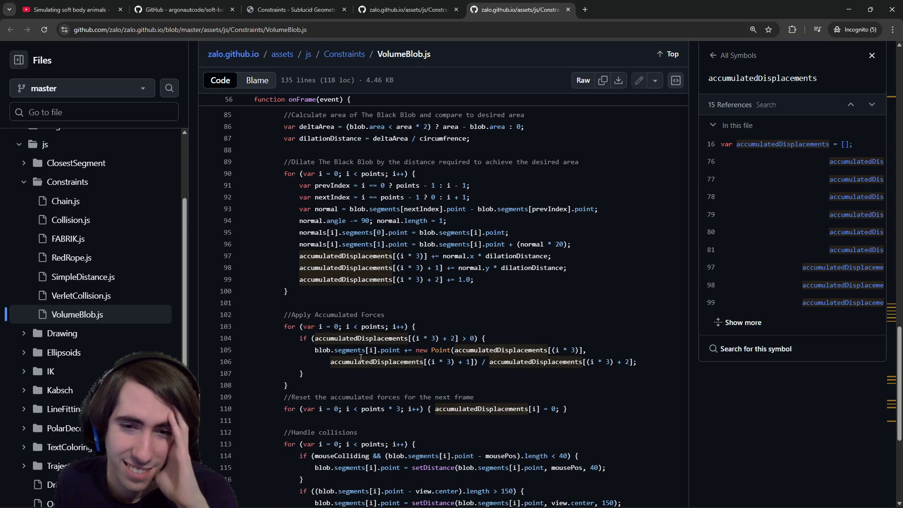
{"action": "scroll", "coordinate": [361, 358], "scroll_direction": "down", "scroll_amount": 1}
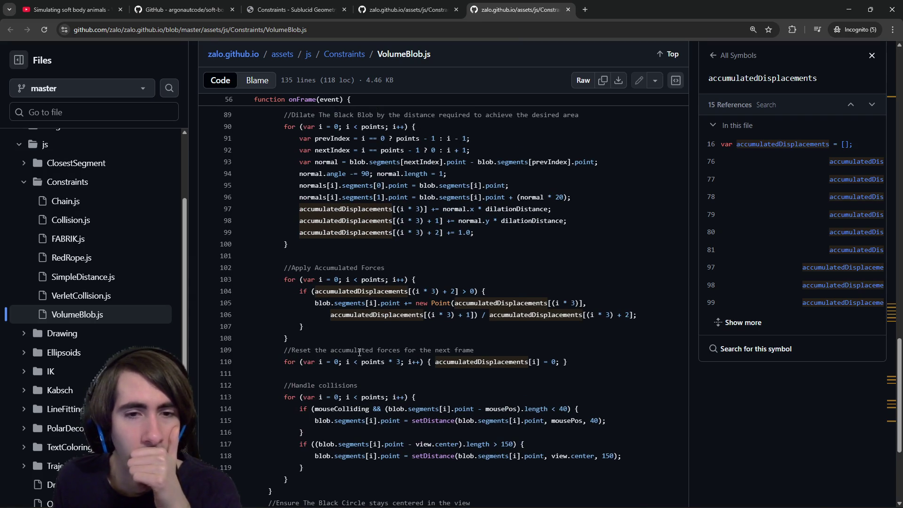
{"action": "scroll", "coordinate": [479, 154], "scroll_direction": "up", "scroll_amount": 5}
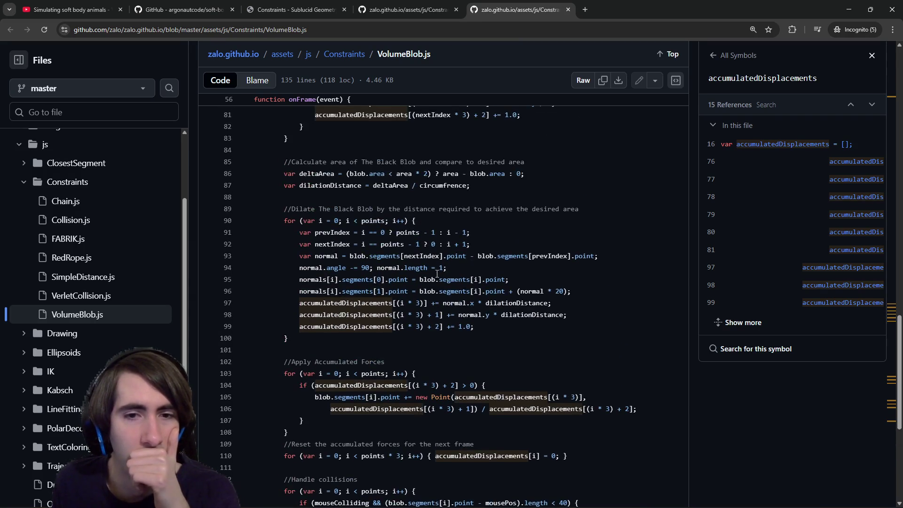
{"action": "mouse_move", "coordinate": [548, 255]}
{"action": "left_mouse_down"}
{"action": "mouse_move", "coordinate": [266, 207]}
{"action": "mouse_move", "coordinate": [269, 195]}
{"action": "left_mouse_up"}
{"action": "left_click", "coordinate": [463, 259]}
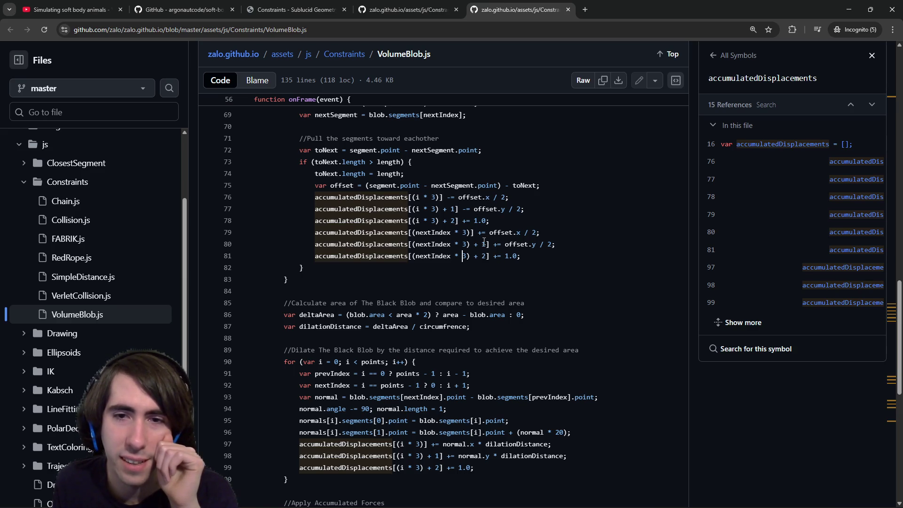
{"action": "key", "text": "alt+Tab"}
{"action": "scroll", "coordinate": [532, 281], "scroll_direction": "up", "scroll_amount": 7}
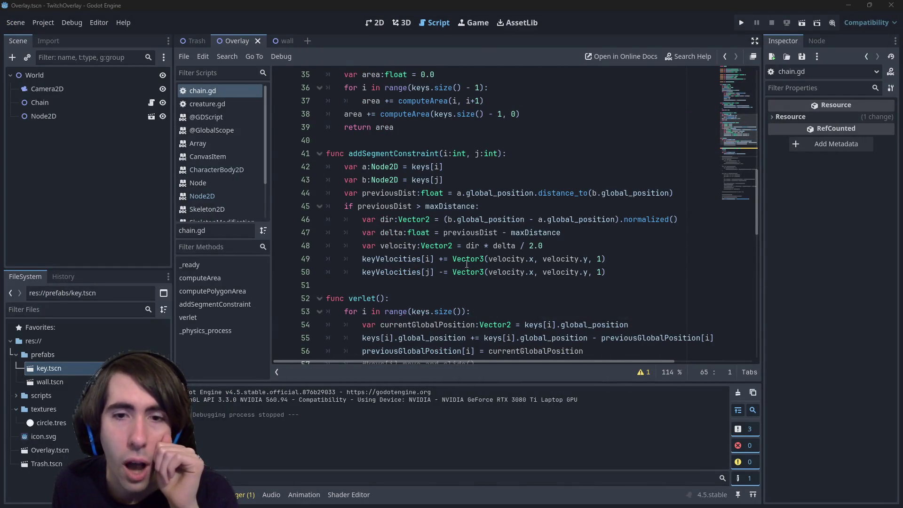
Make line 50 read keyVelocities[j] += Vector3(-velocity.x, -velocity.y, 1), then run the scene.
{"action": "left_click", "coordinate": [442, 272]}
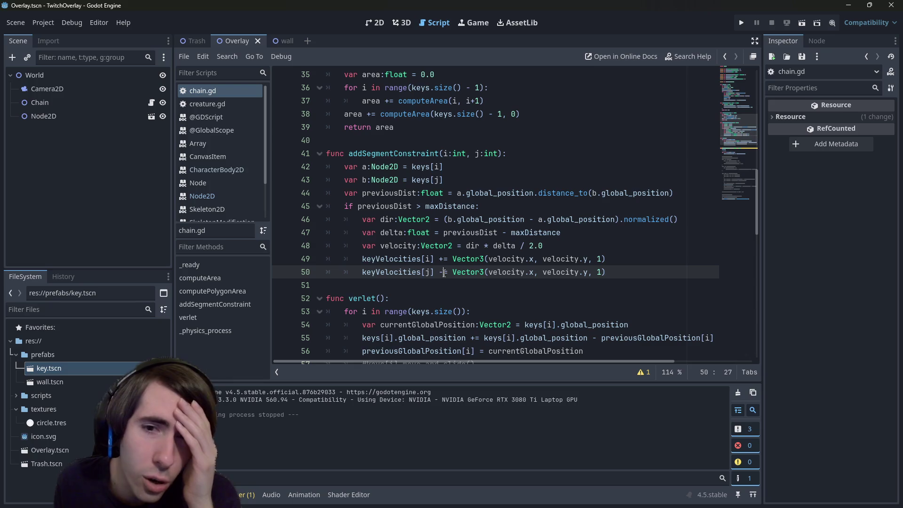
{"action": "key", "text": "BackSpace"}
{"action": "type", "text": "+"}
{"action": "key", "text": "ctrl+Right"}
{"action": "key", "text": "ctrl+Right"}
{"action": "key", "text": "ctrl+Right"}
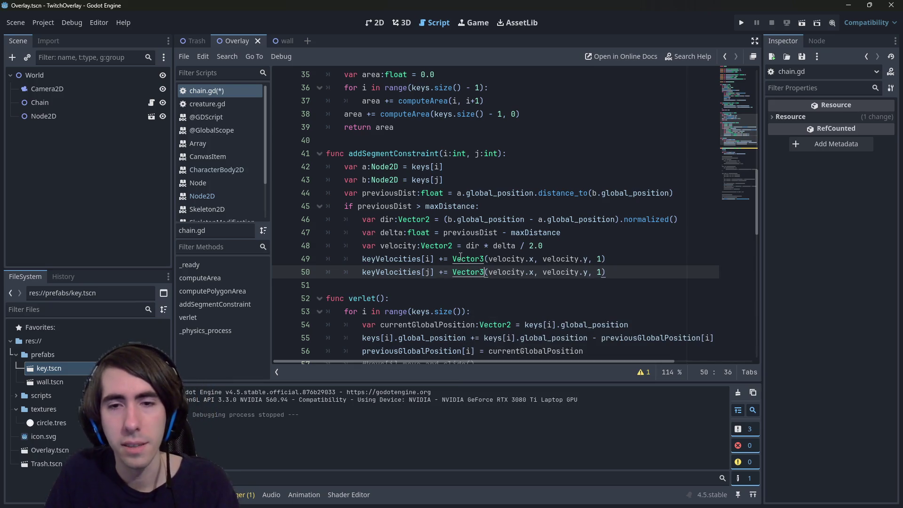
{"action": "type", "text": "-"}
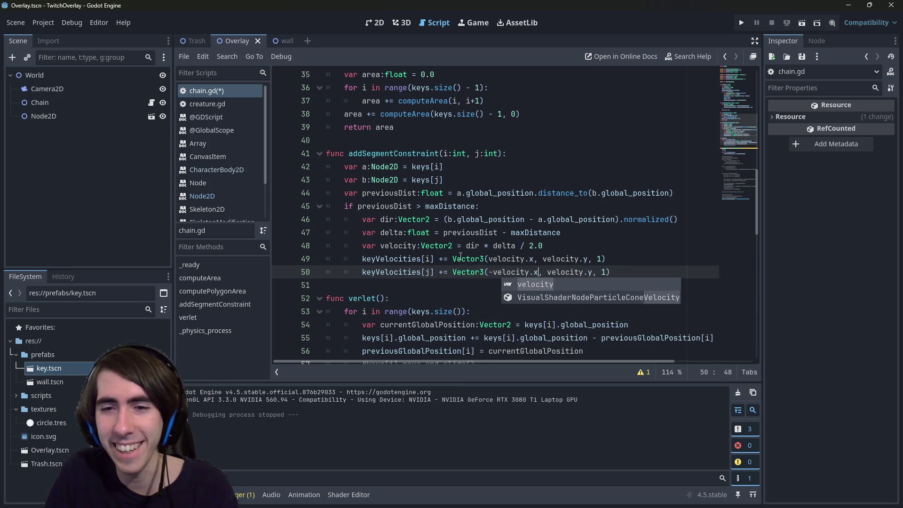
{"action": "key", "text": "ctrl+Right"}
{"action": "key", "text": "ctrl+Right"}
{"action": "key", "text": "ctrl+Right"}
{"action": "type", "text": "-"}
{"action": "left_click", "coordinate": [804, 24]}
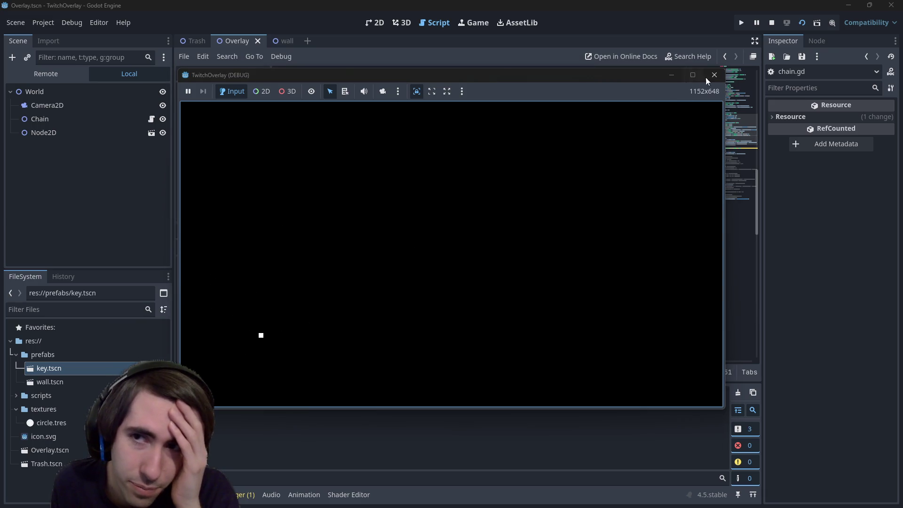
Uncomment chain.gd lines 65–75, run the game showing ten drifting circles, then stop it with F8.
{"action": "left_click", "coordinate": [714, 75]}
{"action": "scroll", "coordinate": [423, 248], "scroll_direction": "down", "scroll_amount": 8}
{"action": "mouse_move", "coordinate": [520, 279]}
{"action": "left_mouse_down"}
{"action": "mouse_move", "coordinate": [329, 179]}
{"action": "mouse_move", "coordinate": [326, 153]}
{"action": "left_mouse_up"}
{"action": "key", "text": "ctrl+k"}
{"action": "key", "text": "F5"}
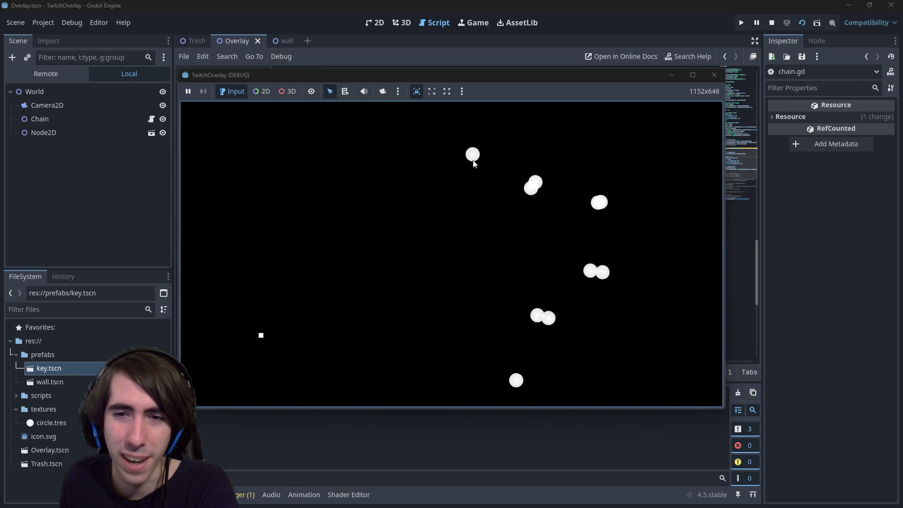
{"action": "key", "text": "F8"}
{"action": "scroll", "coordinate": [432, 216], "scroll_direction": "up", "scroll_amount": 15}
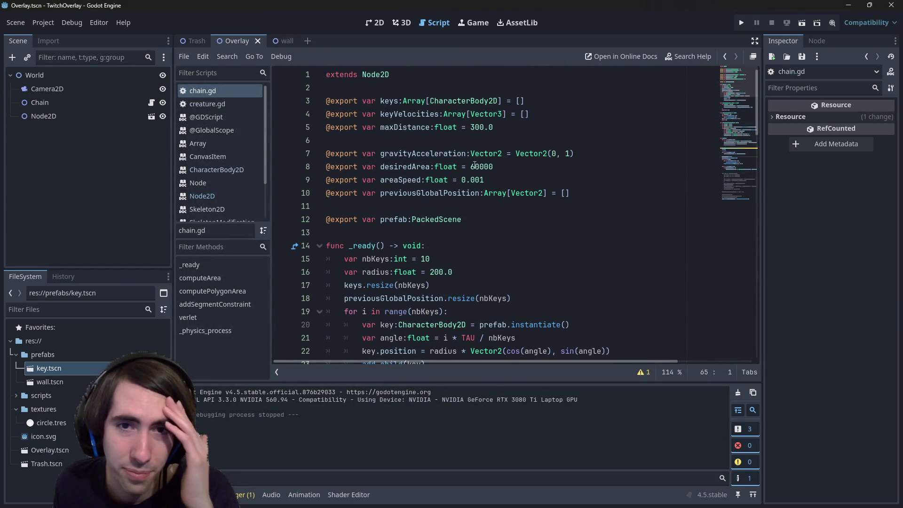
Change maxDistance from 300 to 100, run the scene to see the chain, then close it.
{"action": "left_click", "coordinate": [480, 167]}
{"action": "double_click", "coordinate": [480, 166]}
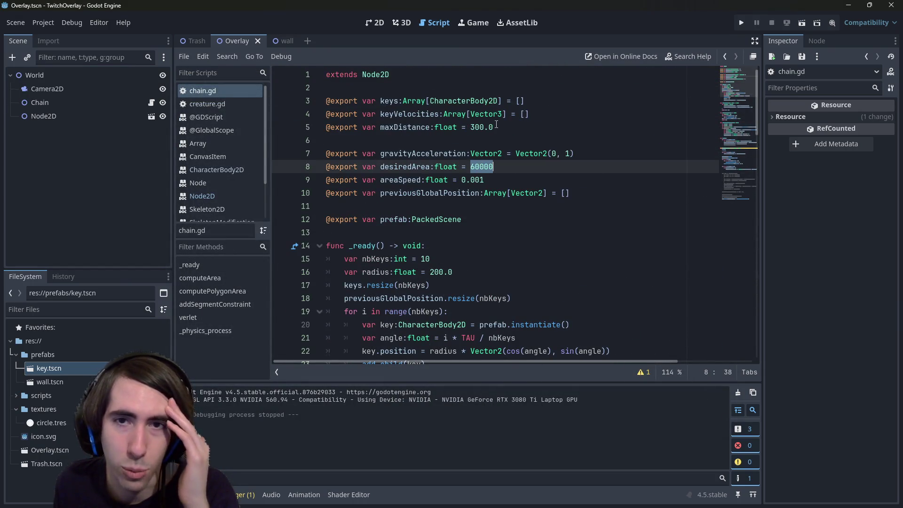
{"action": "left_click", "coordinate": [413, 127]}
{"action": "double_click", "coordinate": [477, 127]}
{"action": "type", "text": "100"}
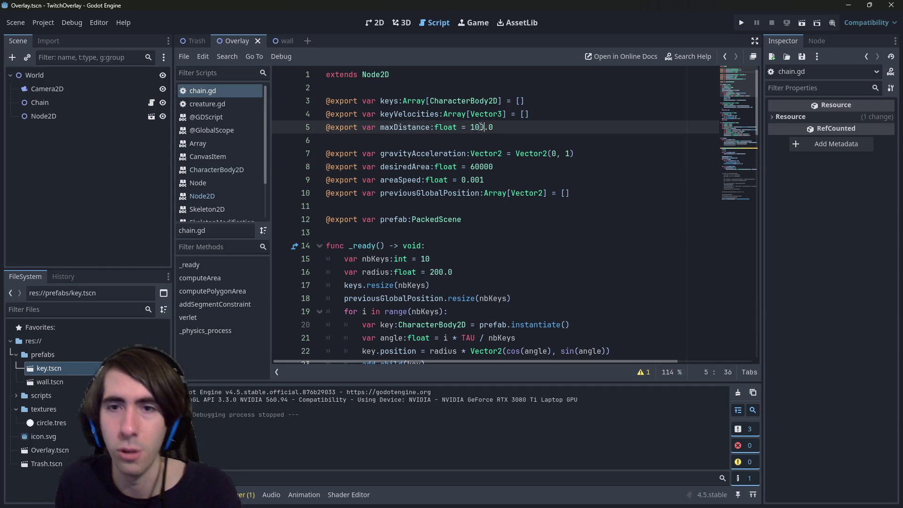
{"action": "left_click", "coordinate": [802, 23]}
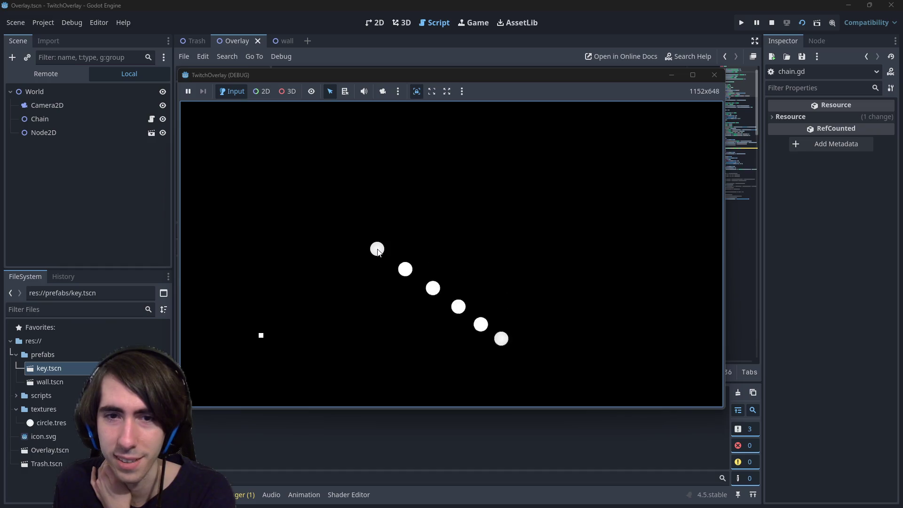
{"action": "left_click", "coordinate": [714, 75]}
{"action": "scroll", "coordinate": [402, 279], "scroll_direction": "down", "scroll_amount": 10}
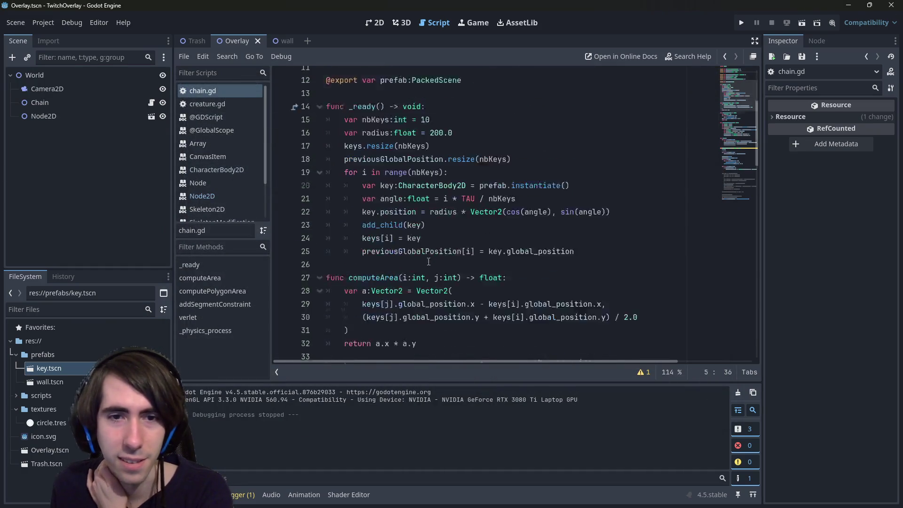
Uncomment the area-correction loop on lines 77–90 in chain.gd with Ctrl+K.
{"action": "scroll", "coordinate": [402, 279], "scroll_direction": "down", "scroll_amount": 15}
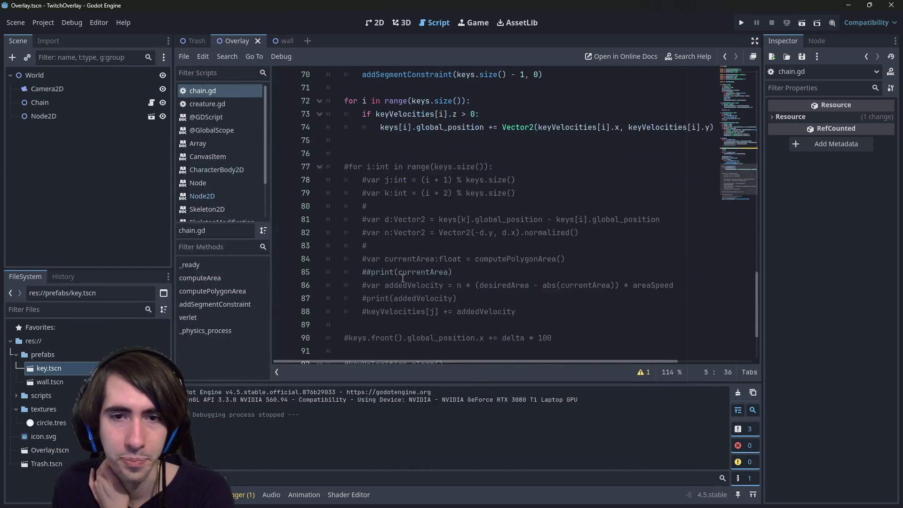
{"action": "left_click_drag", "start_coordinate": [566, 257], "coordinate": [329, 163]}
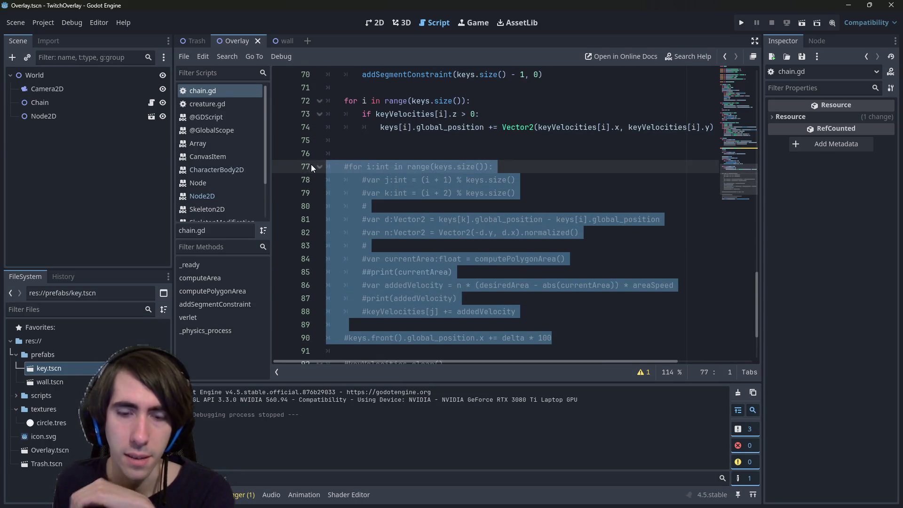
{"action": "key", "text": "ctrl+k"}
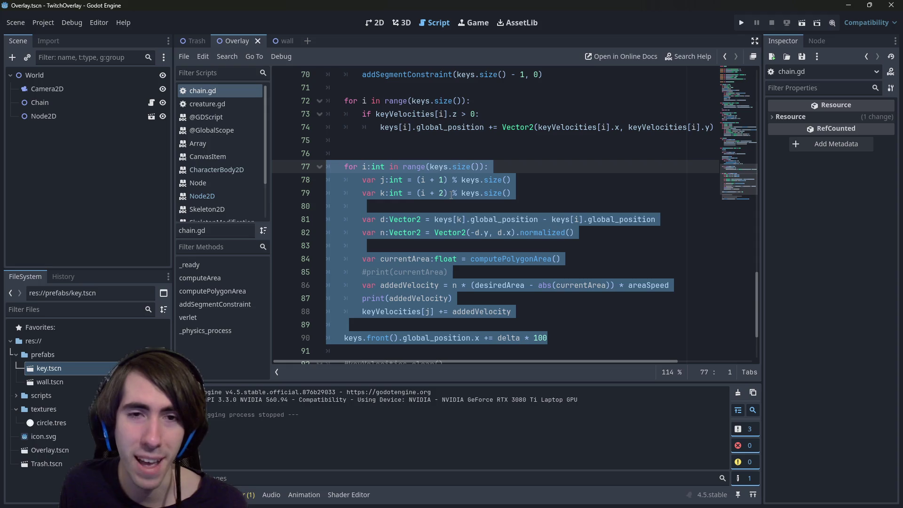
Delete the commented-out #print(currentArea) line.
{"action": "left_click", "coordinate": [574, 198]}
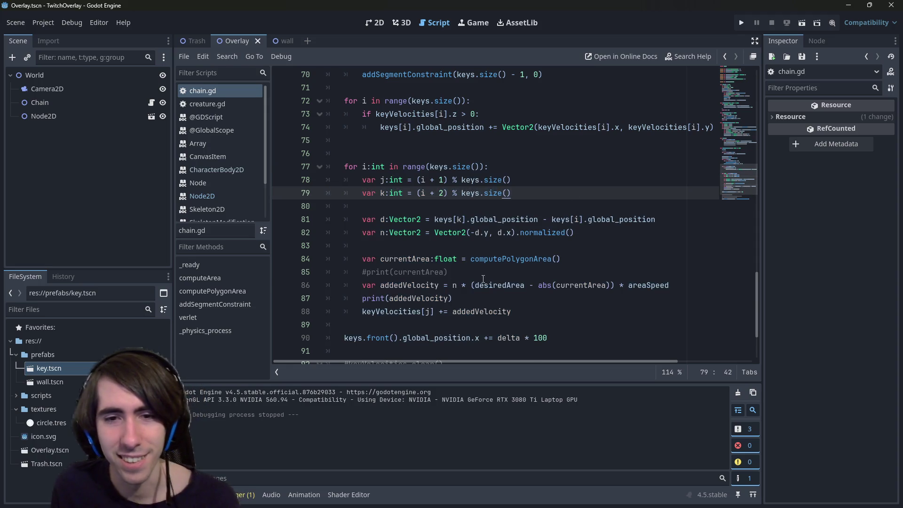
{"action": "left_click", "coordinate": [483, 278]}
{"action": "left_click_drag", "start_coordinate": [449, 272], "coordinate": [288, 274]}
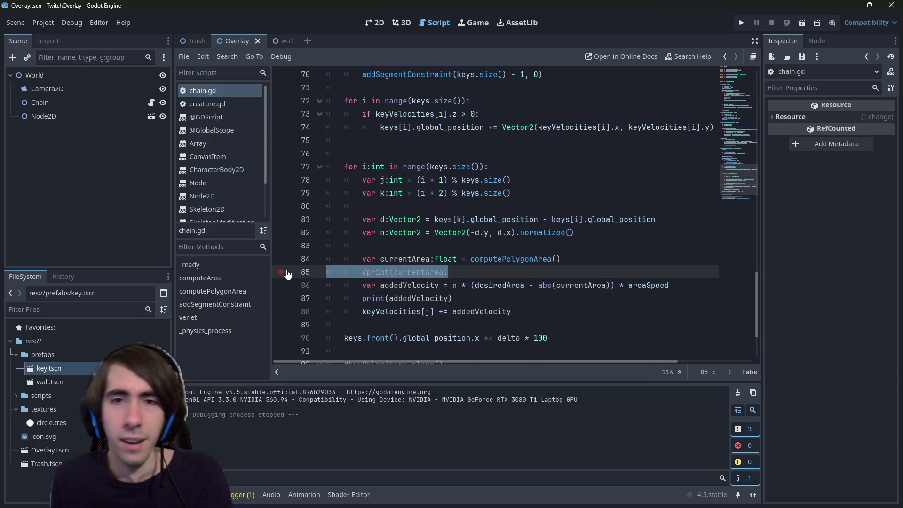
{"action": "key", "text": "BackSpace"}
{"action": "key", "text": "BackSpace"}
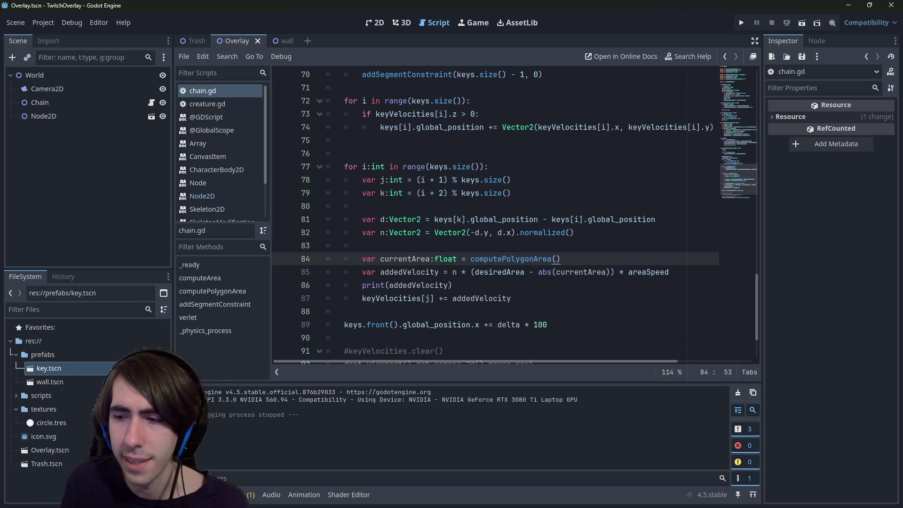
{"action": "key", "text": "alt+Tab"}
Select the deltaArea and dilationDistance lines in VolumeBlob.js and look up deltaArea's references.
{"action": "scroll", "coordinate": [377, 279], "scroll_direction": "up", "scroll_amount": 4}
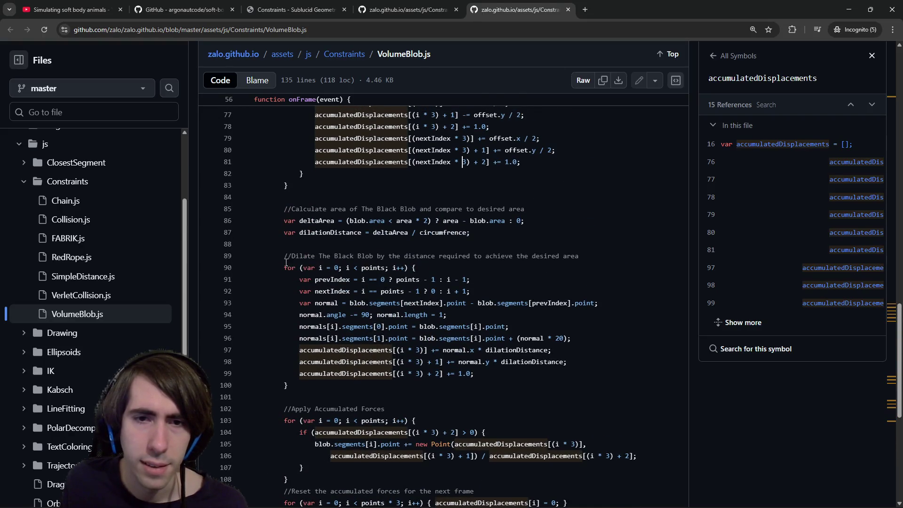
{"action": "left_click_drag", "start_coordinate": [286, 262], "coordinate": [514, 359]}
{"action": "left_click_drag", "start_coordinate": [473, 232], "coordinate": [254, 220]}
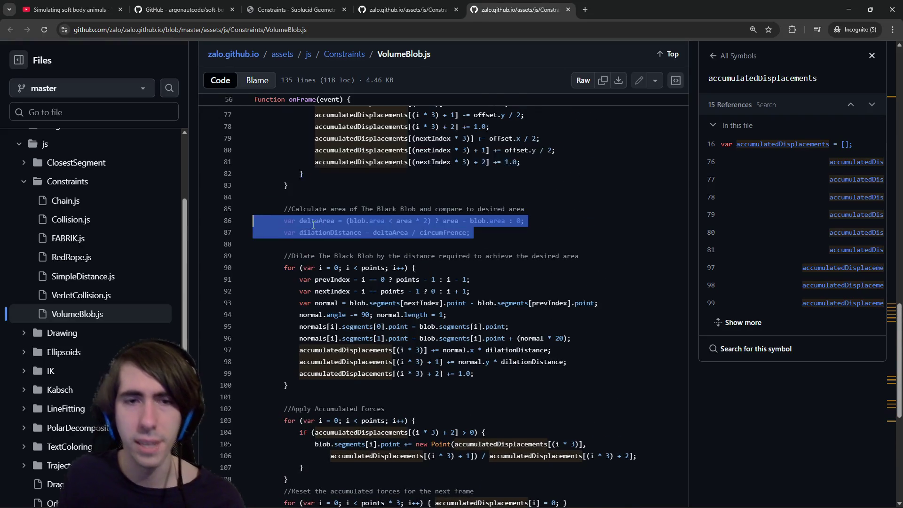
{"action": "left_click", "coordinate": [322, 221]}
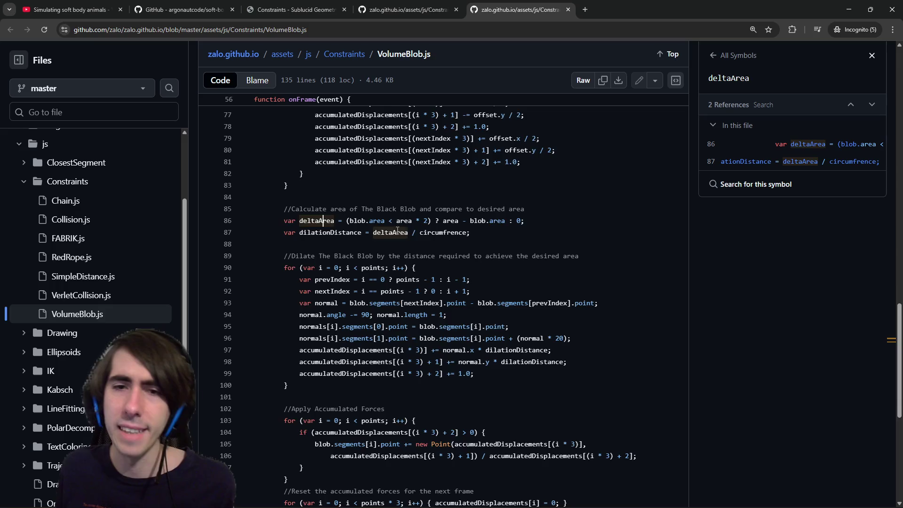
{"action": "scroll", "coordinate": [397, 231], "scroll_direction": "up", "scroll_amount": 2}
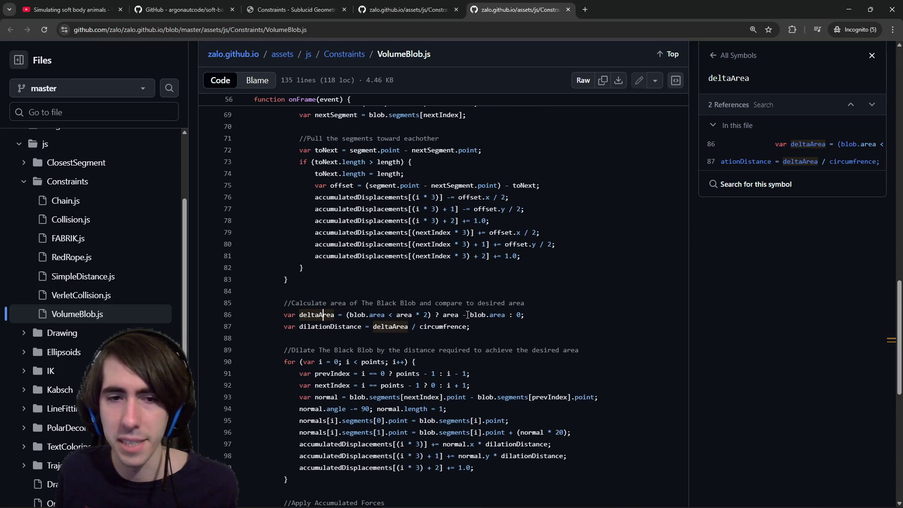
Look up the references to area and blob on line 86, then return to Godot.
{"action": "left_click", "coordinate": [379, 314]}
{"action": "left_click", "coordinate": [358, 315]}
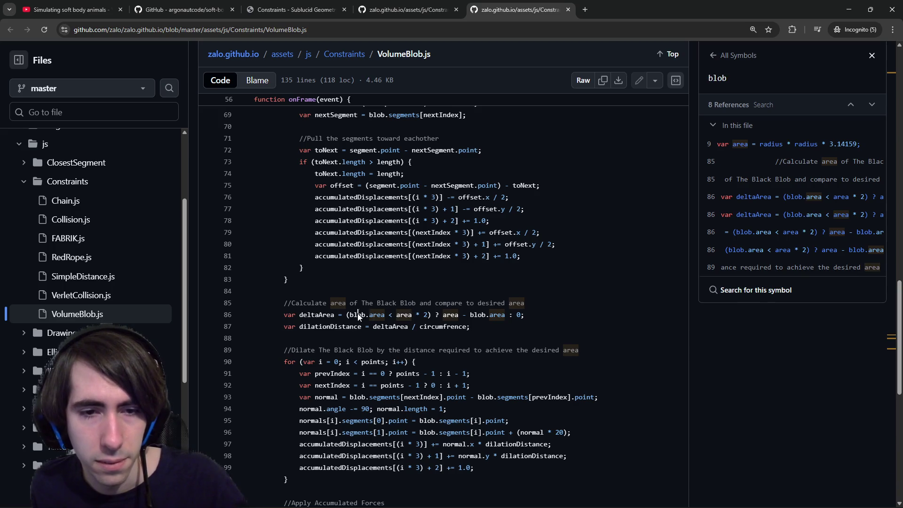
{"action": "double_click", "coordinate": [371, 315]}
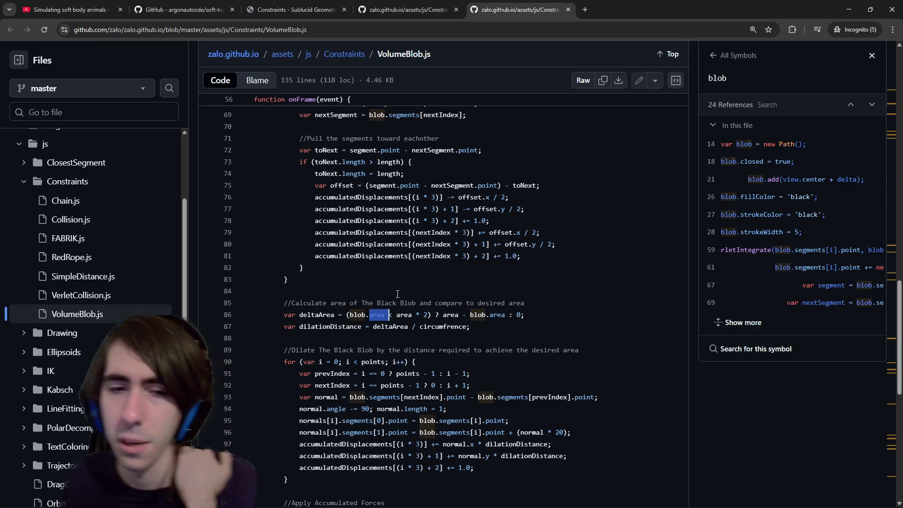
{"action": "left_click", "coordinate": [376, 315]}
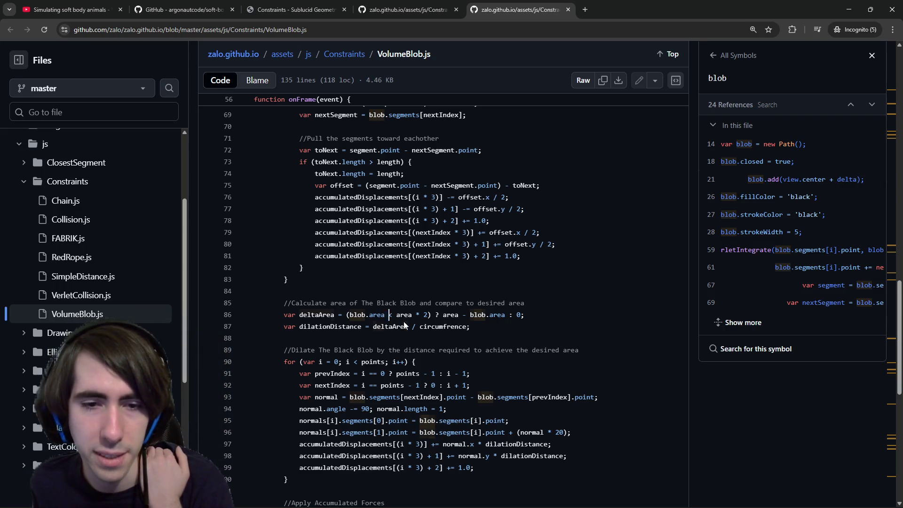
{"action": "left_click", "coordinate": [403, 315]}
{"action": "scroll", "coordinate": [400, 320], "scroll_direction": "up", "scroll_amount": 1}
{"action": "scroll", "coordinate": [400, 320], "scroll_direction": "up", "scroll_amount": 15}
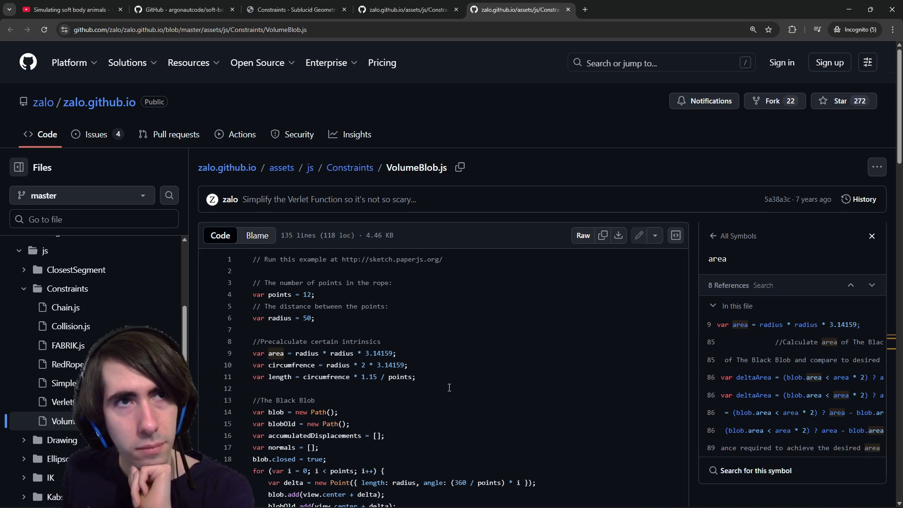
{"action": "scroll", "coordinate": [449, 387], "scroll_direction": "down", "scroll_amount": 15}
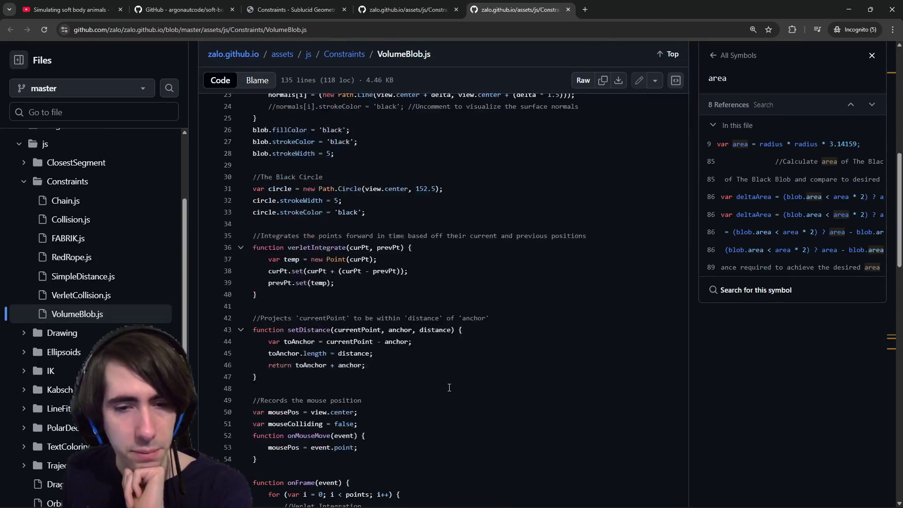
{"action": "scroll", "coordinate": [437, 363], "scroll_direction": "down", "scroll_amount": 3}
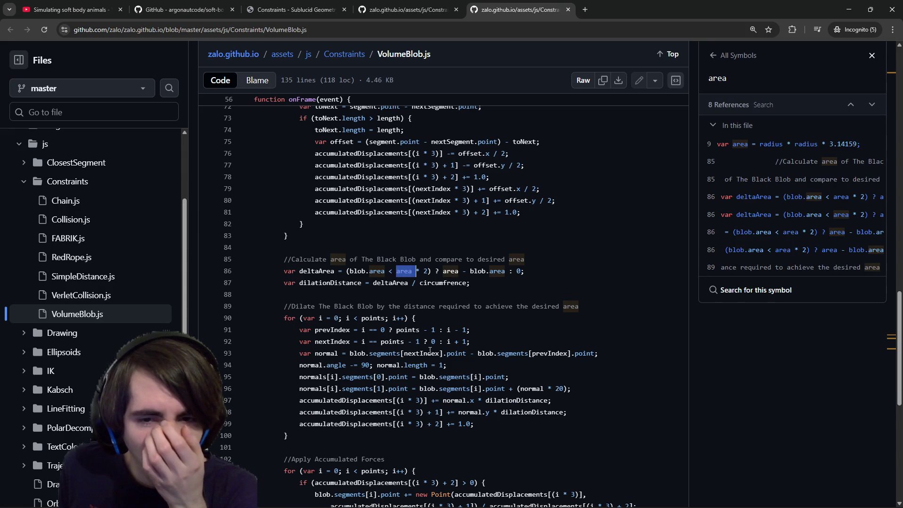
{"action": "double_click", "coordinate": [450, 271]}
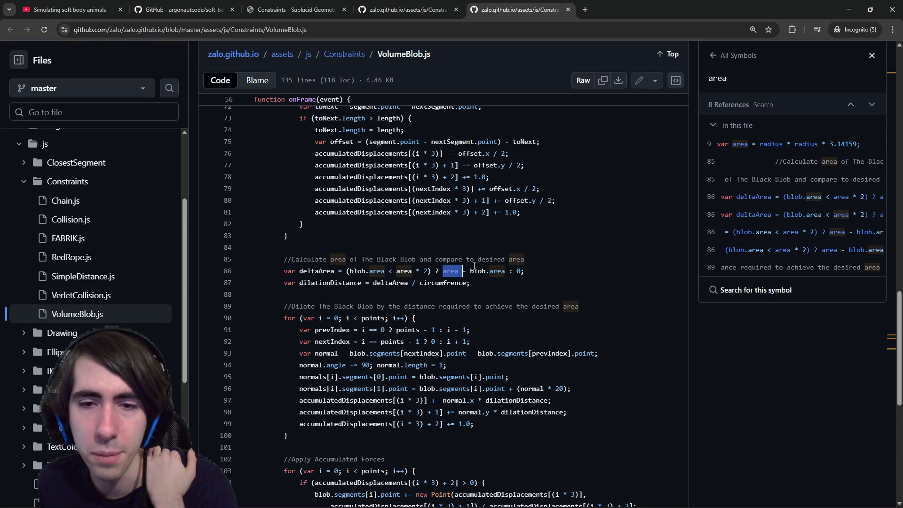
{"action": "key", "text": "alt+Tab"}
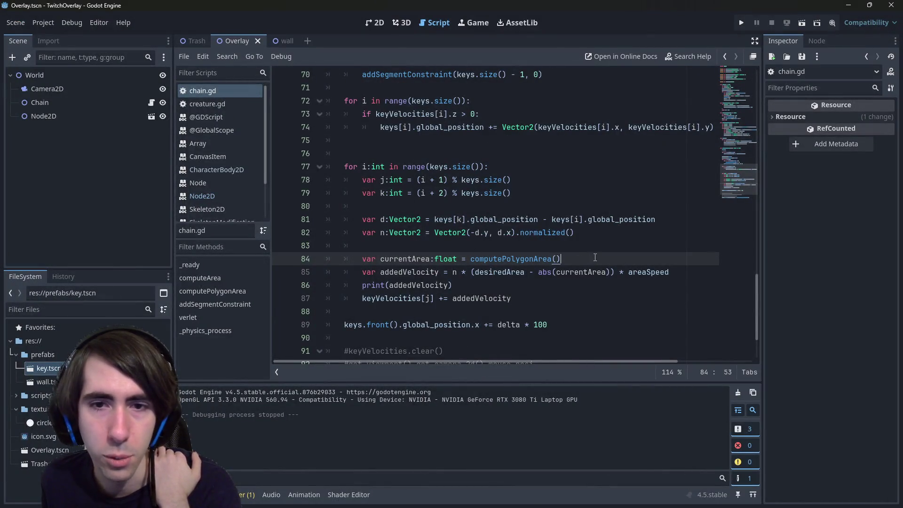
Move the currentArea computation out of the loop to just above the for loop.
{"action": "key", "text": "ctrl+shift+Left"}
{"action": "key", "text": "ctrl+shift+Left"}
{"action": "key", "text": "ctrl+shift+Left"}
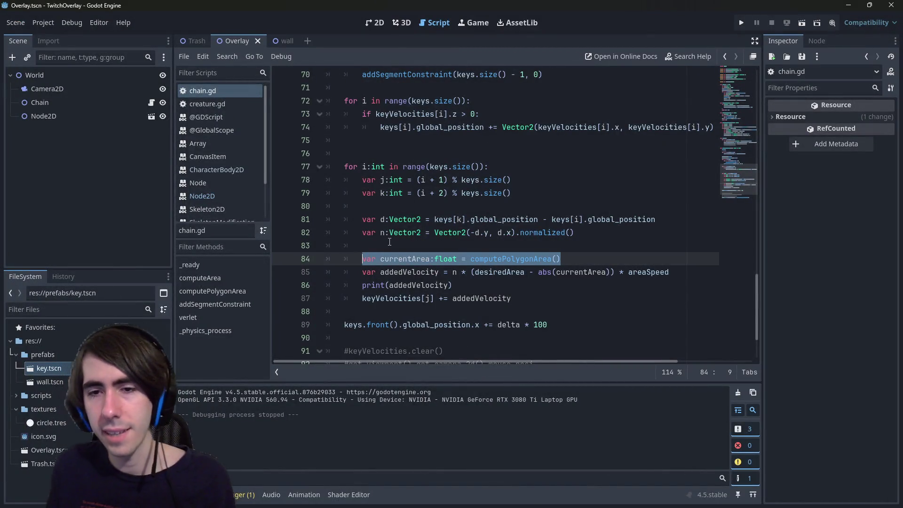
{"action": "key", "text": "BackSpace"}
{"action": "key", "text": "BackSpace"}
{"action": "key", "text": "ctrl+z"}
{"action": "key", "text": "ctrl+shift+z"}
{"action": "key", "text": "BackSpace"}
{"action": "key", "text": "BackSpace"}
{"action": "key", "text": "Up"}
{"action": "key", "text": "Up"}
{"action": "key", "text": "Up"}
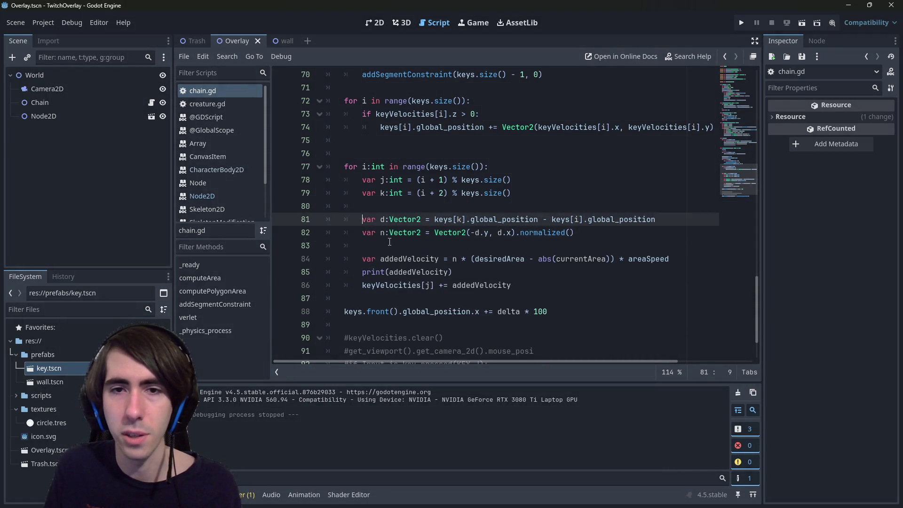
{"action": "key", "text": "Return"}
{"action": "type", "text": "var currentArea:float = computePolygonArea()"}
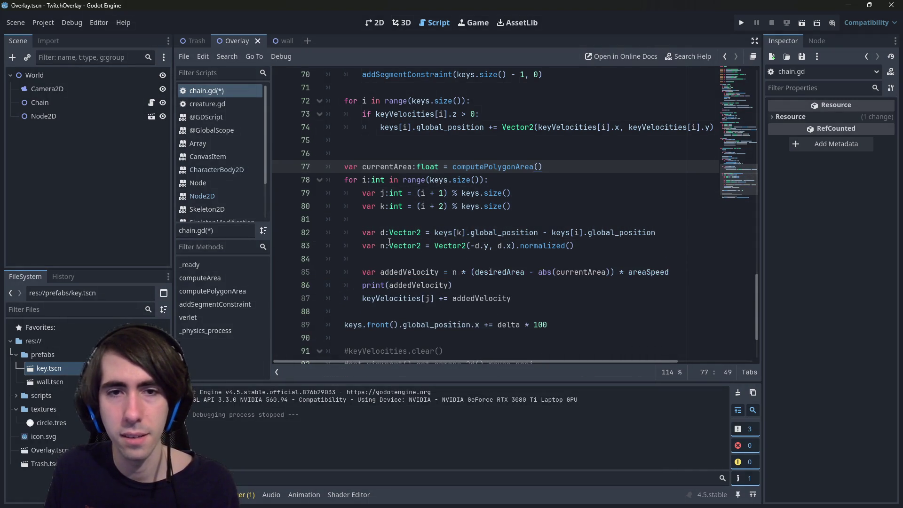
{"action": "key", "text": "Return"}
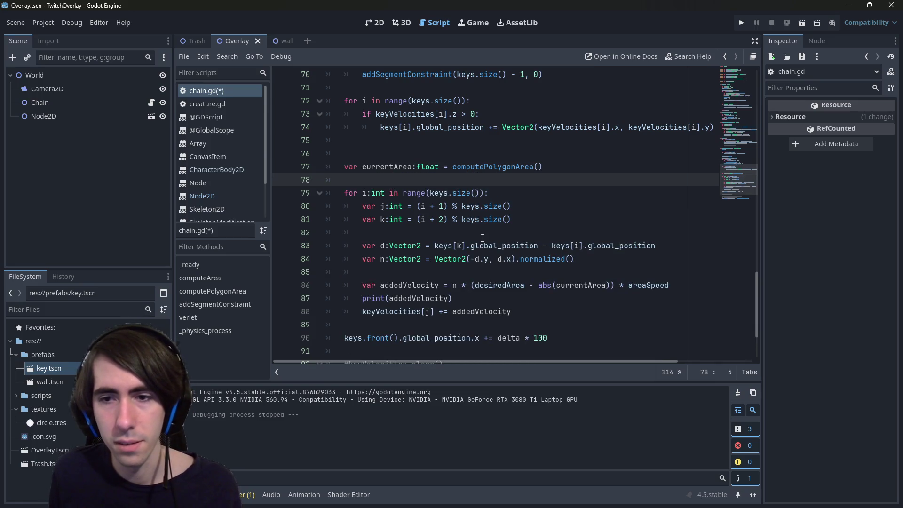
Add 'var deltaArea:float = desiredArea - currentArea' and save chain.gd.
{"action": "type", "text": "v"}
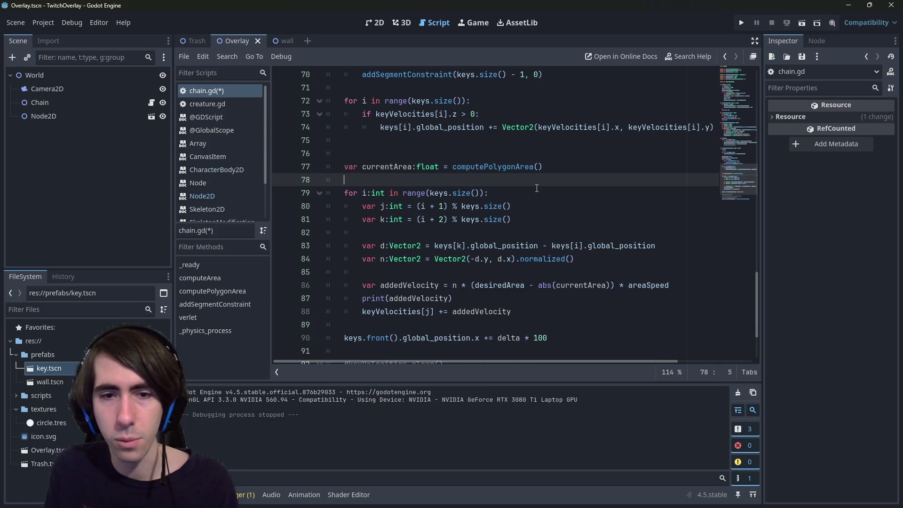
{"action": "type", "text": "ar deltaArea ="}
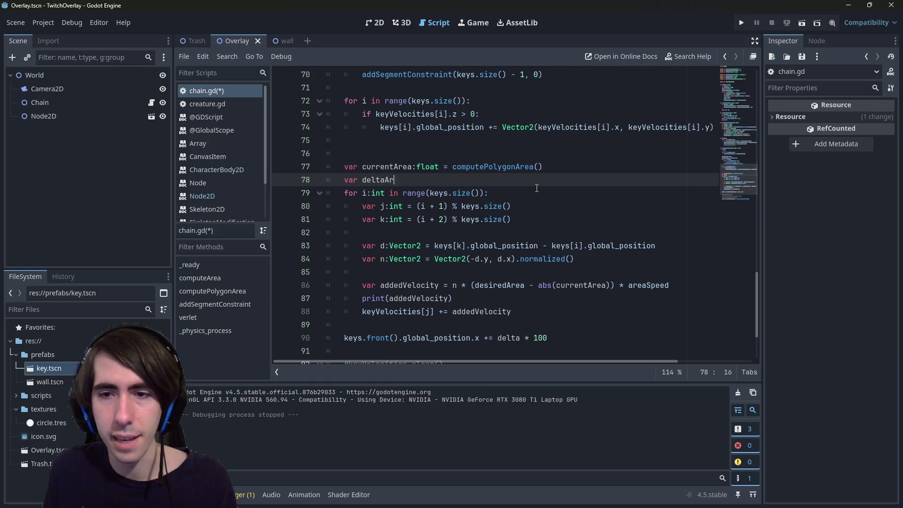
{"action": "key", "text": "BackSpace"}
{"action": "key", "text": "BackSpace"}
{"action": "type", "text": ":float = "}
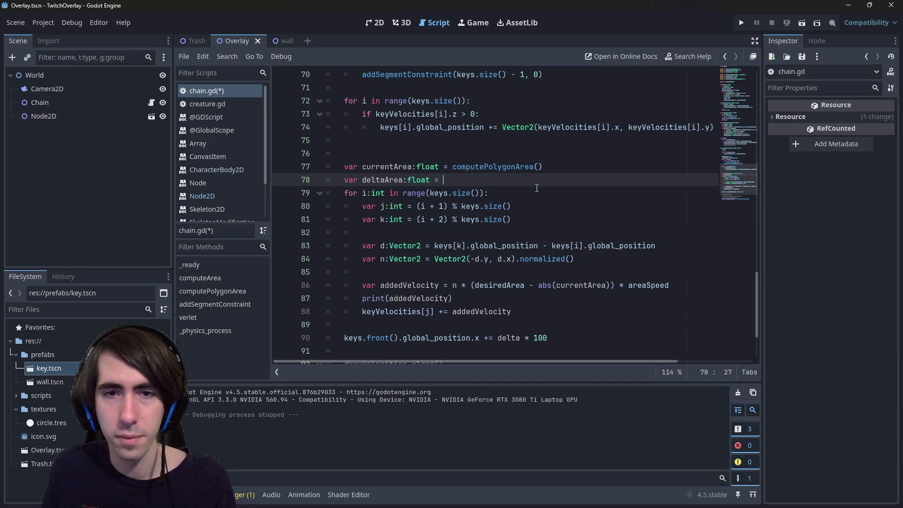
{"action": "type", "text": "area"}
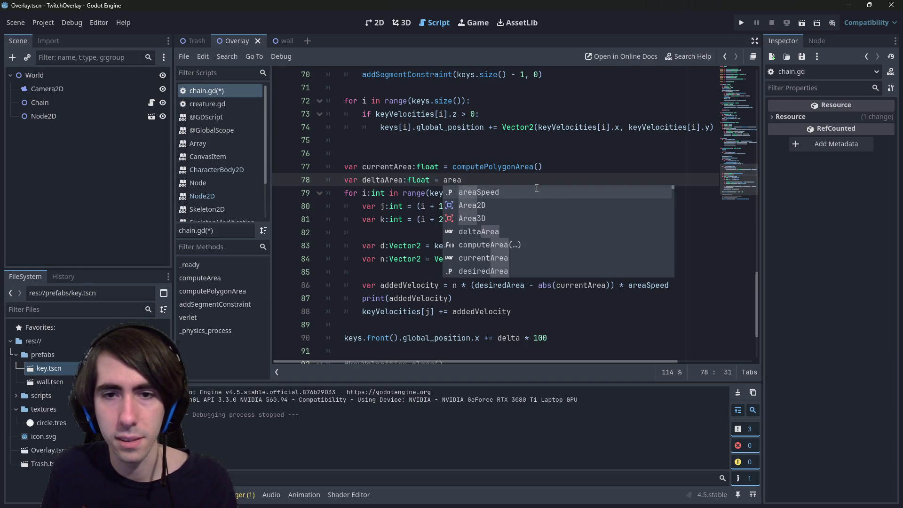
{"action": "key", "text": "Down"}
{"action": "key", "text": "Down"}
{"action": "key", "text": "Down"}
{"action": "key", "text": "Down"}
{"action": "key", "text": "Return"}
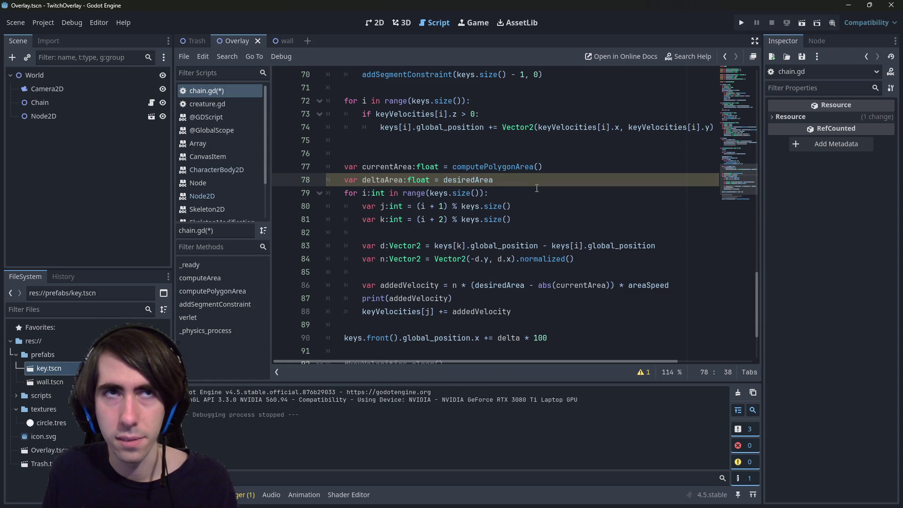
{"action": "type", "text": "- currentA"}
{"action": "type", "text": "rea"}
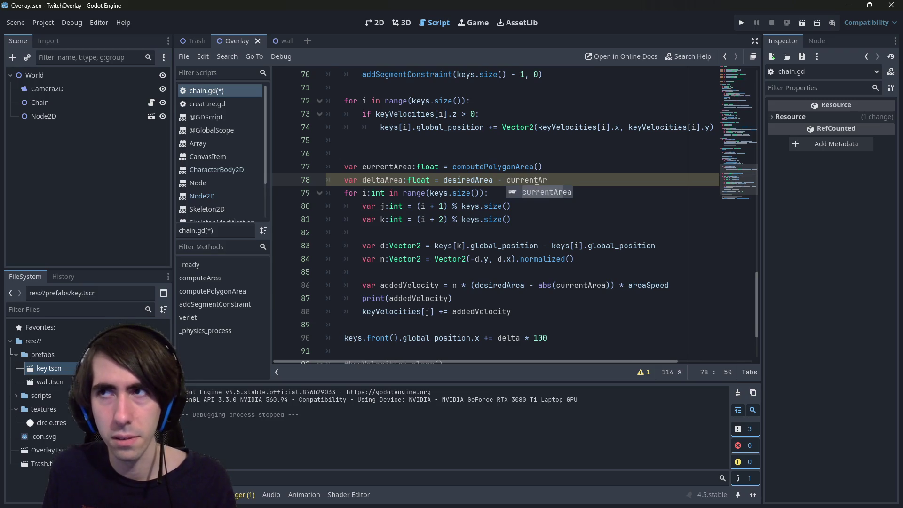
{"action": "key", "text": "ctrl+s"}
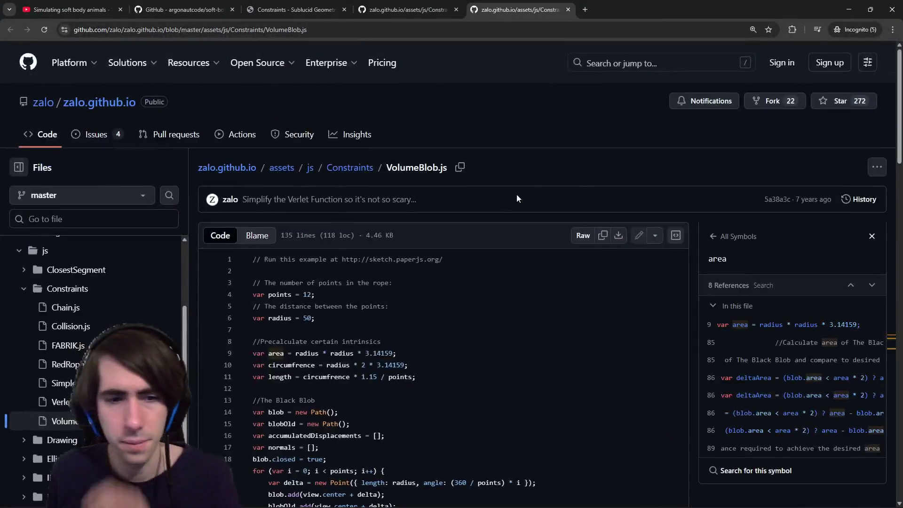
{"action": "scroll", "coordinate": [298, 165], "scroll_direction": "down", "scroll_amount": 5}
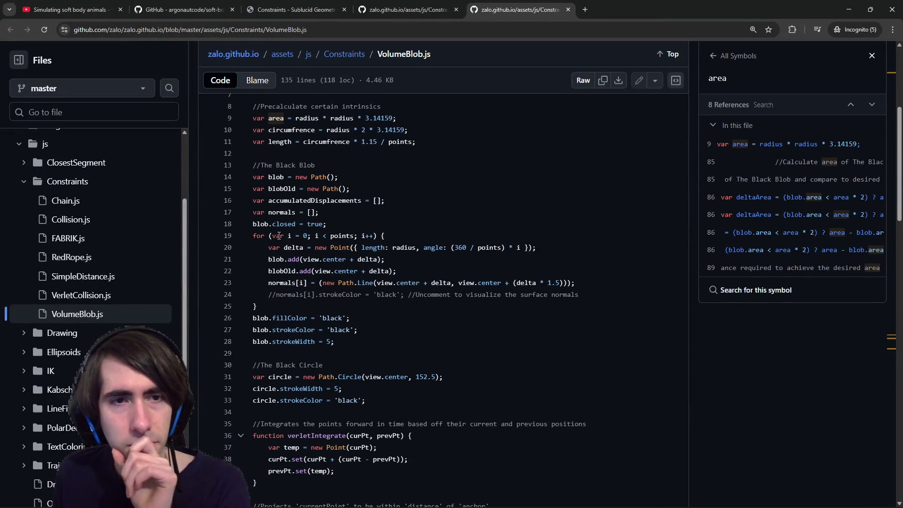
Look up the references to circumfrence and deltaArea in VolumeBlob.js.
{"action": "scroll", "coordinate": [282, 234], "scroll_direction": "up", "scroll_amount": 3}
{"action": "scroll", "coordinate": [287, 233], "scroll_direction": "down", "scroll_amount": 20}
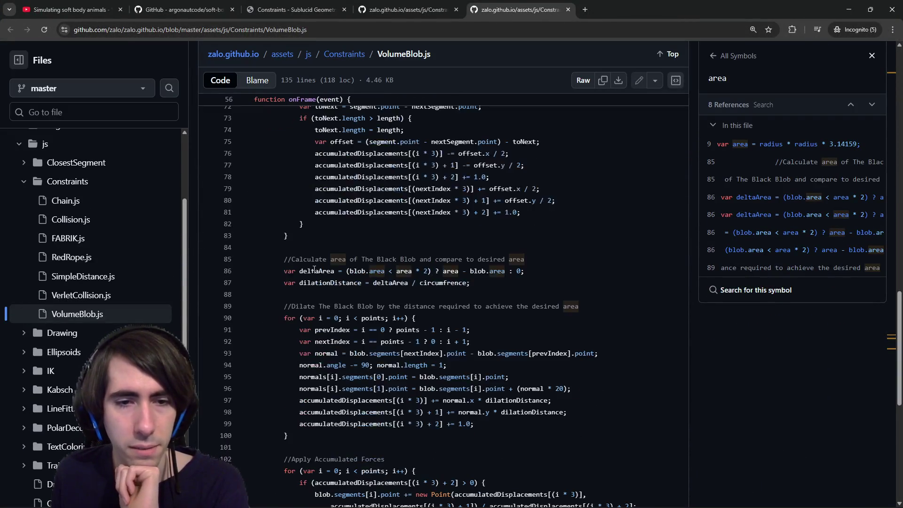
{"action": "scroll", "coordinate": [398, 328], "scroll_direction": "down", "scroll_amount": 5}
{"action": "scroll", "coordinate": [399, 324], "scroll_direction": "up", "scroll_amount": 7}
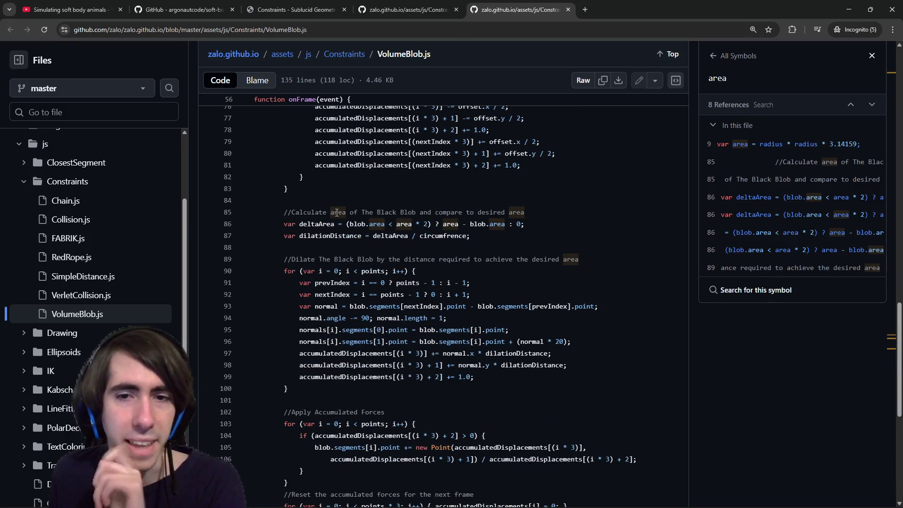
{"action": "left_click_drag", "start_coordinate": [287, 236], "coordinate": [440, 235]}
{"action": "left_click", "coordinate": [421, 235]}
{"action": "double_click", "coordinate": [317, 224]}
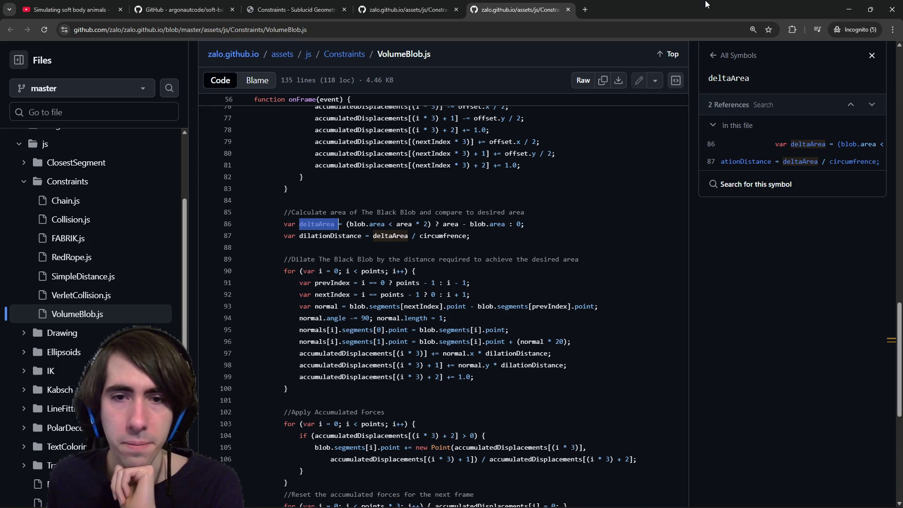
{"action": "left_click", "coordinate": [849, 10]}
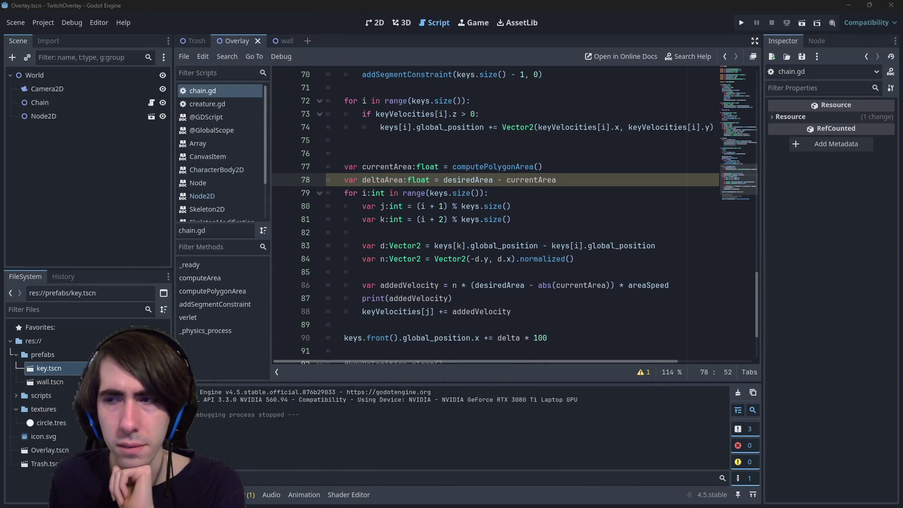
{"action": "key", "text": "alt+Tab"}
Select blob.area on line 86 and list the 8 references to area.
{"action": "scroll", "coordinate": [351, 311], "scroll_direction": "down", "scroll_amount": 6}
{"action": "scroll", "coordinate": [351, 311], "scroll_direction": "down", "scroll_amount": 9}
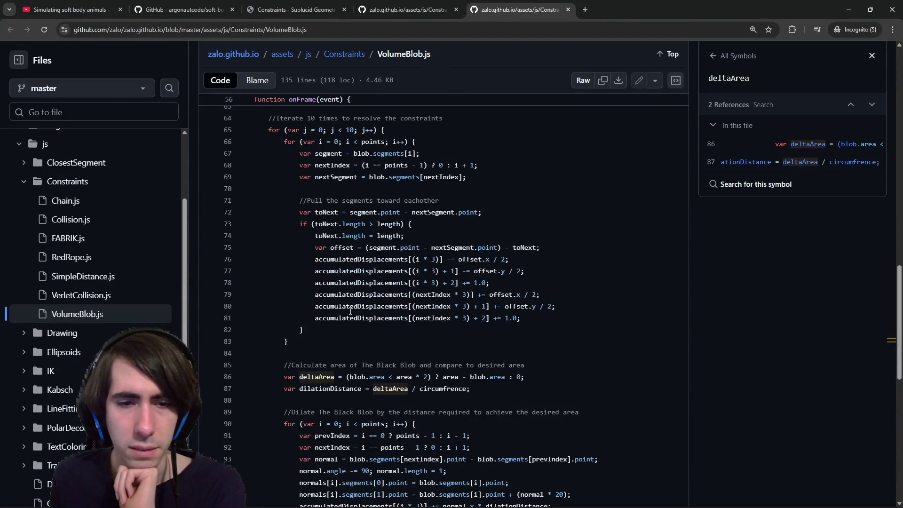
{"action": "scroll", "coordinate": [343, 376], "scroll_direction": "down", "scroll_amount": 2}
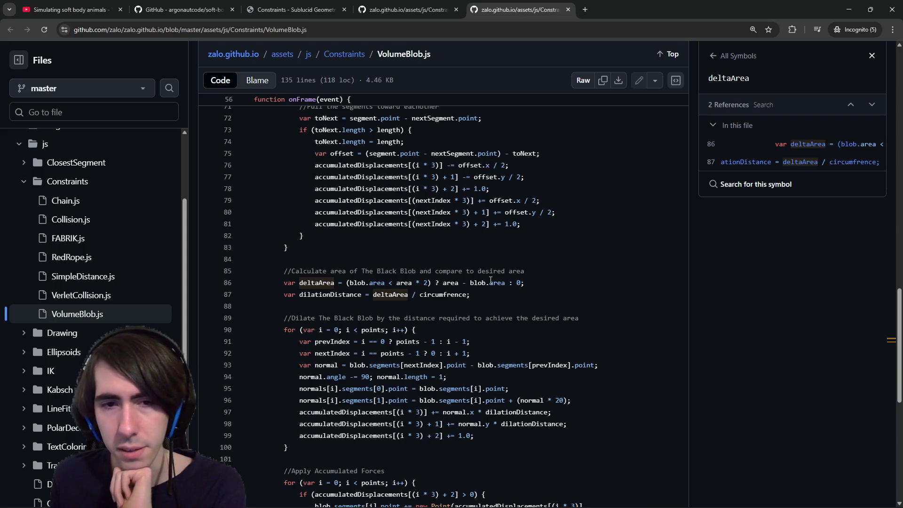
{"action": "left_click_drag", "start_coordinate": [349, 282], "coordinate": [387, 286]}
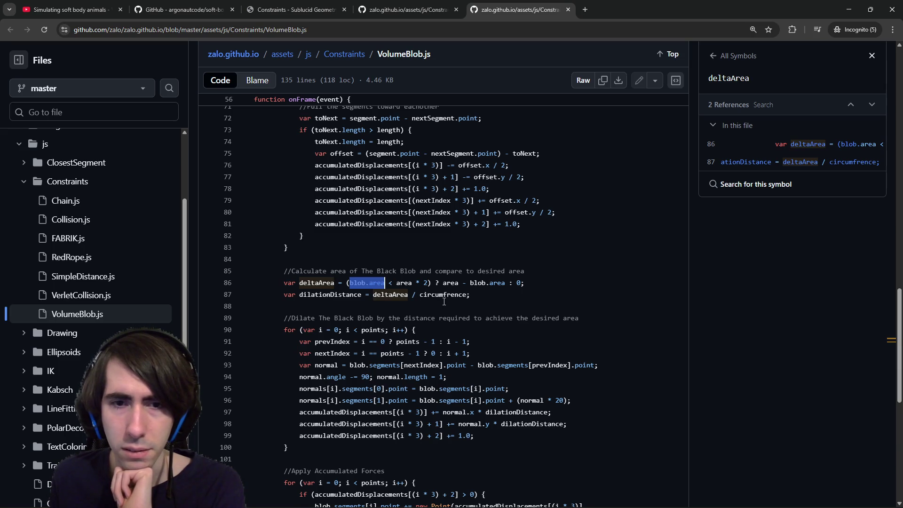
{"action": "left_click", "coordinate": [452, 281]}
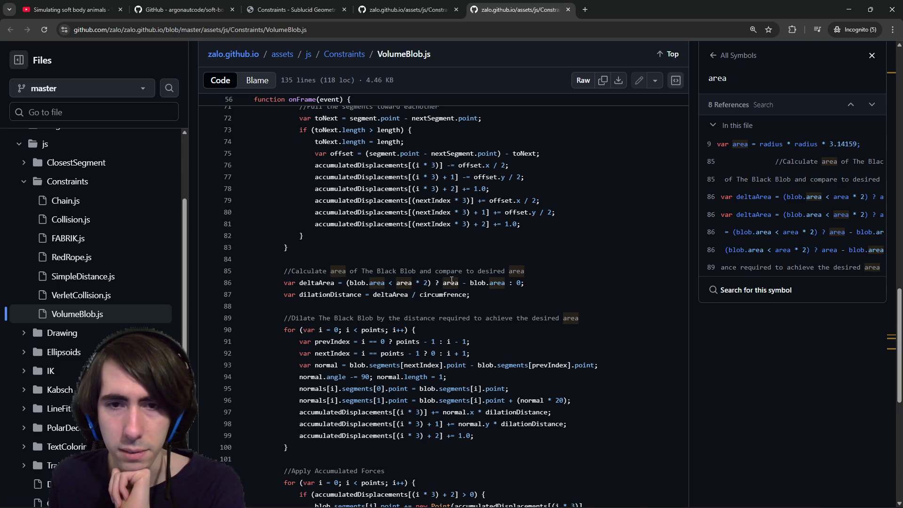
{"action": "mouse_move", "coordinate": [392, 282]}
{"action": "left_mouse_down"}
{"action": "mouse_move", "coordinate": [442, 283]}
{"action": "mouse_move", "coordinate": [429, 282]}
{"action": "left_mouse_up"}
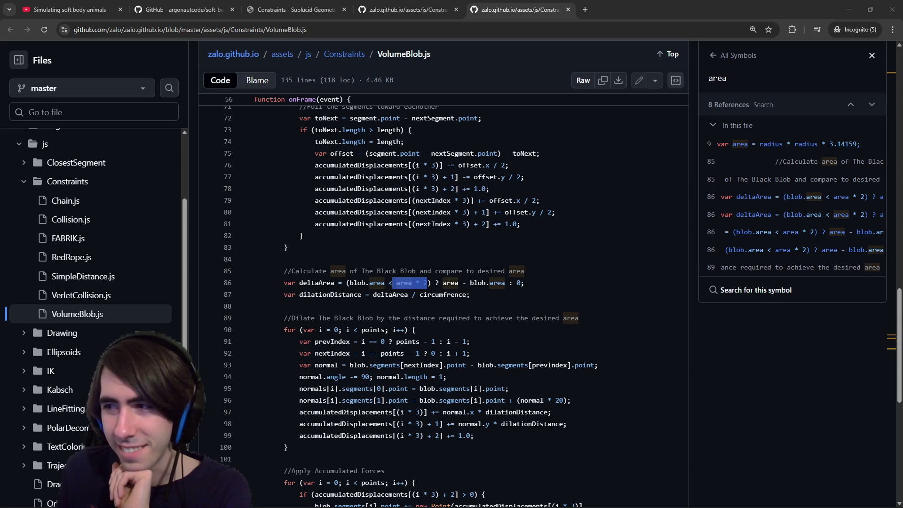
Clear the 'area * 2' selection and bring chain.gd in Godot back to front.
{"action": "left_click", "coordinate": [549, 280]}
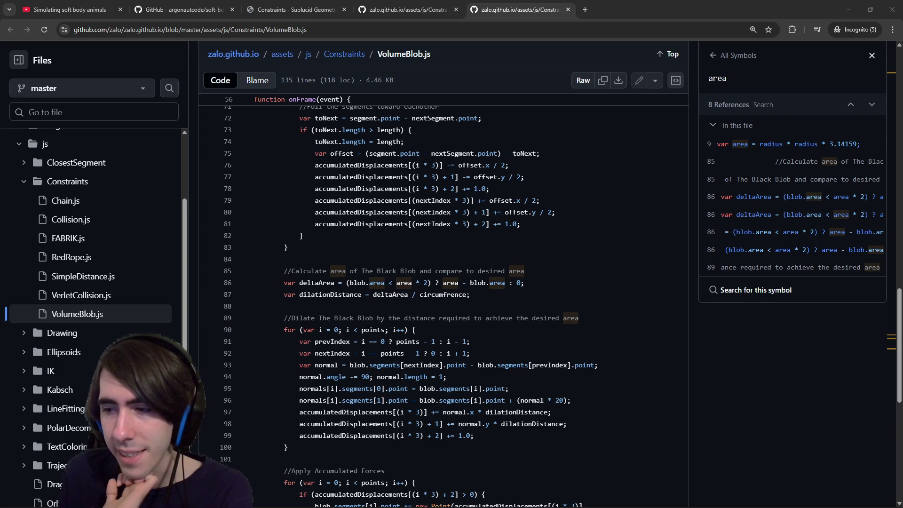
{"action": "key", "text": "alt+Tab"}
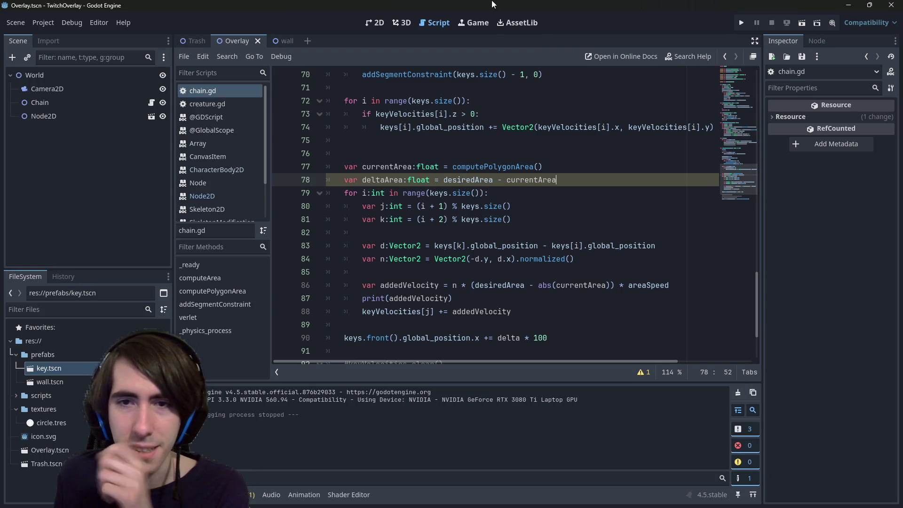
Wrap line 78's subtraction in max(desiredArea - currentArea, 0) and save.
{"action": "key", "text": "alt+Tab"}
{"action": "mouse_move", "coordinate": [726, 108]}
{"action": "left_mouse_down"}
{"action": "mouse_move", "coordinate": [873, 179]}
{"action": "mouse_move", "coordinate": [723, 281]}
{"action": "mouse_move", "coordinate": [596, 343]}
{"action": "mouse_move", "coordinate": [573, 5]}
{"action": "mouse_move", "coordinate": [565, 25]}
{"action": "mouse_move", "coordinate": [552, 4]}
{"action": "mouse_move", "coordinate": [611, 388]}
{"action": "mouse_move", "coordinate": [569, 4]}
{"action": "left_mouse_up"}
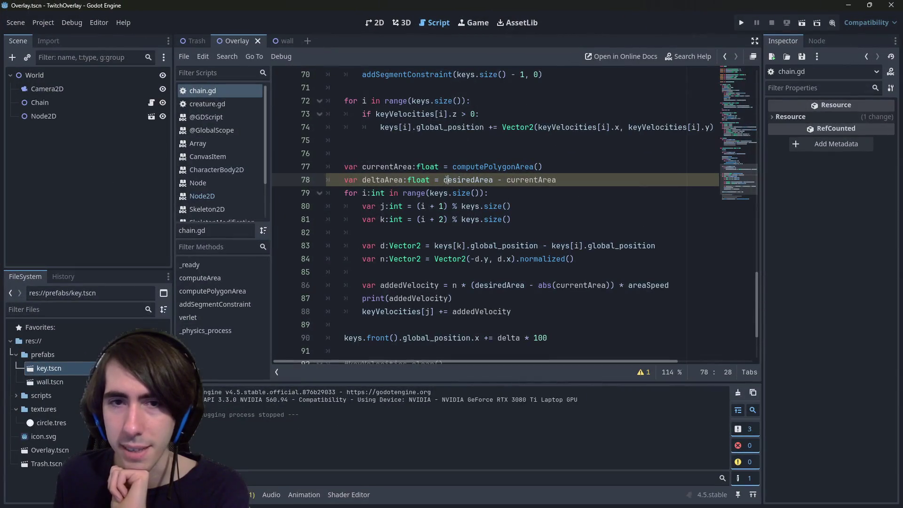
{"action": "type", "text": "max("}
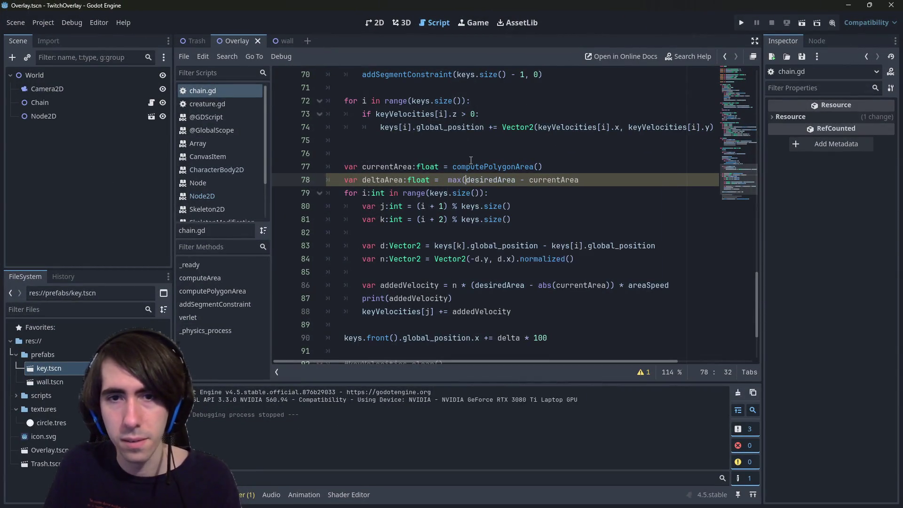
{"action": "key", "text": "Right"}
{"action": "key", "text": "Right"}
{"action": "key", "text": "Right"}
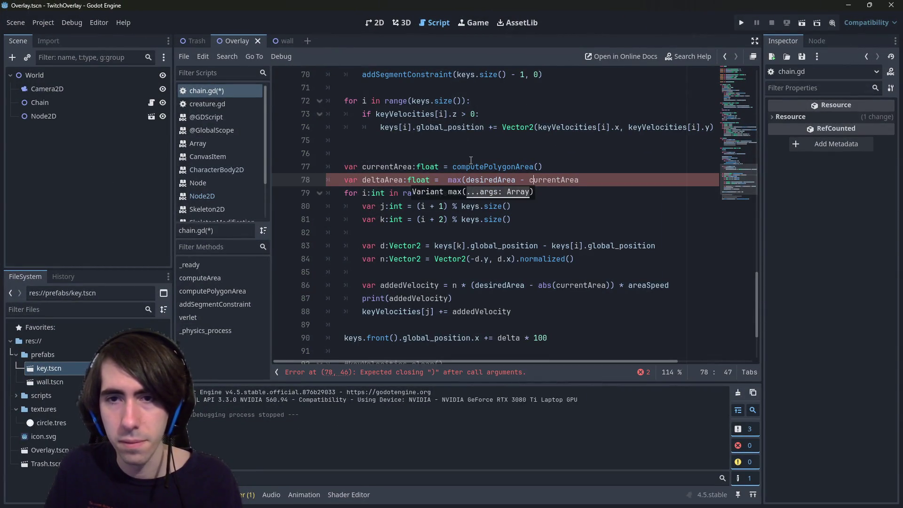
{"action": "type", "text": "0)"}
{"action": "key", "text": "ctrl+Left"}
{"action": "key", "text": "ctrl+Left"}
{"action": "key", "text": "ctrl+Left"}
{"action": "key", "text": "BackSpace"}
{"action": "key", "text": "ctrl+s"}
Change max's second argument to 0.0 and check the unused-deltaArea warning.
{"action": "double_click", "coordinate": [391, 180]}
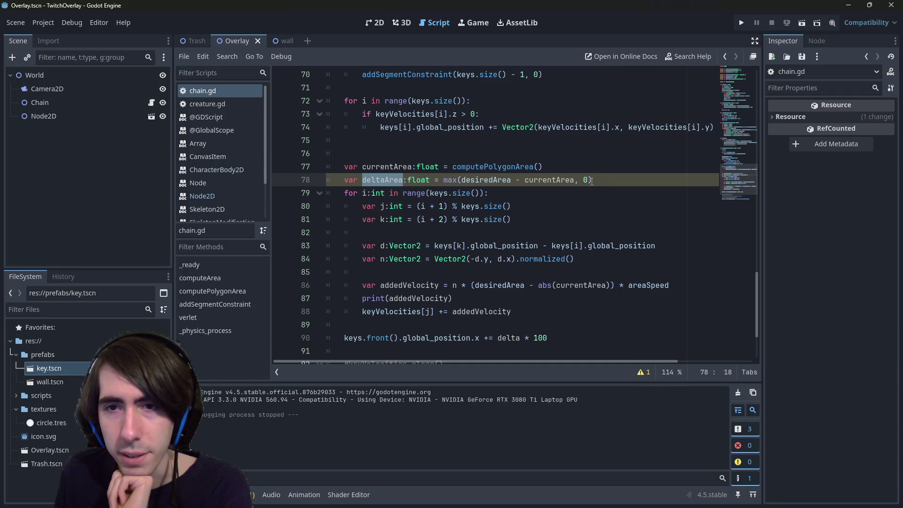
{"action": "left_click", "coordinate": [592, 181]}
{"action": "type", "text": ".0"}
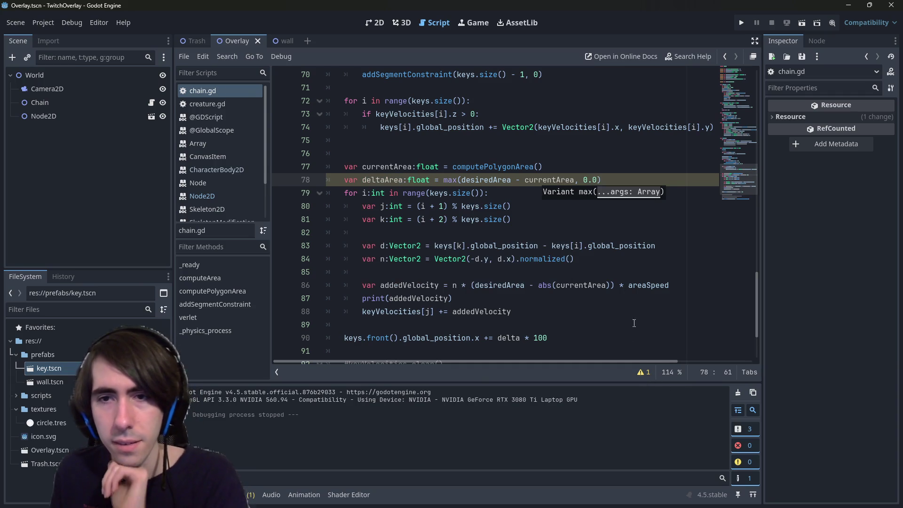
{"action": "left_click", "coordinate": [644, 372]}
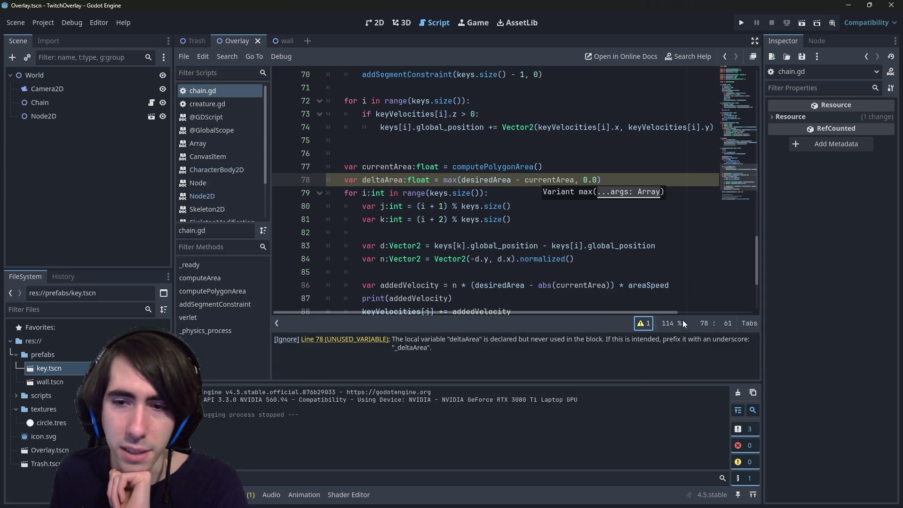
{"action": "left_click", "coordinate": [644, 324]}
{"action": "left_click_drag", "start_coordinate": [564, 4], "coordinate": [567, 28]}
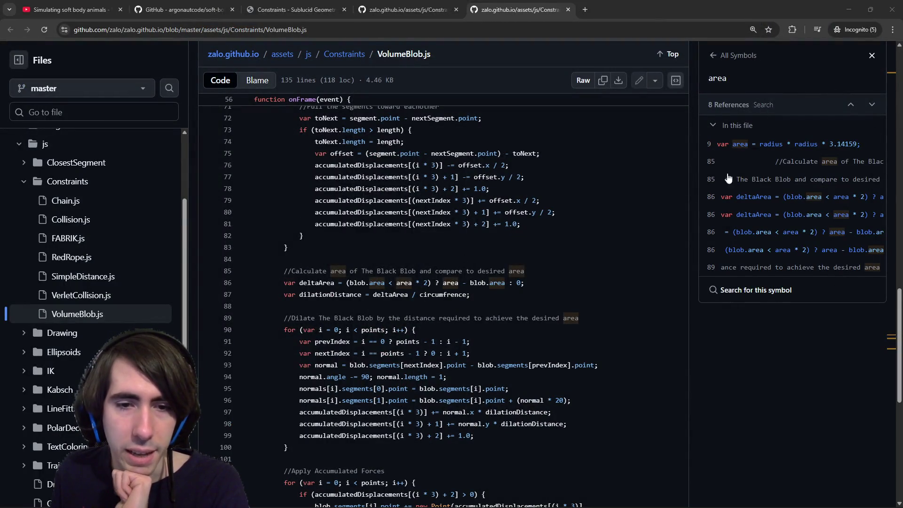
Compare chain.gd's line-83 d vector with VolumeBlob.js and list the six references to normal.
{"action": "scroll", "coordinate": [387, 262], "scroll_direction": "down", "scroll_amount": 2}
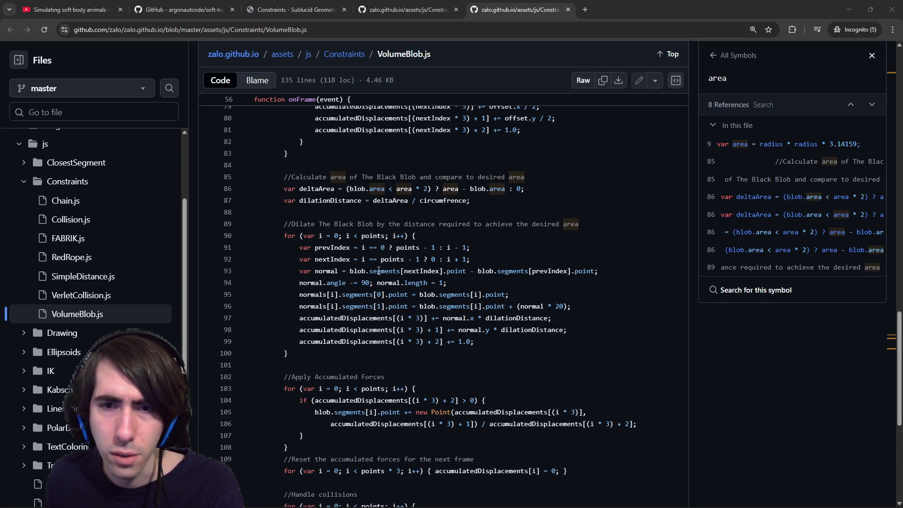
{"action": "key", "text": "alt+Tab"}
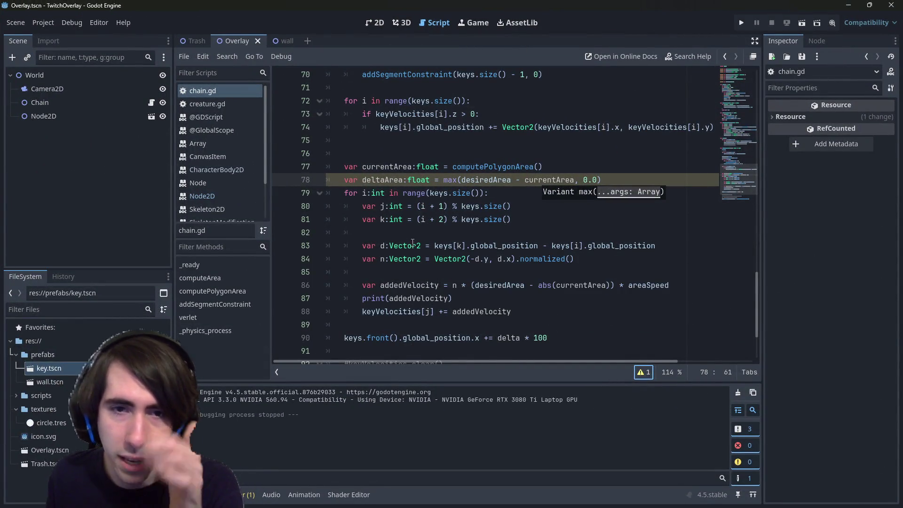
{"action": "left_click_drag", "start_coordinate": [380, 245], "coordinate": [668, 245]}
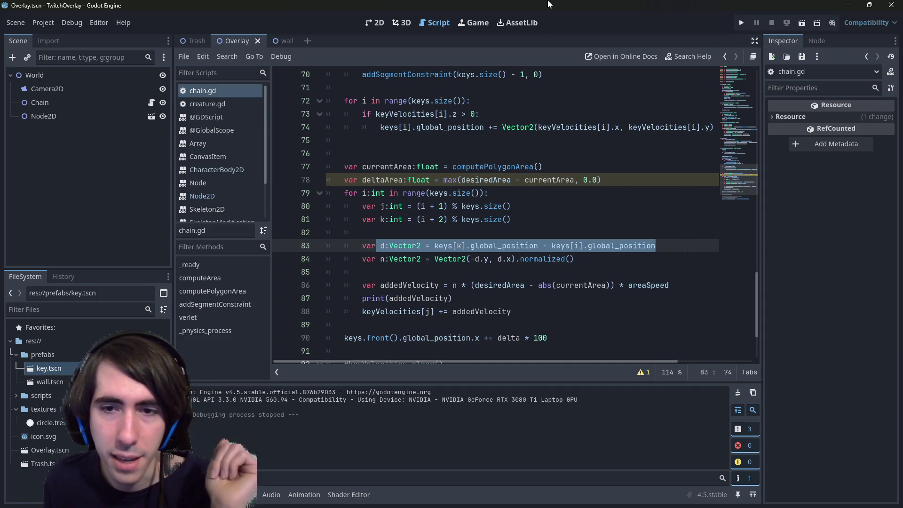
{"action": "key", "text": "alt+Tab"}
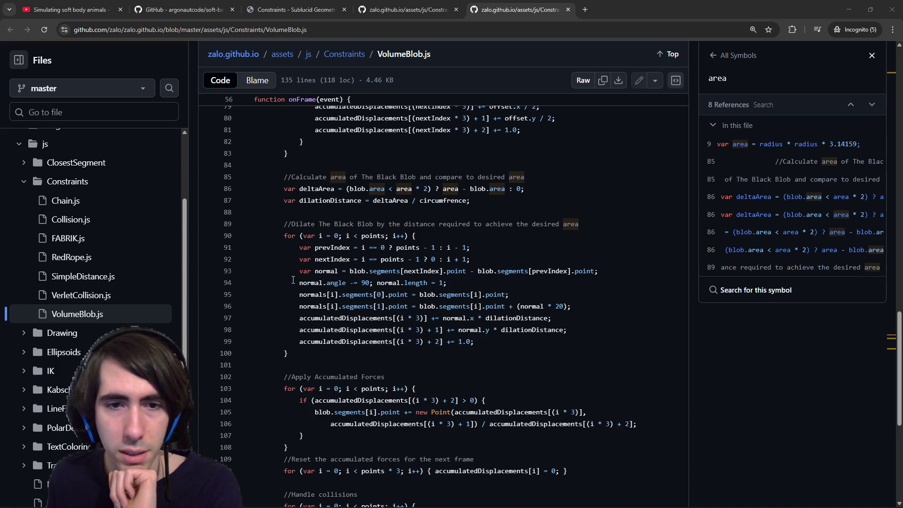
{"action": "left_click", "coordinate": [310, 281]}
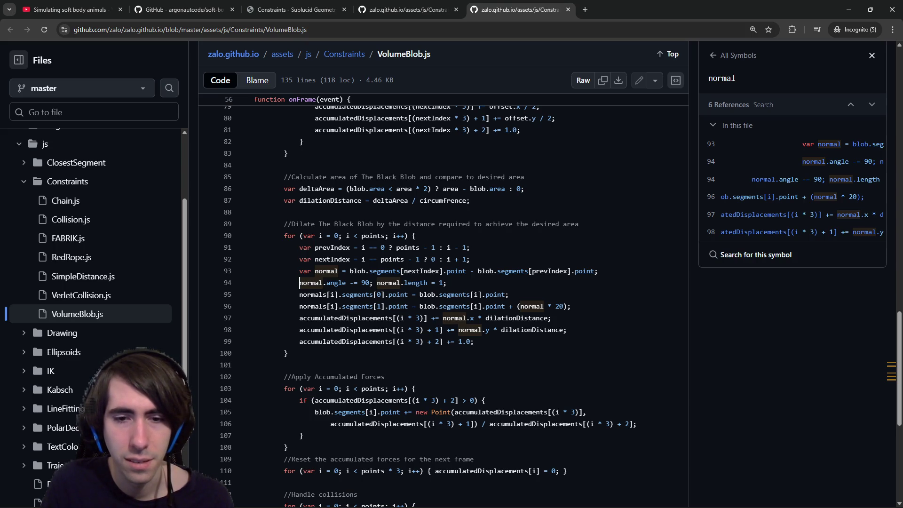
{"action": "scroll", "coordinate": [344, 270], "scroll_direction": "down", "scroll_amount": 5}
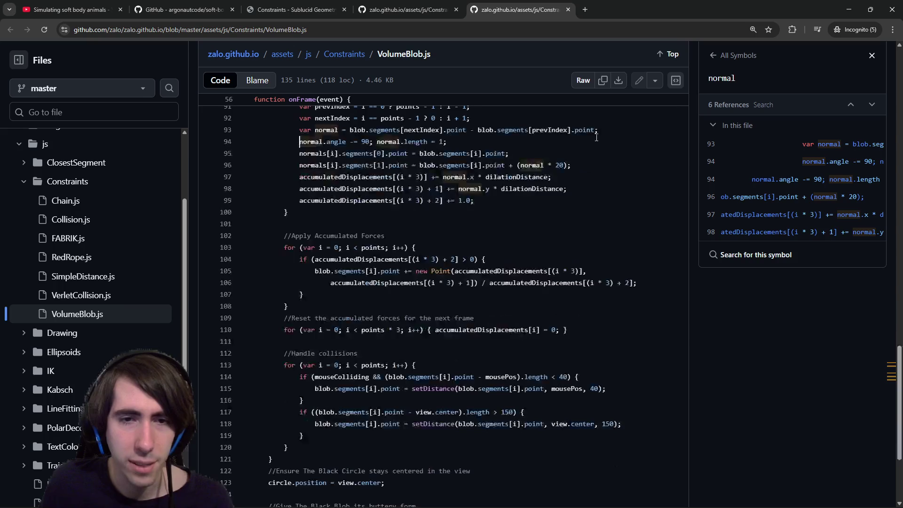
Find all 22 matches of normal in VolumeBlob.js and list the references to view.
{"action": "scroll", "coordinate": [344, 270], "scroll_direction": "up", "scroll_amount": 4}
{"action": "double_click", "coordinate": [313, 236]}
{"action": "key", "text": "ctrl+f"}
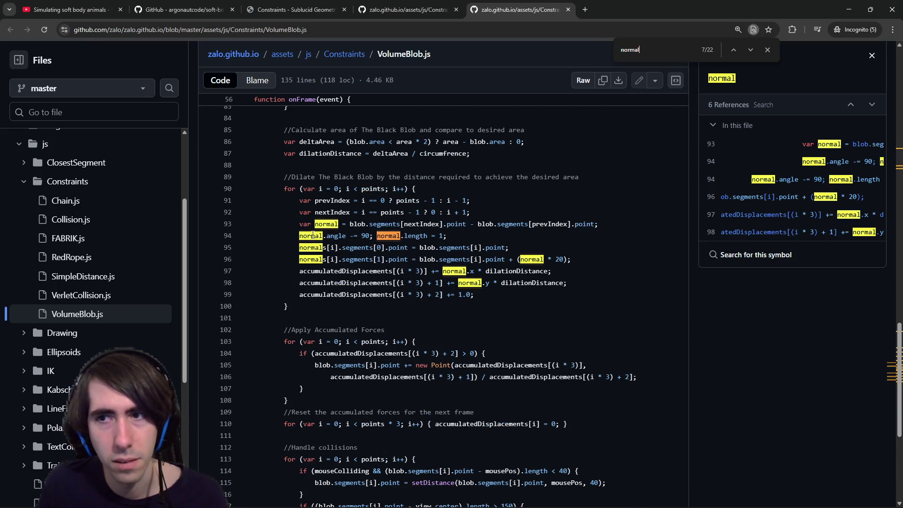
{"action": "scroll", "coordinate": [313, 235], "scroll_direction": "down", "scroll_amount": 4}
{"action": "scroll", "coordinate": [467, 318], "scroll_direction": "up", "scroll_amount": 14}
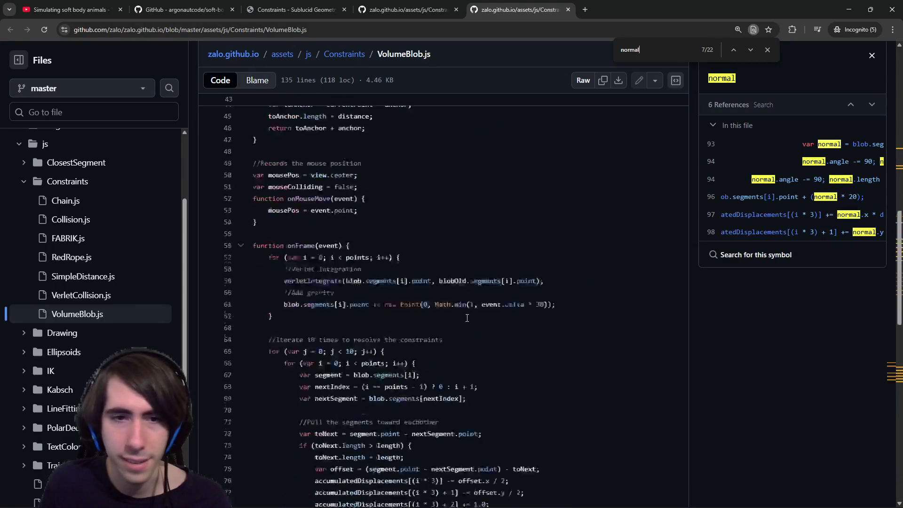
{"action": "scroll", "coordinate": [466, 317], "scroll_direction": "up", "scroll_amount": 5}
{"action": "scroll", "coordinate": [390, 318], "scroll_direction": "down", "scroll_amount": 2}
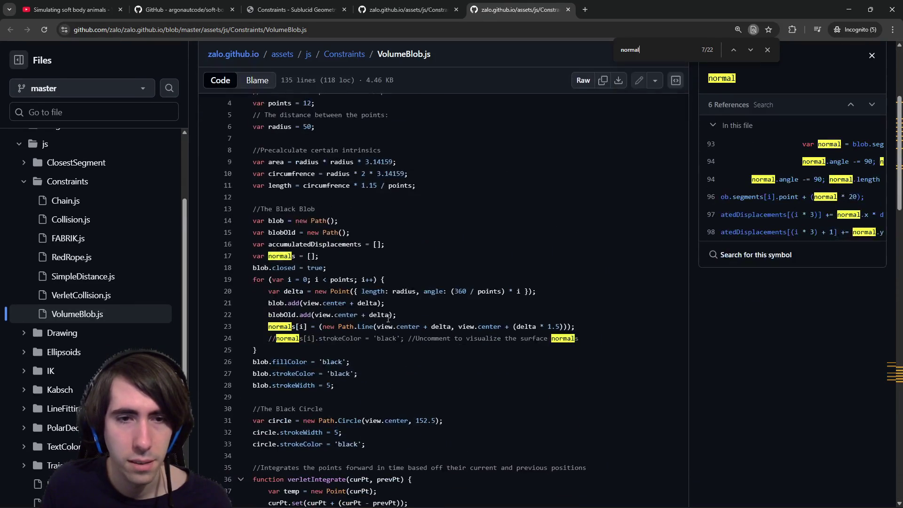
{"action": "scroll", "coordinate": [303, 316], "scroll_direction": "down", "scroll_amount": 1}
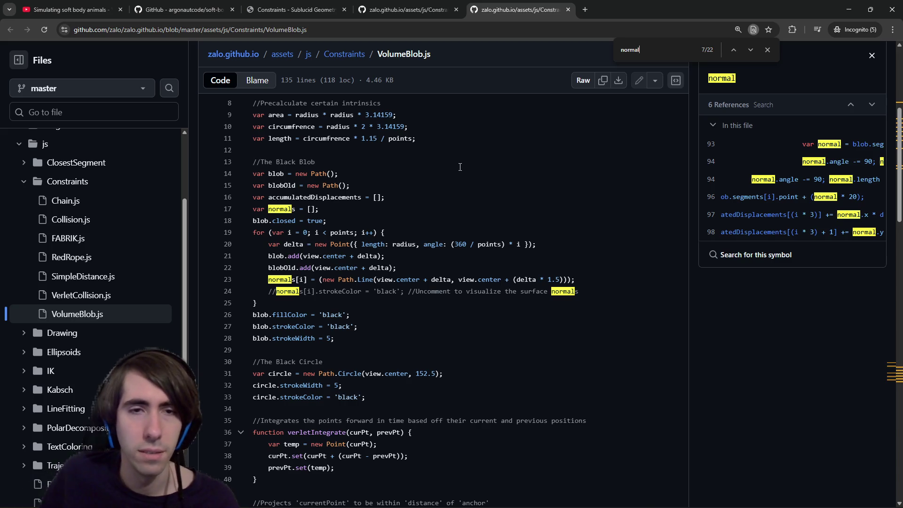
{"action": "left_click", "coordinate": [382, 279]}
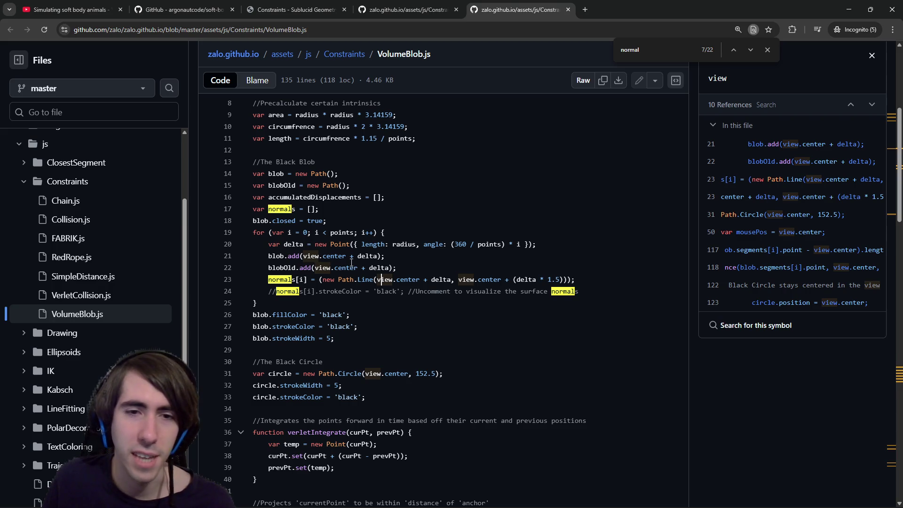
{"action": "scroll", "coordinate": [389, 213], "scroll_direction": "down", "scroll_amount": 2}
{"action": "left_click_drag", "start_coordinate": [365, 186], "coordinate": [394, 174]}
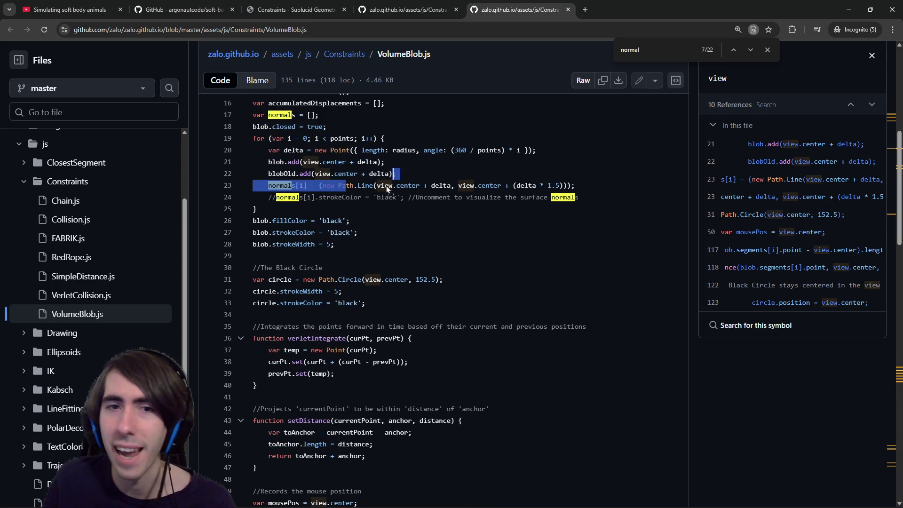
{"action": "scroll", "coordinate": [385, 186], "scroll_direction": "down", "scroll_amount": 18}
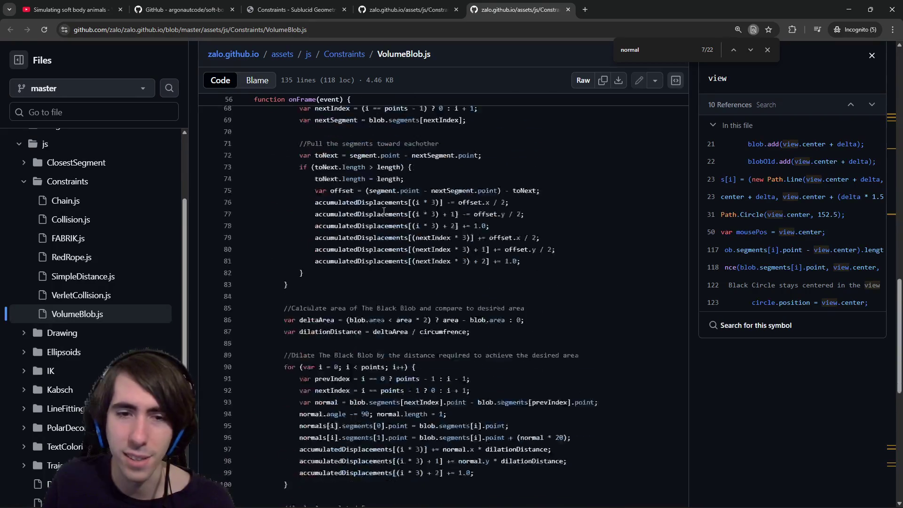
{"action": "scroll", "coordinate": [383, 211], "scroll_direction": "down", "scroll_amount": 1}
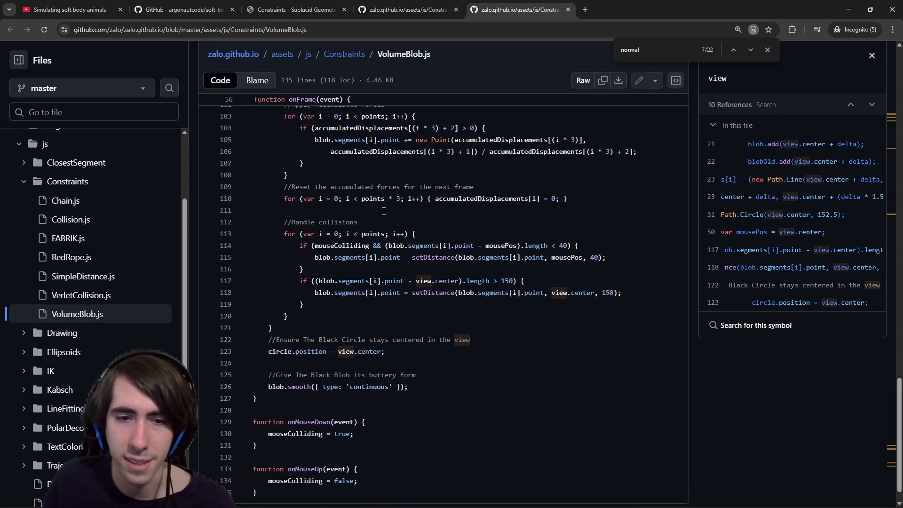
{"action": "scroll", "coordinate": [384, 209], "scroll_direction": "up", "scroll_amount": 1}
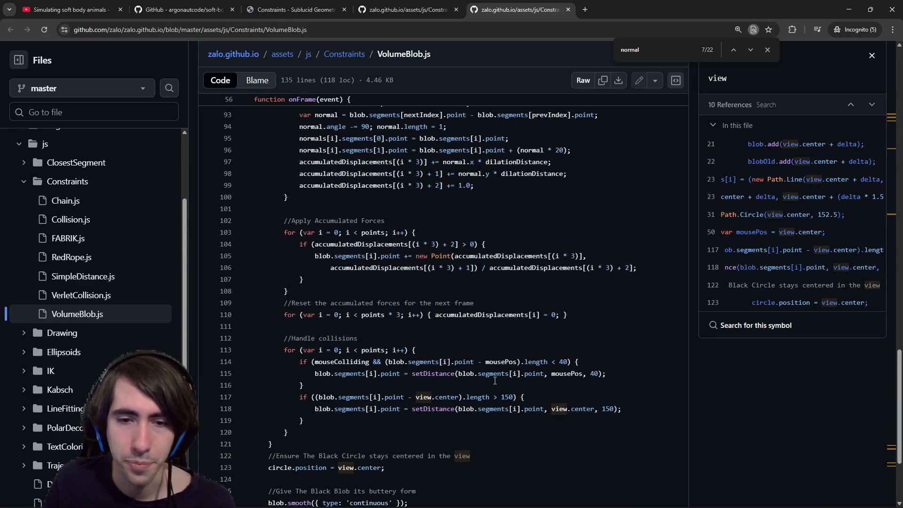
{"action": "scroll", "coordinate": [491, 354], "scroll_direction": "up", "scroll_amount": 5}
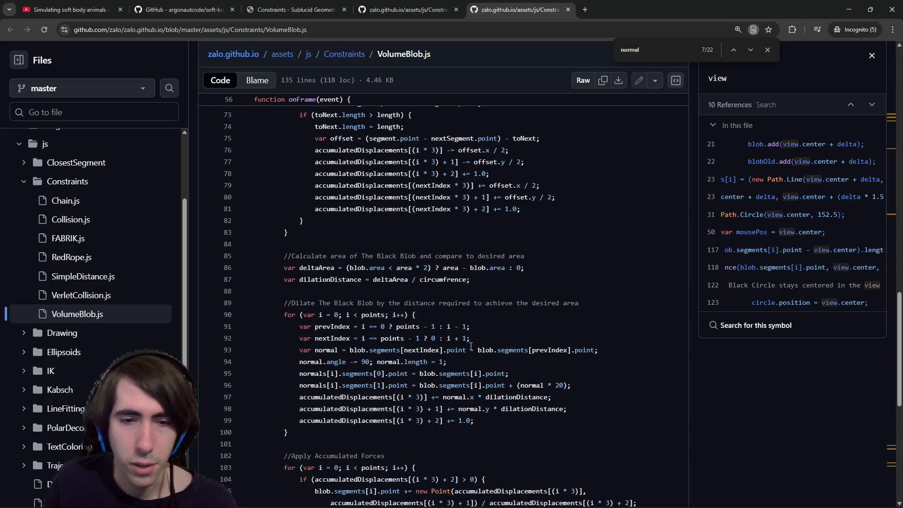
{"action": "scroll", "coordinate": [452, 356], "scroll_direction": "down", "scroll_amount": 1}
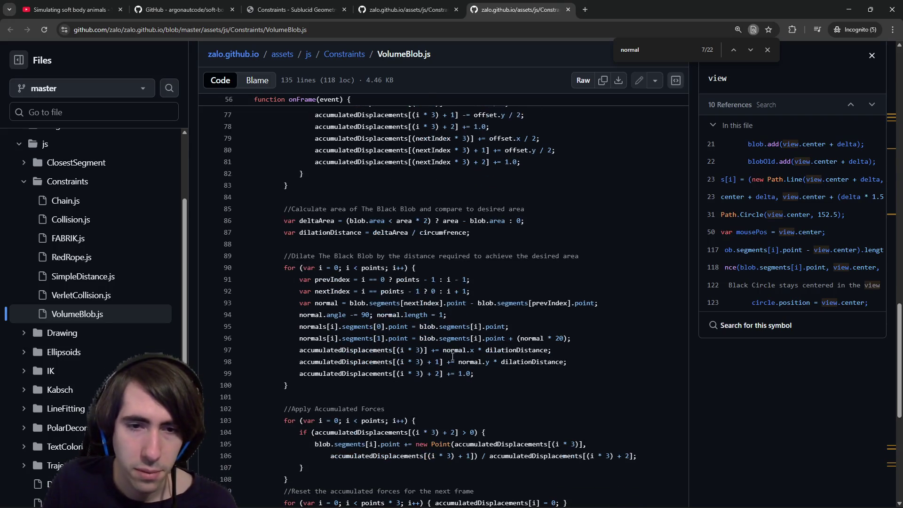
{"action": "scroll", "coordinate": [450, 358], "scroll_direction": "down", "scroll_amount": 7}
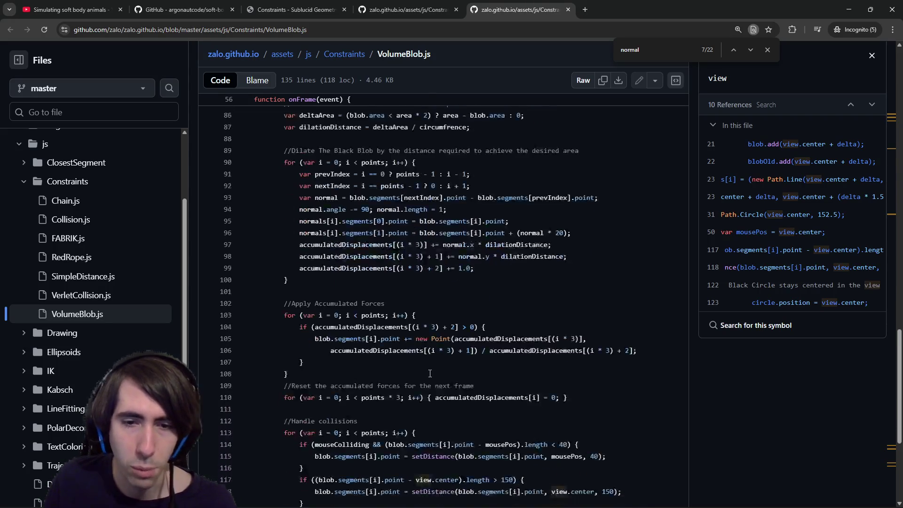
{"action": "scroll", "coordinate": [401, 387], "scroll_direction": "up", "scroll_amount": 15}
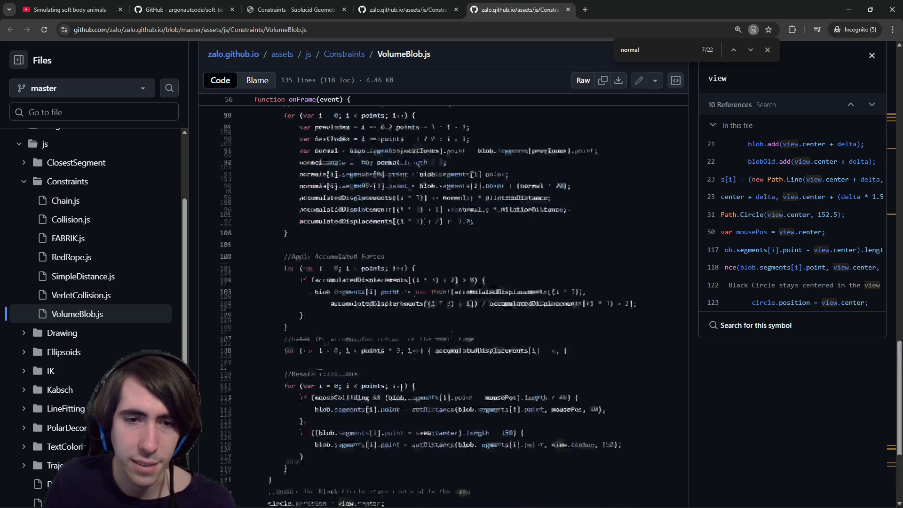
{"action": "scroll", "coordinate": [395, 384], "scroll_direction": "down", "scroll_amount": 8}
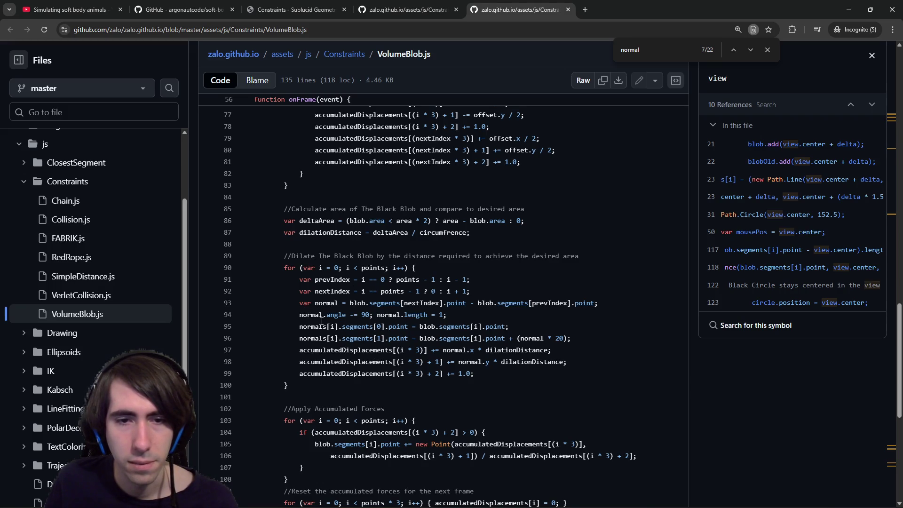
{"action": "mouse_move", "coordinate": [324, 349]}
{"action": "left_mouse_down"}
{"action": "mouse_move", "coordinate": [454, 374]}
{"action": "mouse_move", "coordinate": [288, 385]}
{"action": "left_mouse_up"}
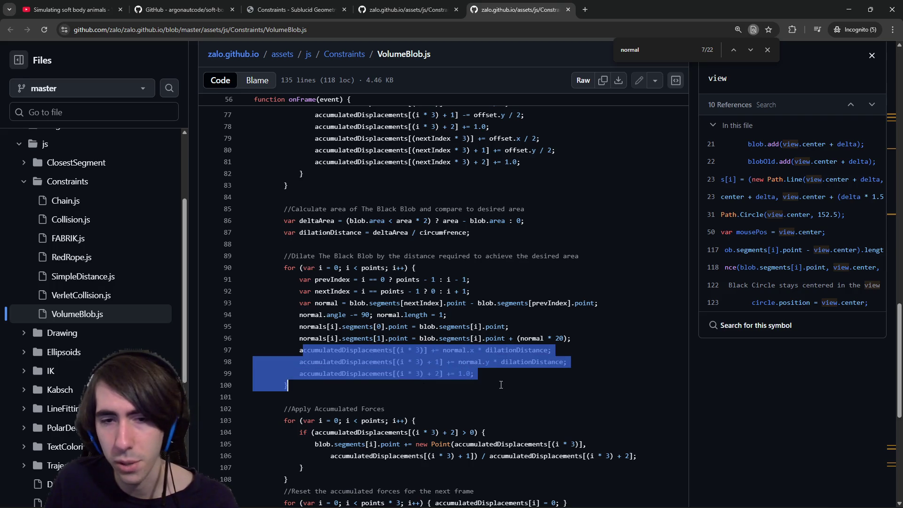
{"action": "mouse_move", "coordinate": [474, 373]}
{"action": "left_mouse_down"}
{"action": "mouse_move", "coordinate": [272, 358]}
{"action": "mouse_move", "coordinate": [264, 109]}
{"action": "left_mouse_up"}
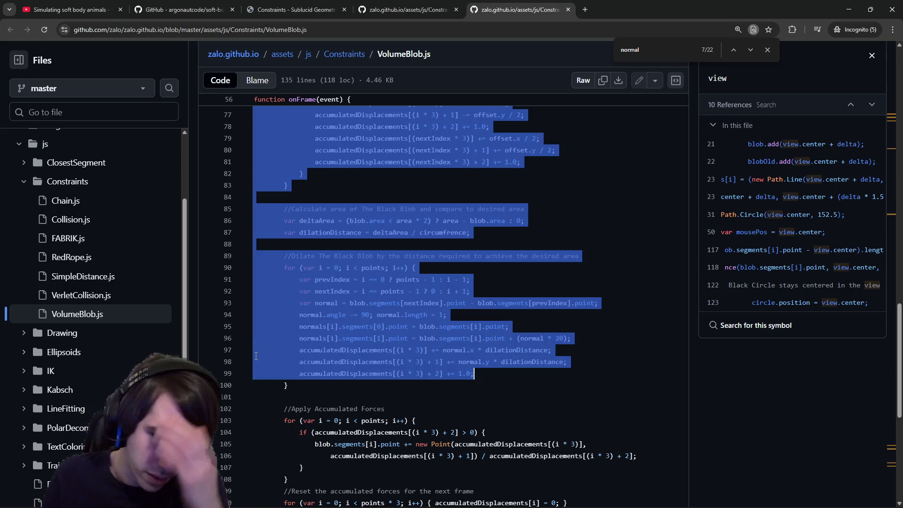
{"action": "left_click", "coordinate": [254, 350]}
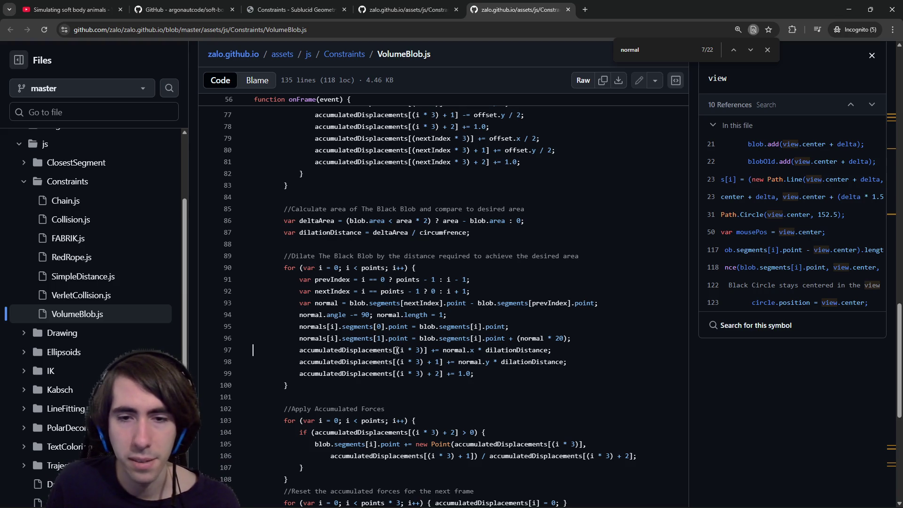
{"action": "scroll", "coordinate": [487, 345], "scroll_direction": "down", "scroll_amount": 2}
{"action": "left_click_drag", "start_coordinate": [491, 284], "coordinate": [299, 284]}
{"action": "scroll", "coordinate": [326, 291], "scroll_direction": "up", "scroll_amount": 1}
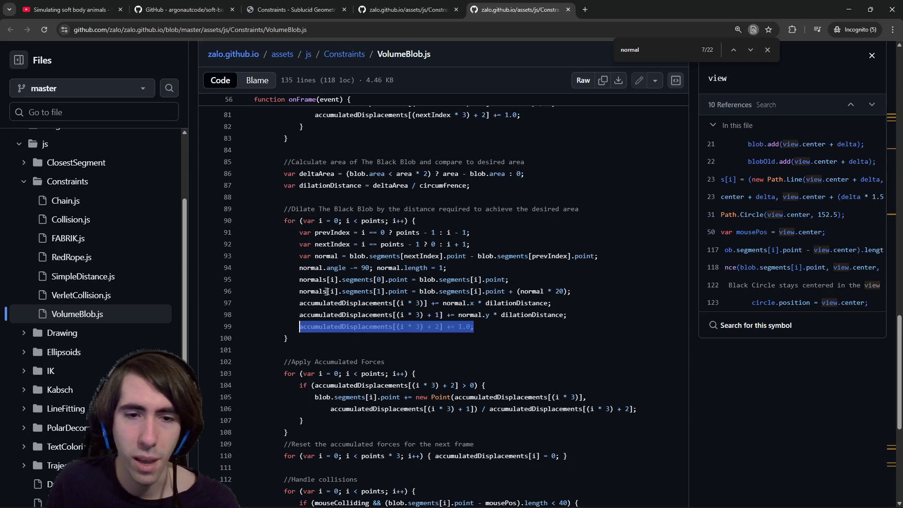
{"action": "scroll", "coordinate": [327, 292], "scroll_direction": "up", "scroll_amount": 5}
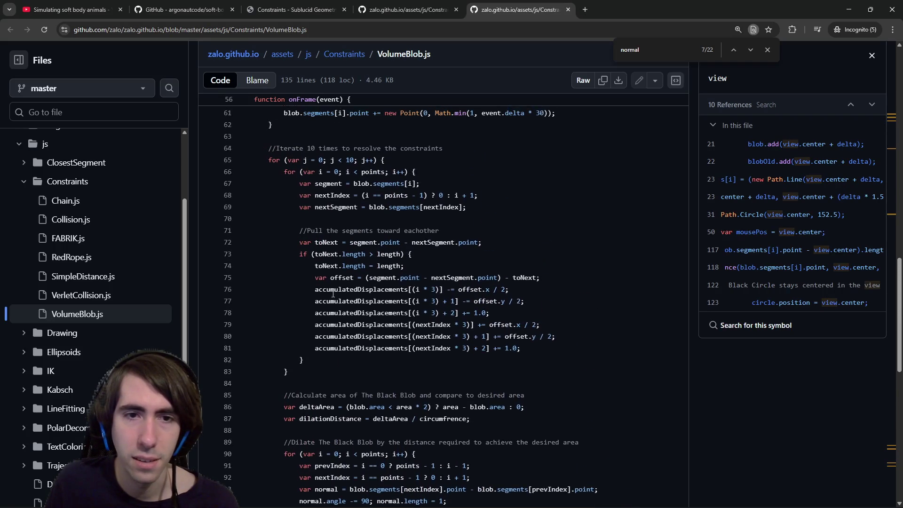
{"action": "scroll", "coordinate": [333, 294], "scroll_direction": "up", "scroll_amount": 1}
{"action": "scroll", "coordinate": [338, 282], "scroll_direction": "down", "scroll_amount": 6}
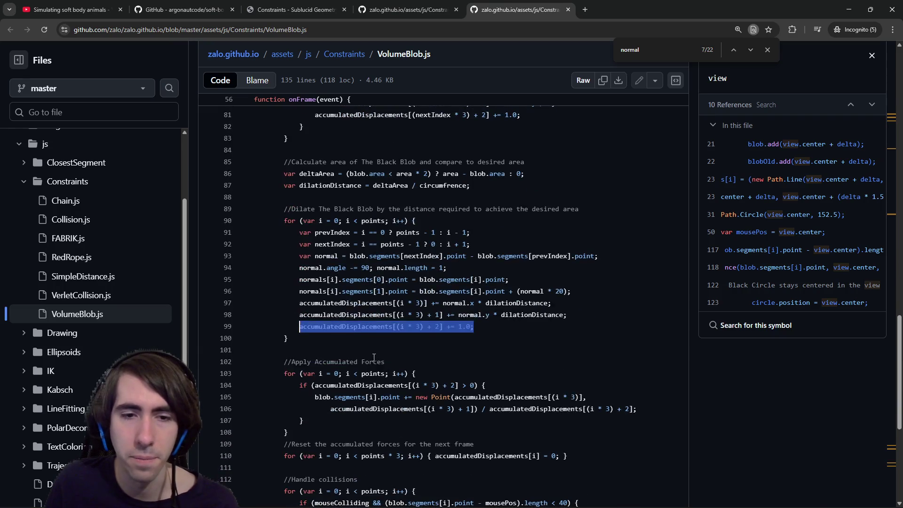
{"action": "left_click_drag", "start_coordinate": [363, 426], "coordinate": [229, 369]}
{"action": "left_click", "coordinate": [374, 385]}
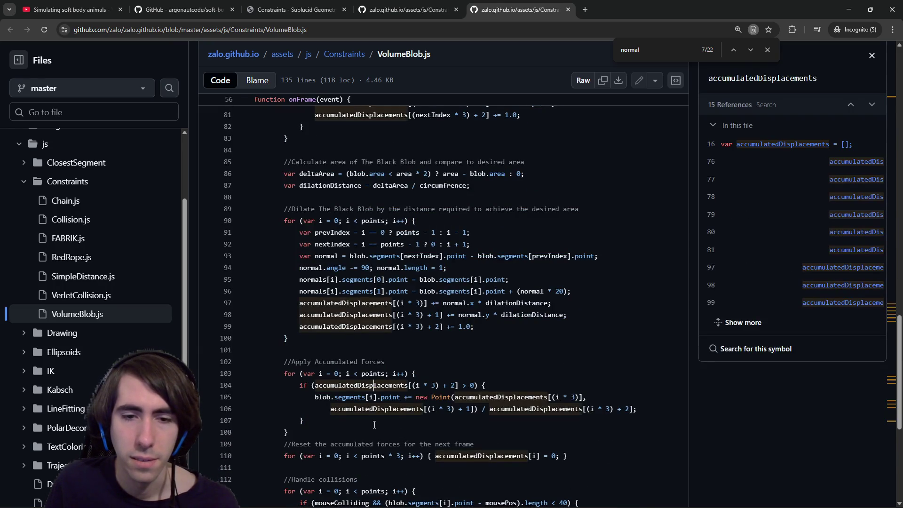
{"action": "left_click_drag", "start_coordinate": [288, 432], "coordinate": [250, 358]}
{"action": "scroll", "coordinate": [342, 370], "scroll_direction": "up", "scroll_amount": 5}
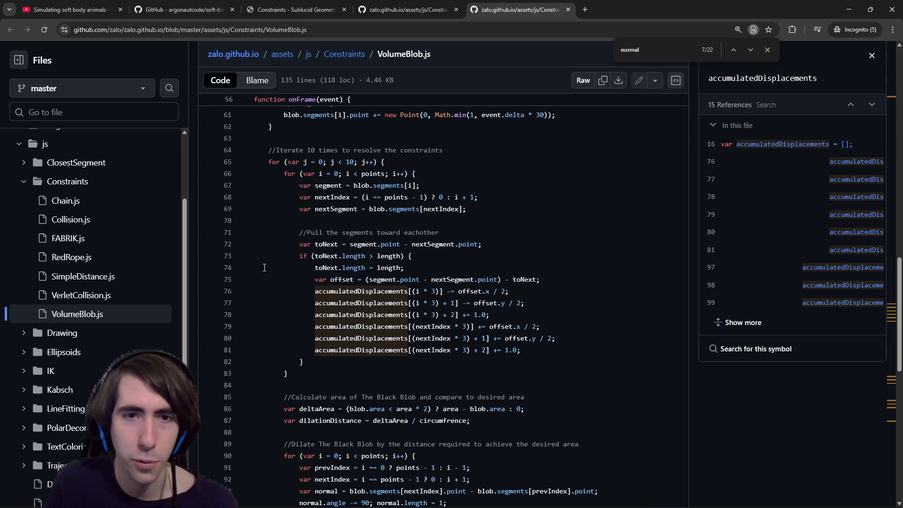
{"action": "scroll", "coordinate": [265, 268], "scroll_direction": "down", "scroll_amount": 9}
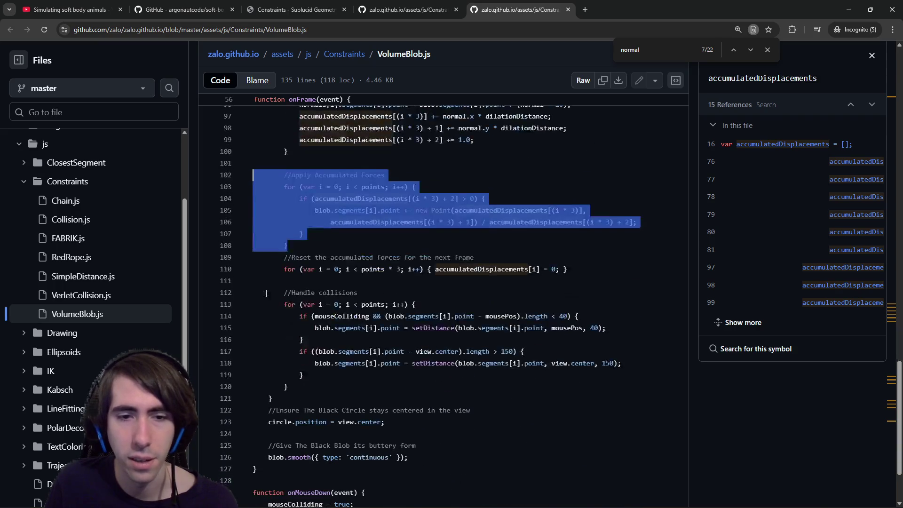
{"action": "scroll", "coordinate": [266, 294], "scroll_direction": "up", "scroll_amount": 3}
{"action": "left_click", "coordinate": [299, 361]}
{"action": "left_click_drag", "start_coordinate": [297, 376], "coordinate": [285, 335]}
{"action": "scroll", "coordinate": [302, 203], "scroll_direction": "up", "scroll_amount": 7}
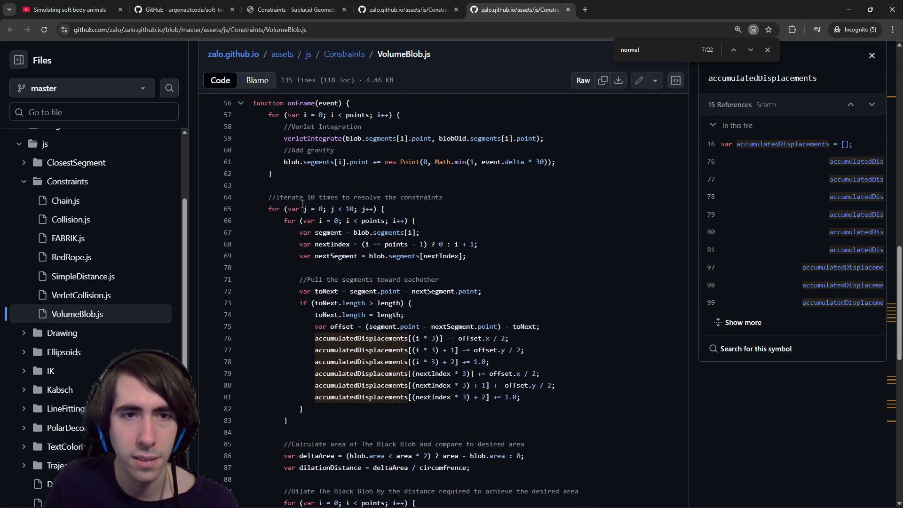
{"action": "scroll", "coordinate": [273, 226], "scroll_direction": "down", "scroll_amount": 12}
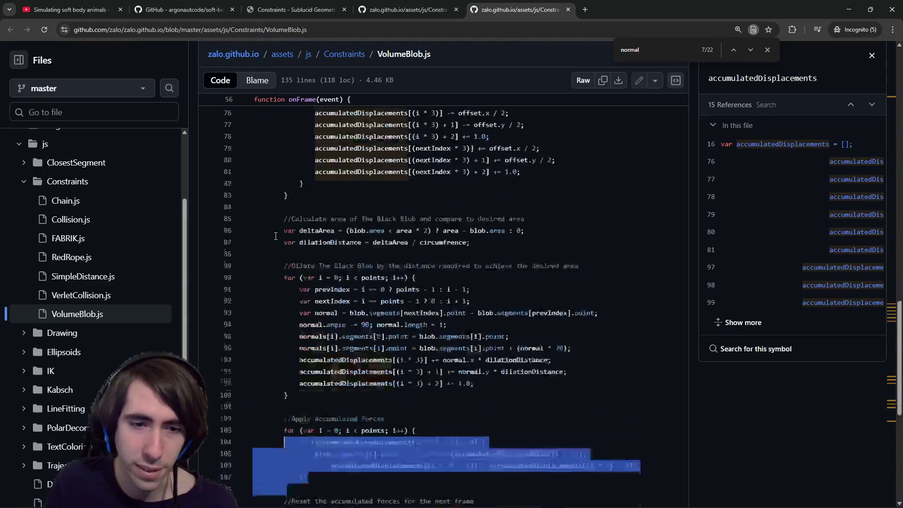
{"action": "scroll", "coordinate": [320, 300], "scroll_direction": "up", "scroll_amount": 2}
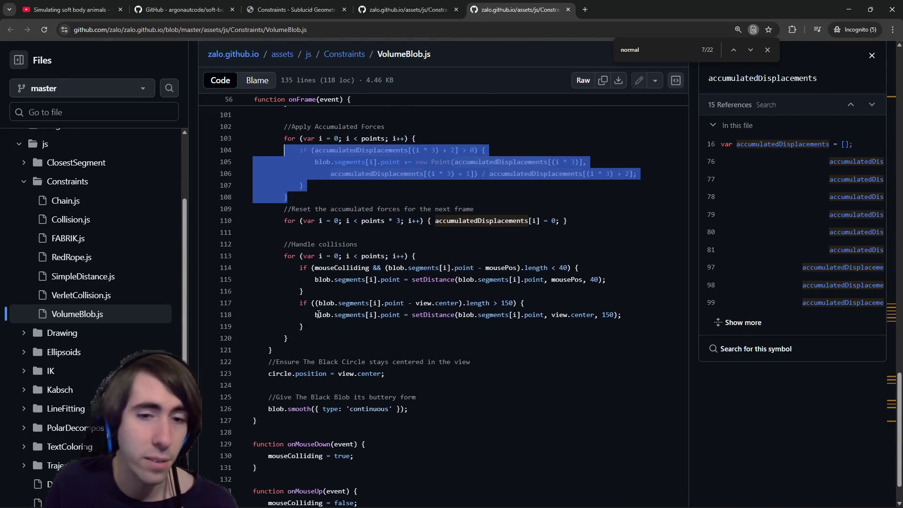
{"action": "scroll", "coordinate": [318, 313], "scroll_direction": "up", "scroll_amount": 2}
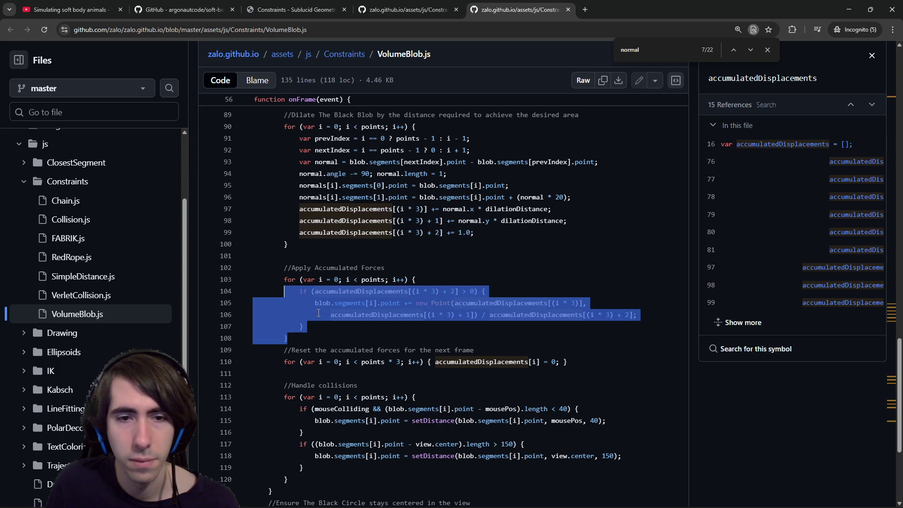
{"action": "double_click", "coordinate": [463, 362]}
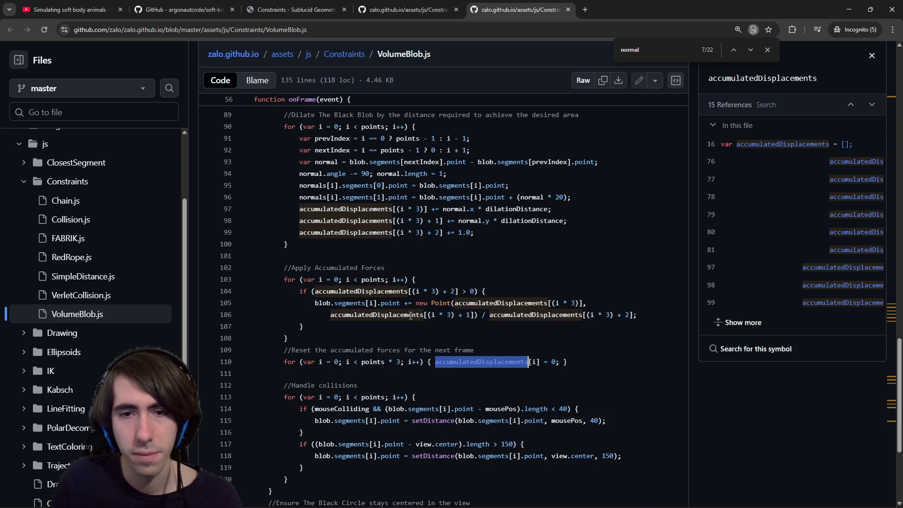
{"action": "scroll", "coordinate": [380, 299], "scroll_direction": "up", "scroll_amount": 3}
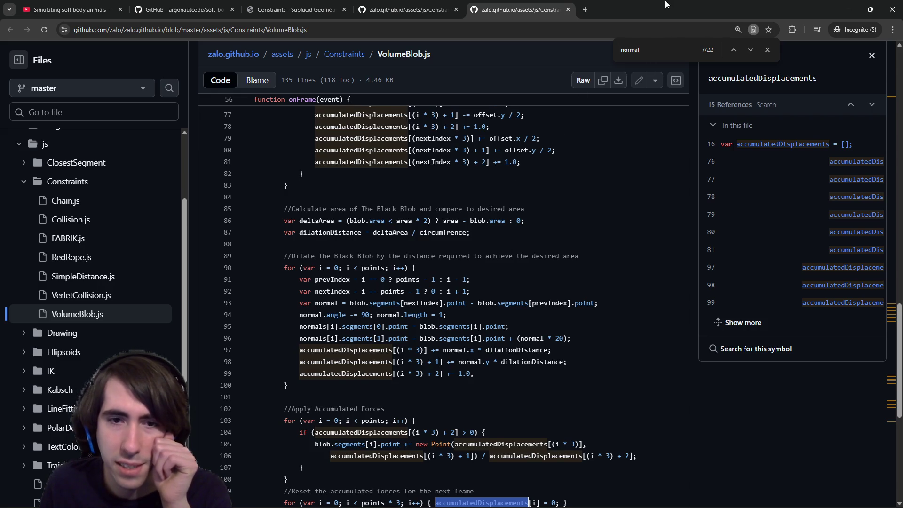
Widen the code area and delete the empty line 76 in chain.gd.
{"action": "left_click", "coordinate": [849, 9]}
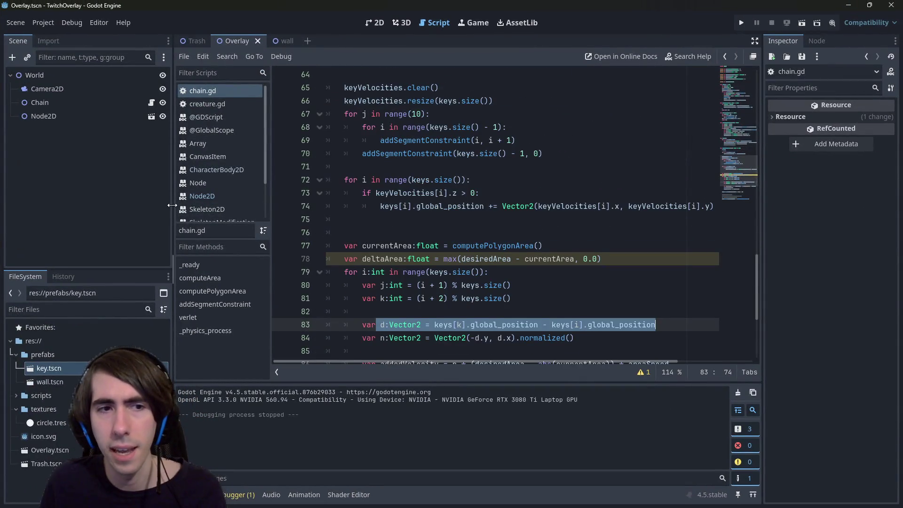
{"action": "left_click_drag", "start_coordinate": [172, 207], "coordinate": [104, 196]}
{"action": "left_click", "coordinate": [421, 206]}
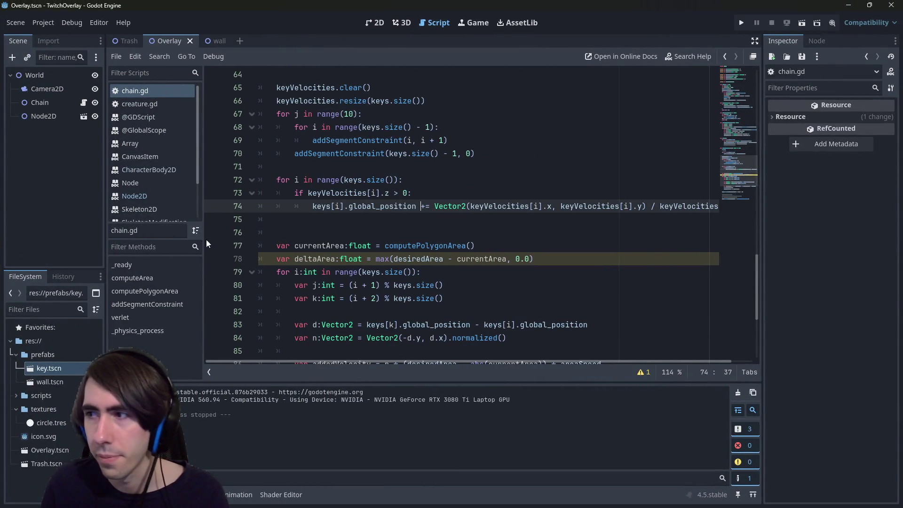
{"action": "scroll", "coordinate": [349, 272], "scroll_direction": "up", "scroll_amount": 2}
{"action": "scroll", "coordinate": [357, 266], "scroll_direction": "down", "scroll_amount": 2}
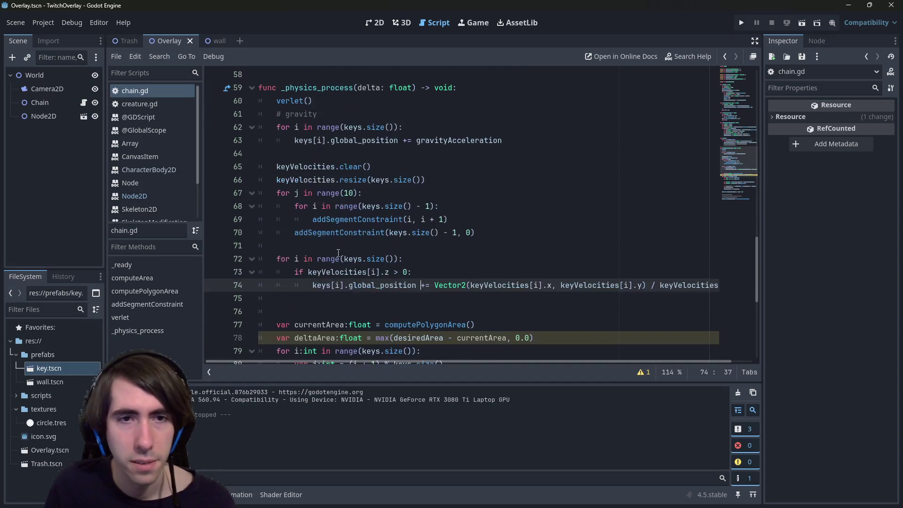
{"action": "left_click", "coordinate": [305, 315]}
{"action": "key", "text": "BackSpace"}
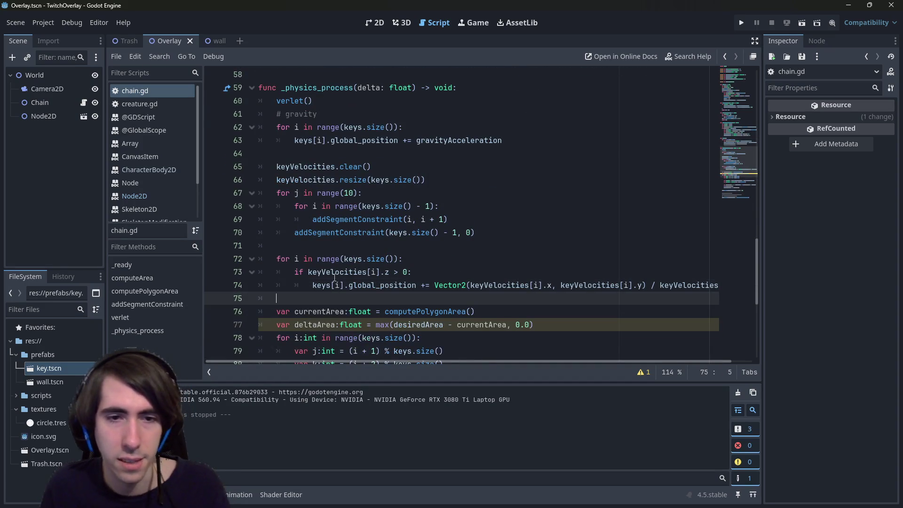
Read the unused deltaArea warning and select the keyVelocities loop on lines 72–75.
{"action": "scroll", "coordinate": [328, 263], "scroll_direction": "down", "scroll_amount": 2}
{"action": "left_click", "coordinate": [643, 372]}
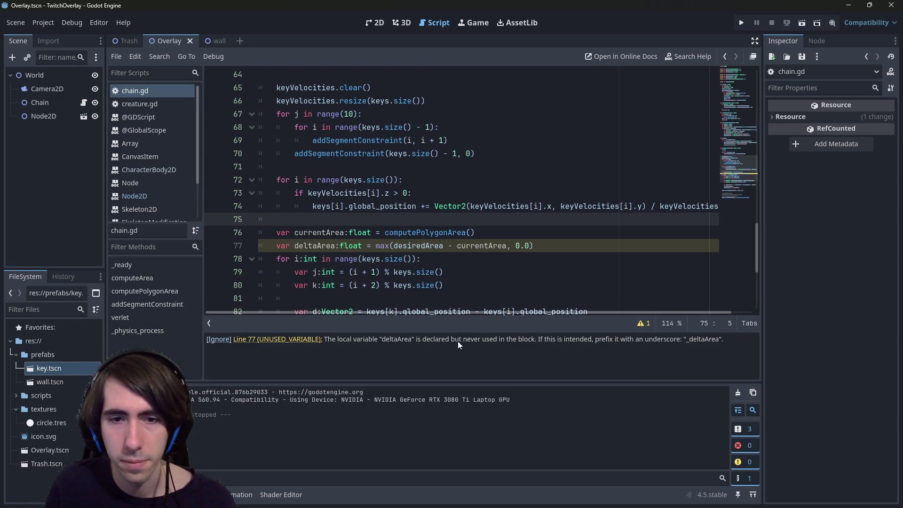
{"action": "left_click", "coordinate": [642, 324]}
{"action": "double_click", "coordinate": [314, 245]}
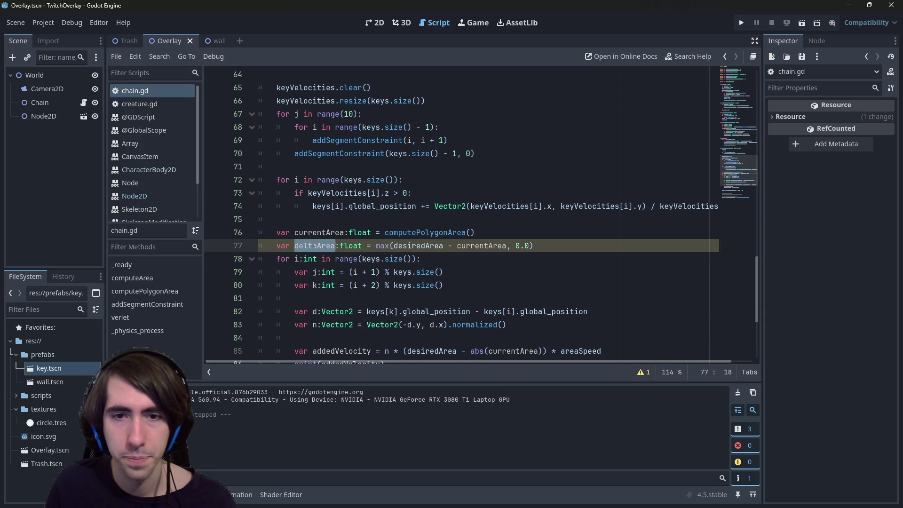
{"action": "double_click", "coordinate": [482, 246]}
{"action": "scroll", "coordinate": [420, 244], "scroll_direction": "up", "scroll_amount": 3}
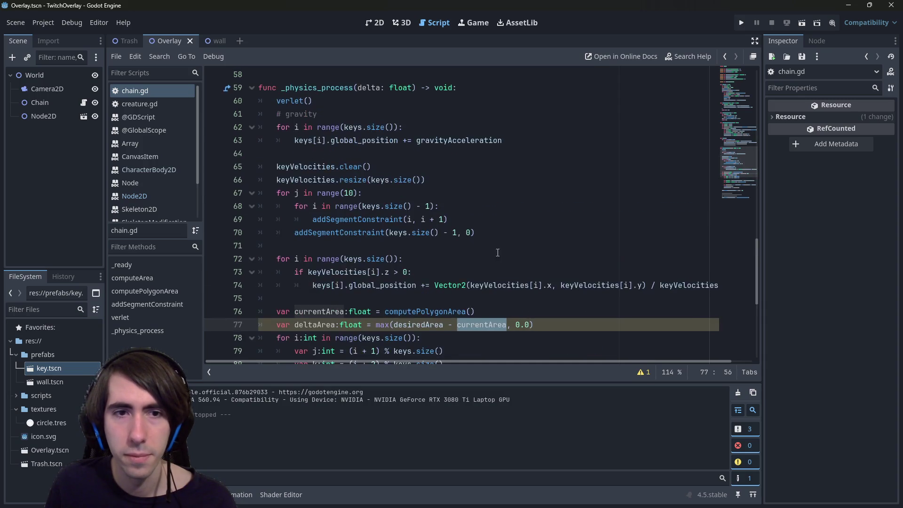
{"action": "scroll", "coordinate": [339, 198], "scroll_direction": "down", "scroll_amount": 3}
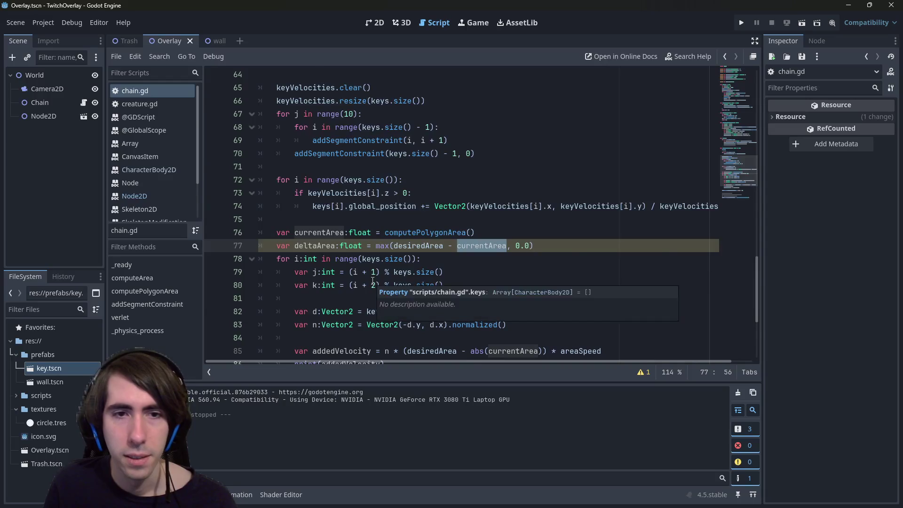
{"action": "scroll", "coordinate": [350, 238], "scroll_direction": "up", "scroll_amount": 3}
{"action": "scroll", "coordinate": [350, 237], "scroll_direction": "down", "scroll_amount": 2}
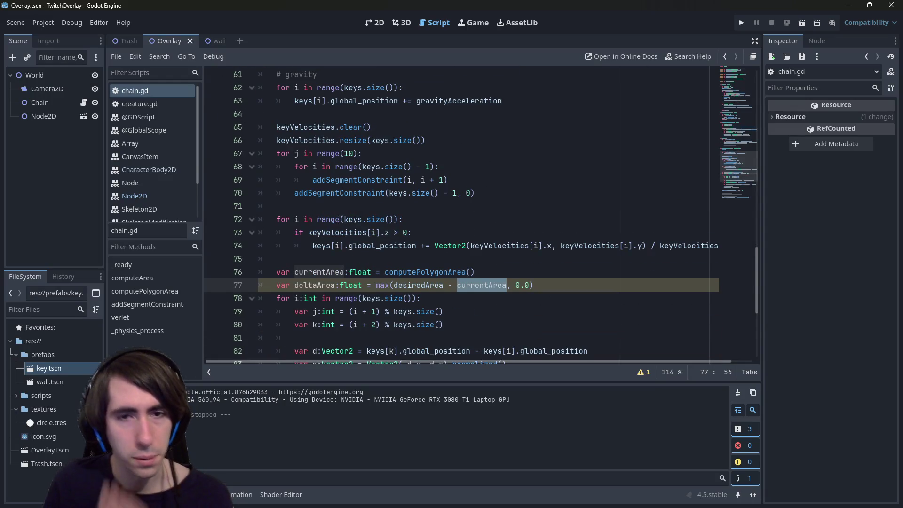
{"action": "left_click_drag", "start_coordinate": [424, 257], "coordinate": [246, 219]}
{"action": "key", "text": "ctrl+c"}
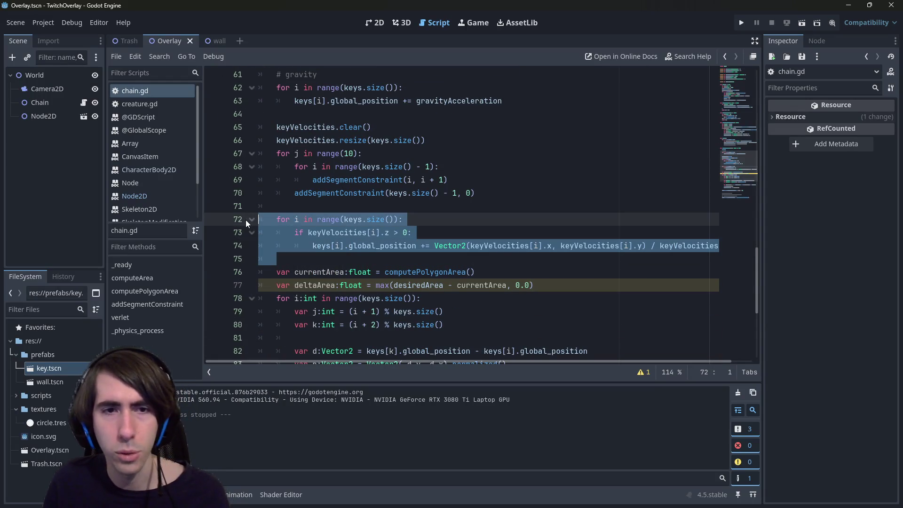
Move the keyVelocities application loop to line 85, after the area-correction loop.
{"action": "key", "text": "BackSpace"}
{"action": "scroll", "coordinate": [282, 236], "scroll_direction": "down", "scroll_amount": 3}
{"action": "left_click", "coordinate": [320, 259]}
{"action": "key", "text": "Return"}
{"action": "key", "text": "Return"}
{"action": "left_click_drag", "start_coordinate": [304, 272], "coordinate": [233, 277]}
{"action": "key", "text": "ctrl+v"}
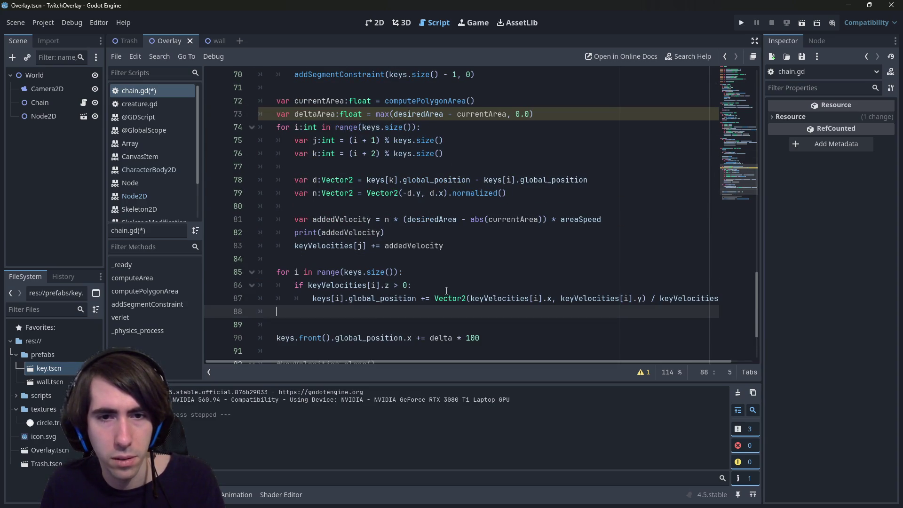
Delete the delta*100 front-key movement line and the commented-out lines 89–91.
{"action": "left_click_drag", "start_coordinate": [479, 338], "coordinate": [227, 322]}
{"action": "key", "text": "BackSpace"}
{"action": "key", "text": "BackSpace"}
{"action": "scroll", "coordinate": [281, 338], "scroll_direction": "down", "scroll_amount": 2}
{"action": "scroll", "coordinate": [281, 338], "scroll_direction": "up", "scroll_amount": 3}
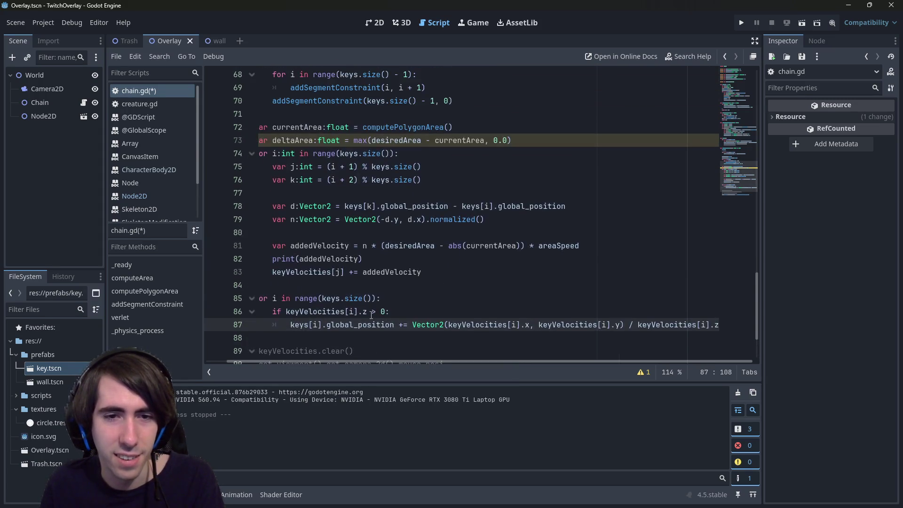
{"action": "key", "text": "shift+Home"}
{"action": "scroll", "coordinate": [400, 314], "scroll_direction": "down", "scroll_amount": 1}
{"action": "left_click_drag", "start_coordinate": [451, 337], "coordinate": [230, 312]}
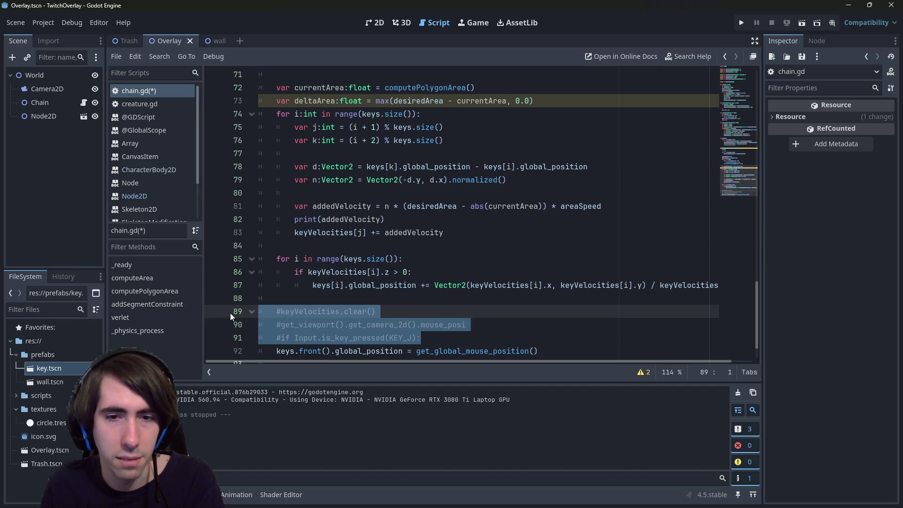
{"action": "key", "text": "BackSpace"}
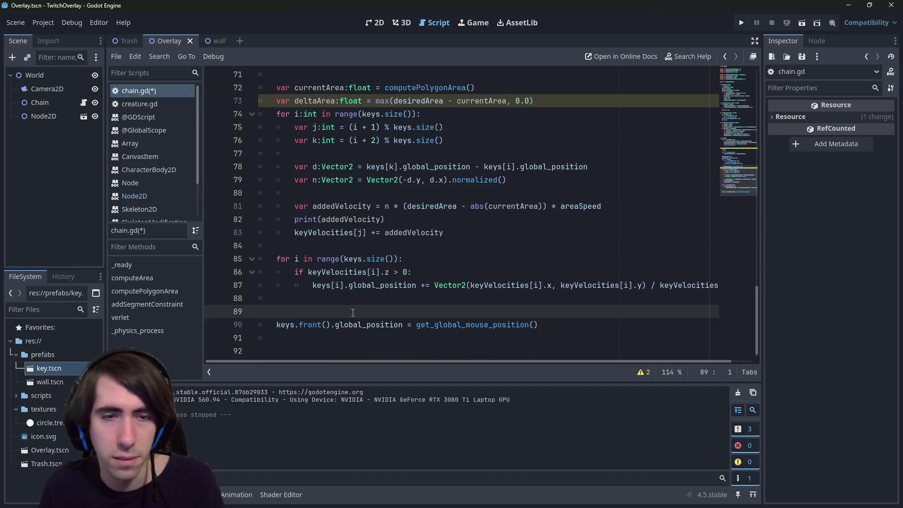
{"action": "key", "text": "ctrl+z"}
{"action": "key", "text": "ctrl+z"}
{"action": "key", "text": "ctrl+y"}
{"action": "key", "text": "ctrl+y"}
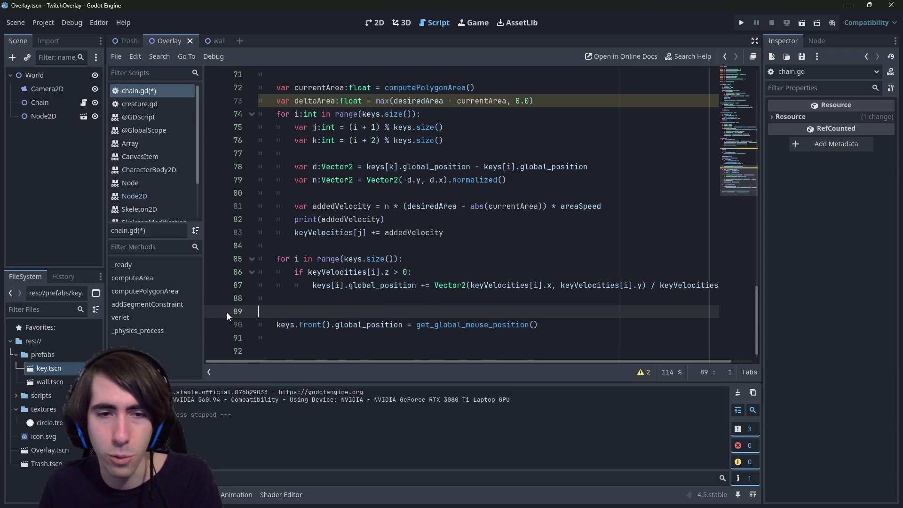
{"action": "key", "text": "BackSpace"}
{"action": "key", "text": "Return"}
{"action": "scroll", "coordinate": [377, 231], "scroll_direction": "up", "scroll_amount": 5}
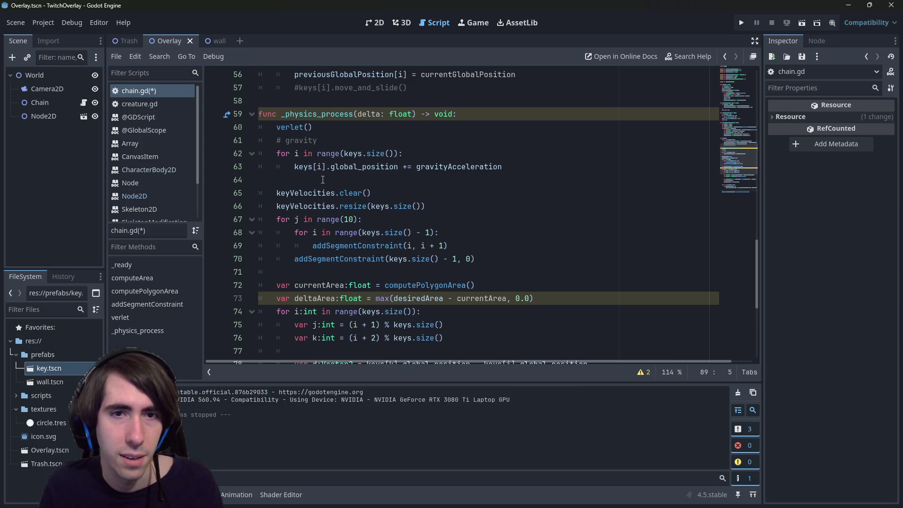
Indent lines 72–89 so they sit inside the for-range(10) loop.
{"action": "left_click", "coordinate": [365, 224]}
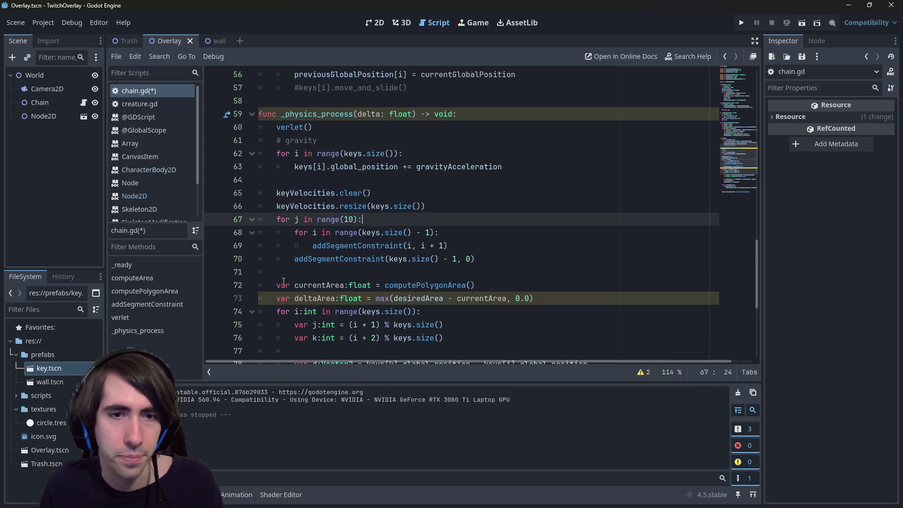
{"action": "scroll", "coordinate": [284, 281], "scroll_direction": "down", "scroll_amount": 2}
{"action": "mouse_move", "coordinate": [262, 212]}
{"action": "left_mouse_down"}
{"action": "mouse_move", "coordinate": [301, 311]}
{"action": "mouse_move", "coordinate": [330, 263]}
{"action": "mouse_move", "coordinate": [300, 298]}
{"action": "left_mouse_up"}
{"action": "key", "text": "Tab"}
{"action": "left_click", "coordinate": [357, 235]}
{"action": "scroll", "coordinate": [357, 237], "scroll_direction": "up", "scroll_amount": 4}
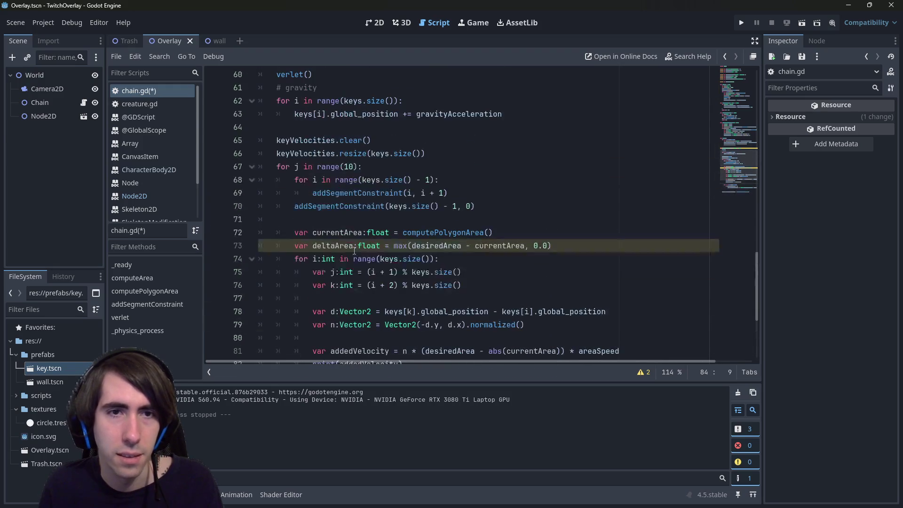
{"action": "scroll", "coordinate": [354, 251], "scroll_direction": "up", "scroll_amount": 1}
{"action": "scroll", "coordinate": [354, 251], "scroll_direction": "down", "scroll_amount": 5}
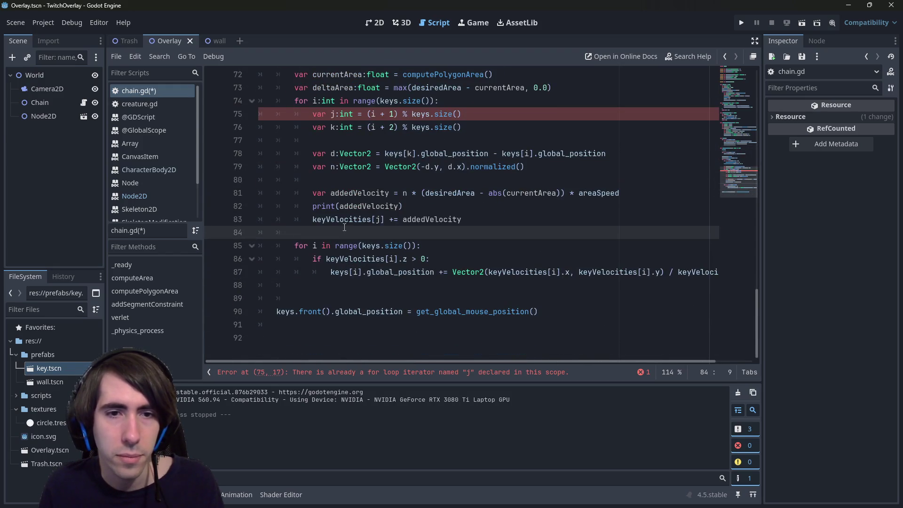
Add a '# resolve constraints' comment below line 84, save, then delete that comment line.
{"action": "key", "text": "Return"}
{"action": "type", "text": "#"}
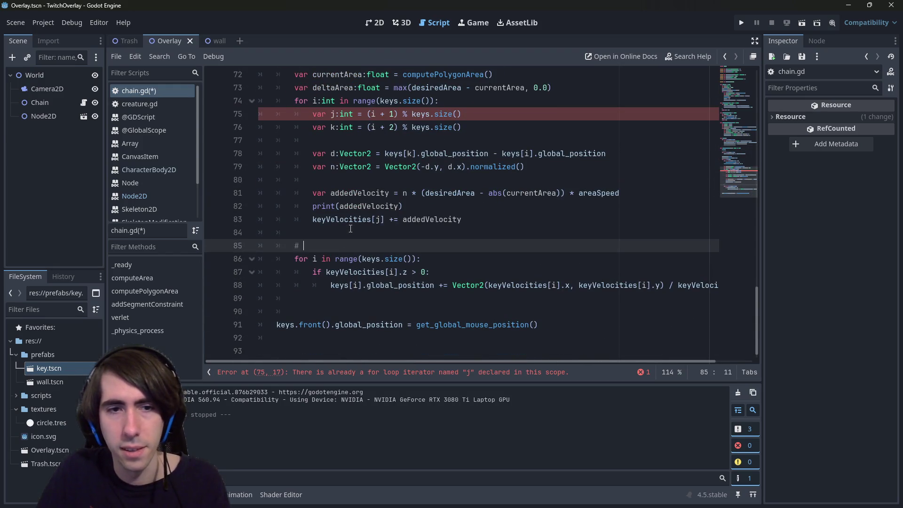
{"action": "key", "text": "BackSpace"}
{"action": "key", "text": "BackSpace"}
{"action": "key", "text": "BackSpace"}
{"action": "type", "text": "resolve constrain"}
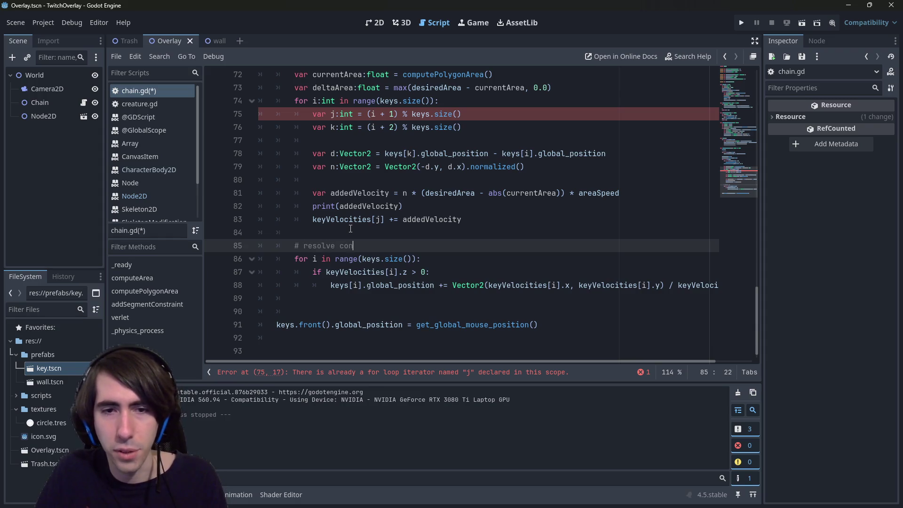
{"action": "type", "text": "ts"}
{"action": "key", "text": "ctrl+s"}
{"action": "scroll", "coordinate": [367, 326], "scroll_direction": "up", "scroll_amount": 2}
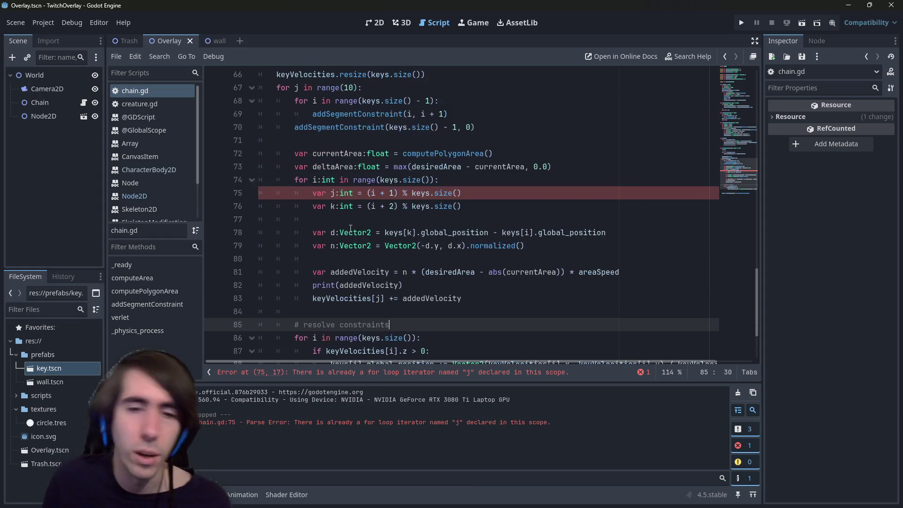
{"action": "key", "text": "shift+Home"}
{"action": "key", "text": "shift+Home"}
{"action": "key", "text": "BackSpace"}
{"action": "key", "text": "BackSpace"}
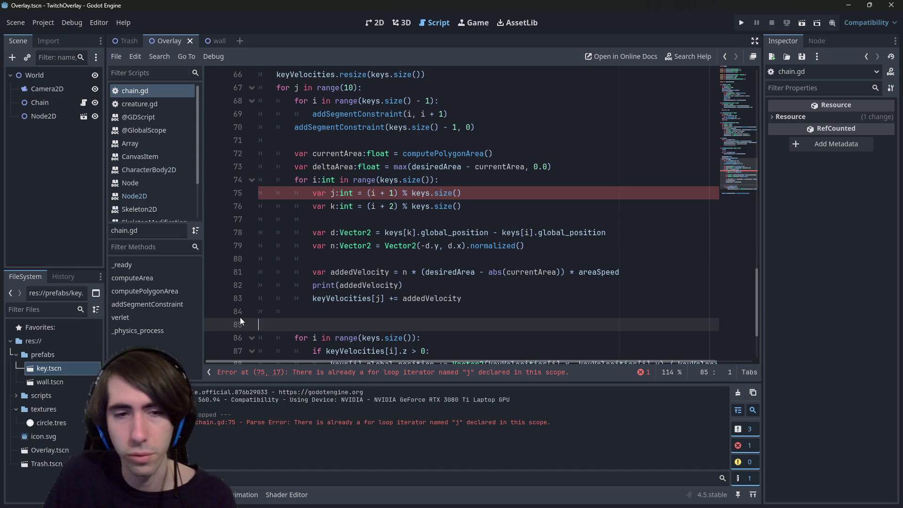
{"action": "scroll", "coordinate": [394, 236], "scroll_direction": "up", "scroll_amount": 1}
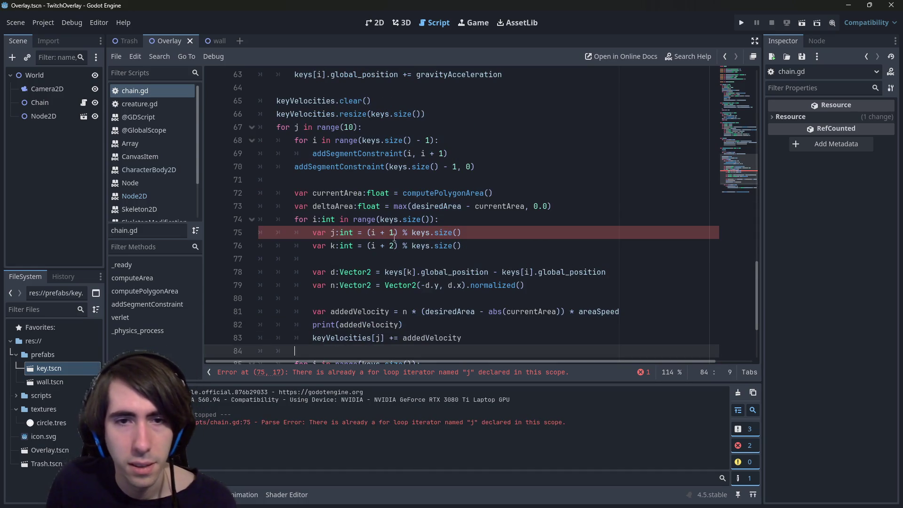
{"action": "scroll", "coordinate": [431, 208], "scroll_direction": "up", "scroll_amount": 1}
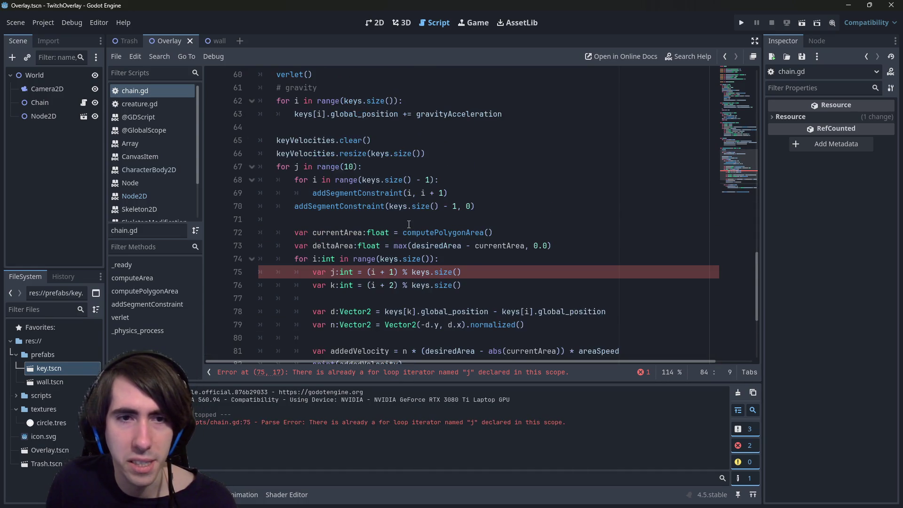
{"action": "scroll", "coordinate": [371, 227], "scroll_direction": "up", "scroll_amount": 1}
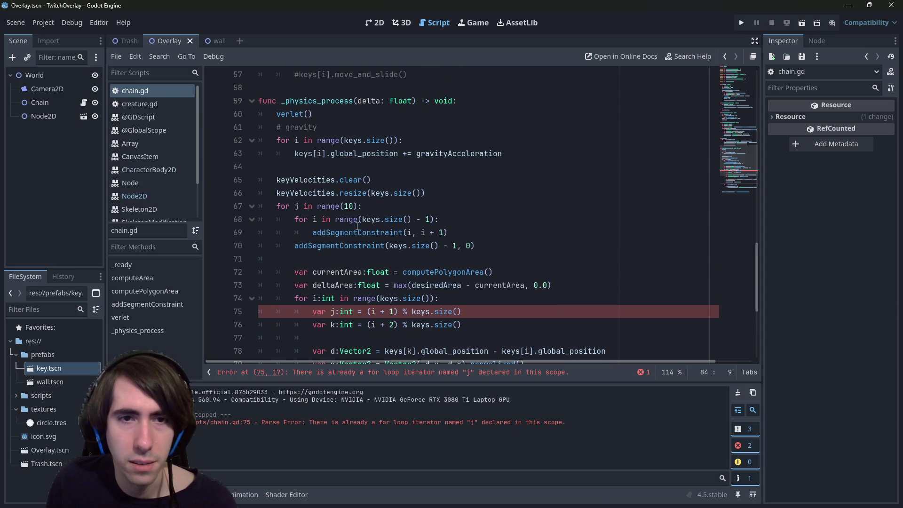
Rename the line-67 loop iterator from j to z and save chain.gd.
{"action": "left_click", "coordinate": [309, 208]}
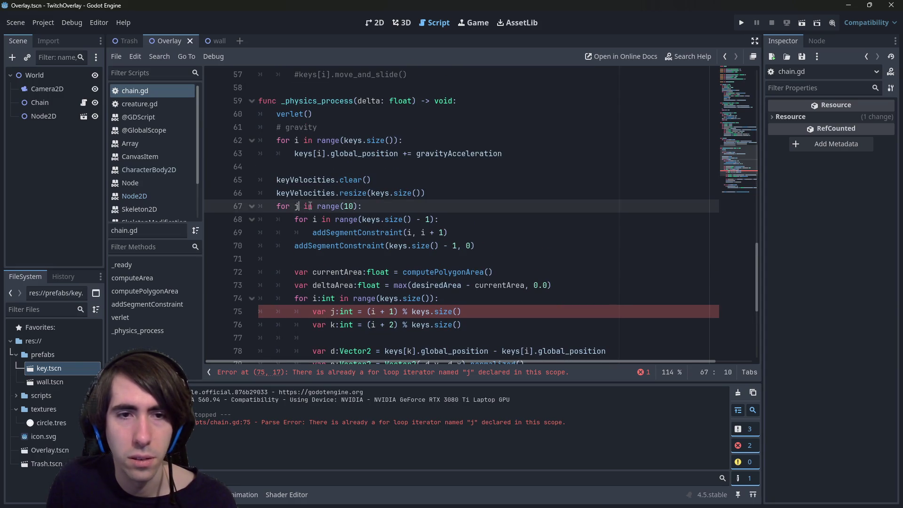
{"action": "key", "text": "BackSpace"}
{"action": "type", "text": "_"}
{"action": "left_click", "coordinate": [345, 182]}
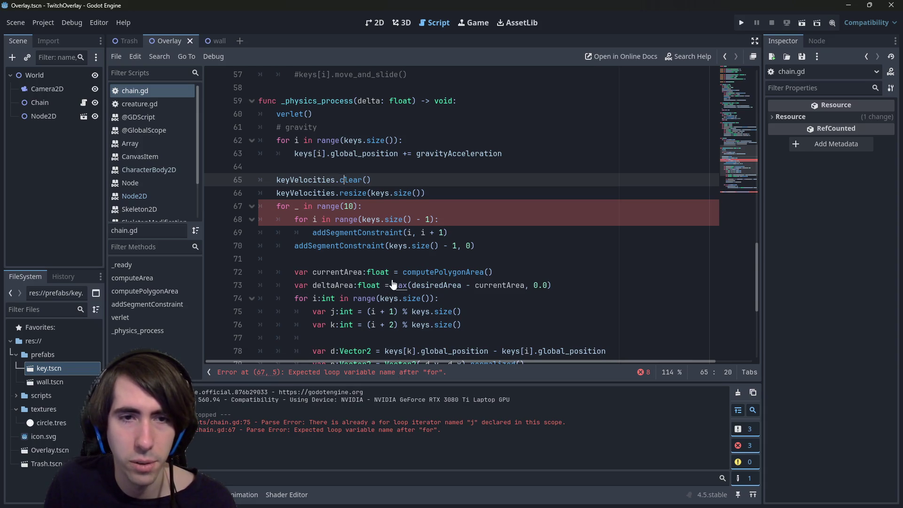
{"action": "key", "text": "Down"}
{"action": "key", "text": "Down"}
{"action": "key", "text": "Left"}
{"action": "key", "text": "Left"}
{"action": "key", "text": "Left"}
{"action": "key", "text": "BackSpace"}
{"action": "type", "text": "z"}
{"action": "key", "text": "ctrl+s"}
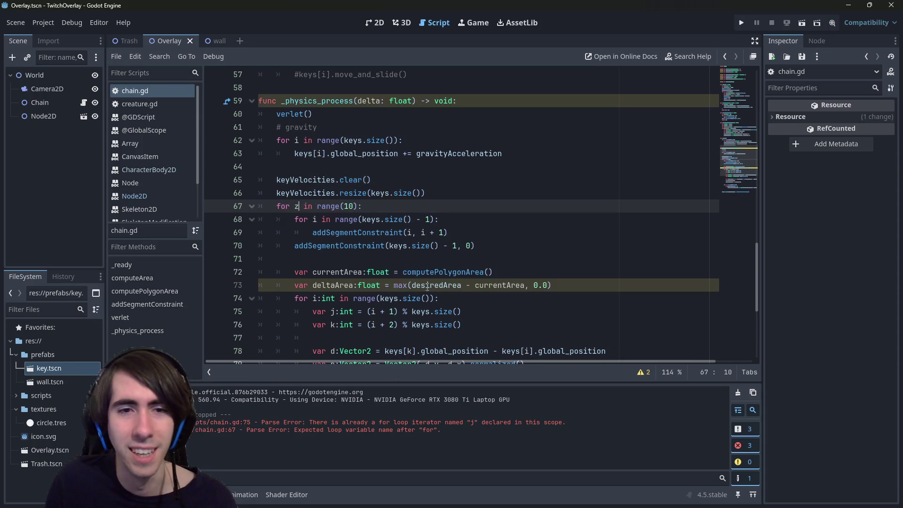
Select deltaArea on line 73 and review the surrounding loop code.
{"action": "scroll", "coordinate": [428, 219], "scroll_direction": "down", "scroll_amount": 1}
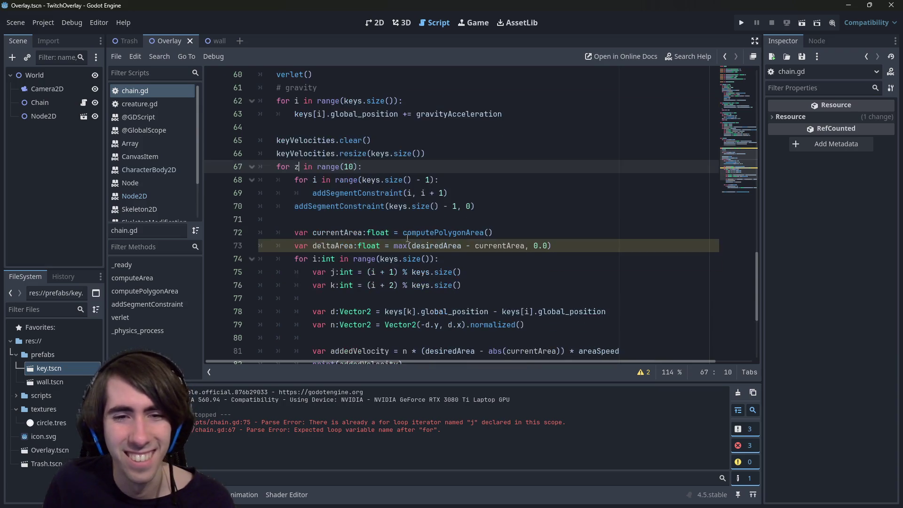
{"action": "double_click", "coordinate": [337, 242]}
{"action": "scroll", "coordinate": [405, 253], "scroll_direction": "down", "scroll_amount": 4}
{"action": "scroll", "coordinate": [405, 253], "scroll_direction": "up", "scroll_amount": 2}
{"action": "scroll", "coordinate": [405, 252], "scroll_direction": "up", "scroll_amount": 1}
{"action": "scroll", "coordinate": [408, 252], "scroll_direction": "down", "scroll_amount": 1}
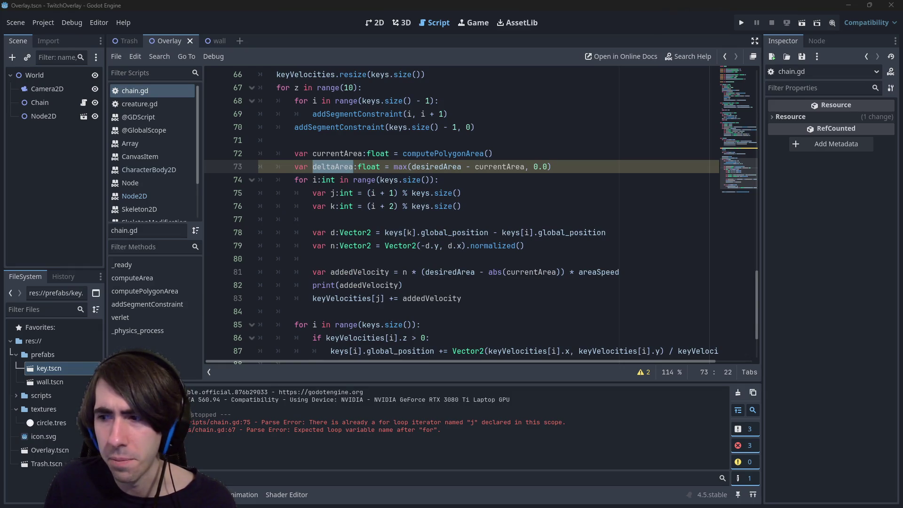
{"action": "key", "text": "alt+Tab"}
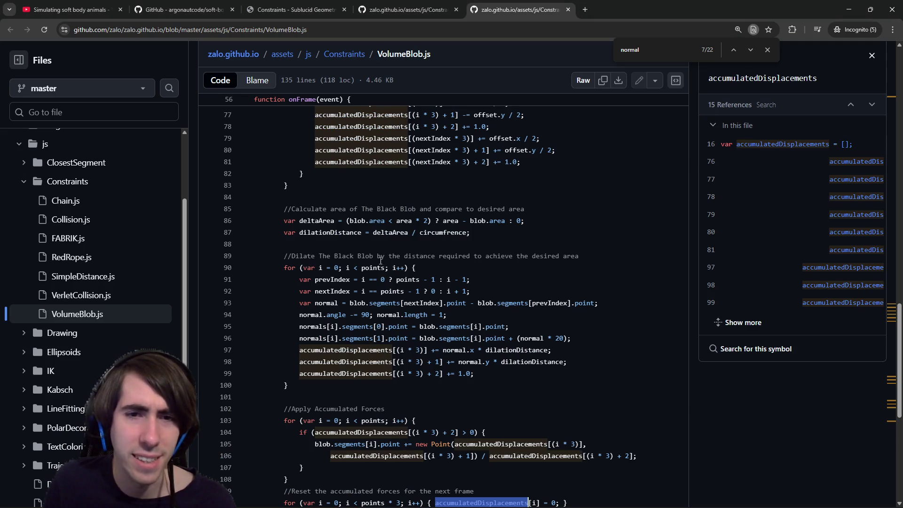
{"action": "double_click", "coordinate": [323, 221]}
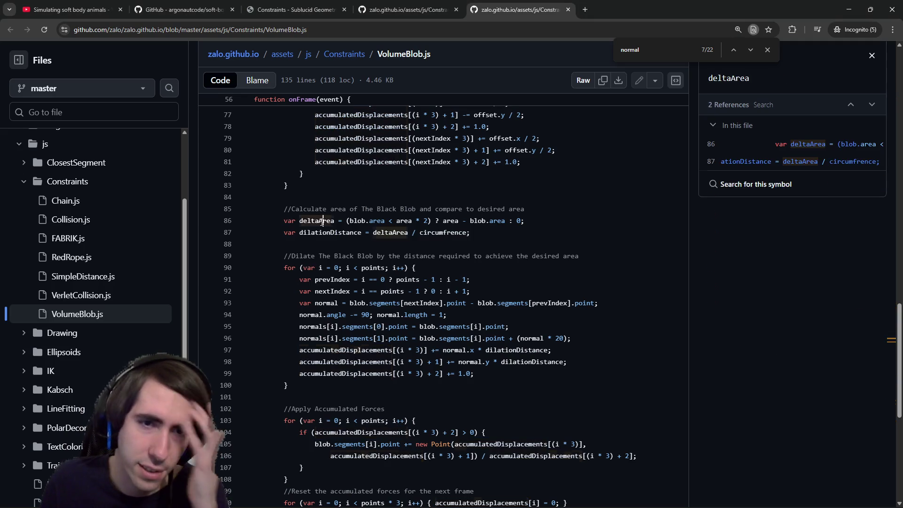
{"action": "left_click_drag", "start_coordinate": [525, 221], "coordinate": [445, 202]}
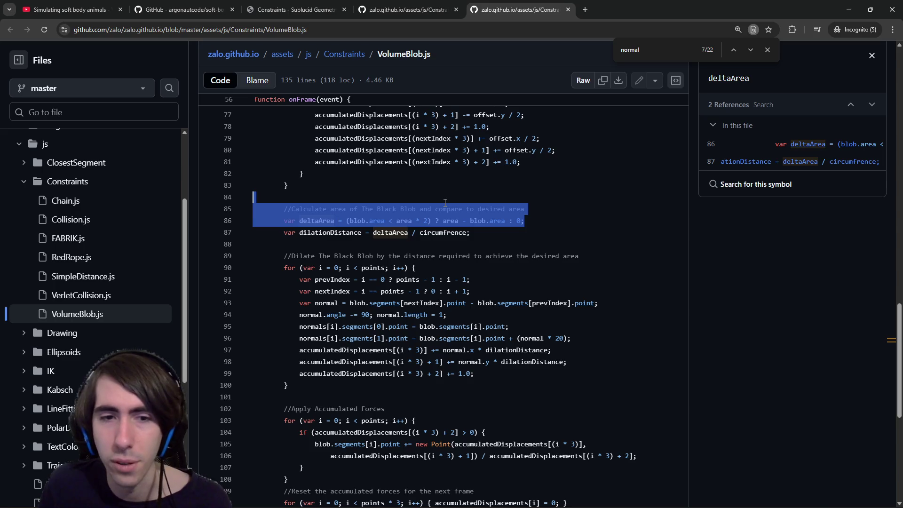
{"action": "left_click", "coordinate": [850, 5]}
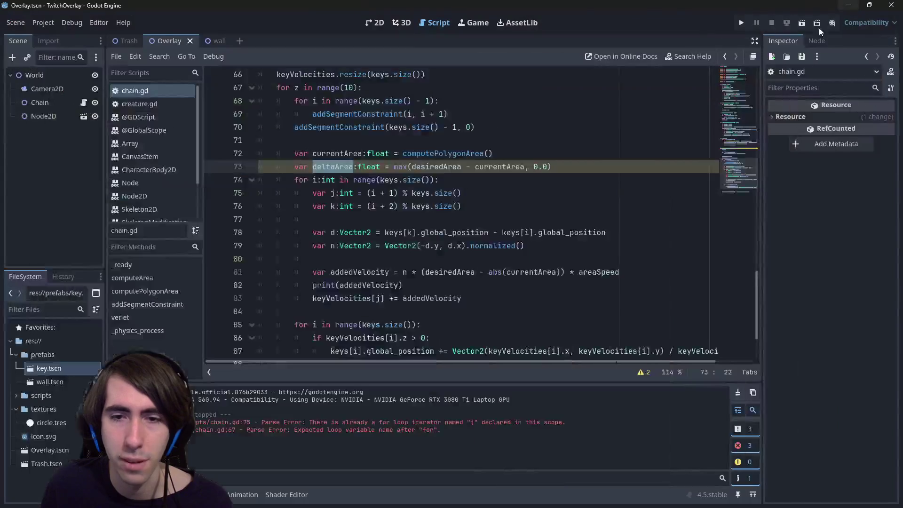
Replace the area-difference expression in the line-81 addedVelocity formula with deltaArea.
{"action": "double_click", "coordinate": [368, 271]}
{"action": "left_click", "coordinate": [408, 272]}
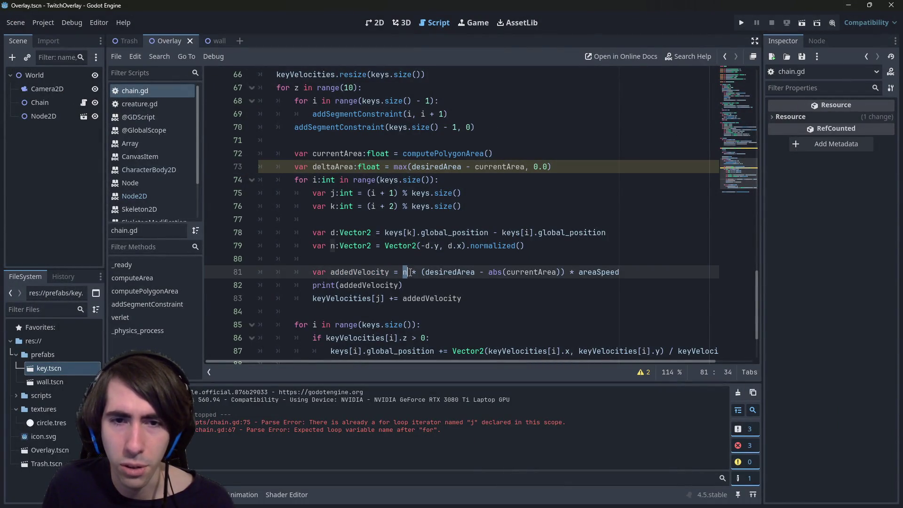
{"action": "mouse_move", "coordinate": [410, 272]}
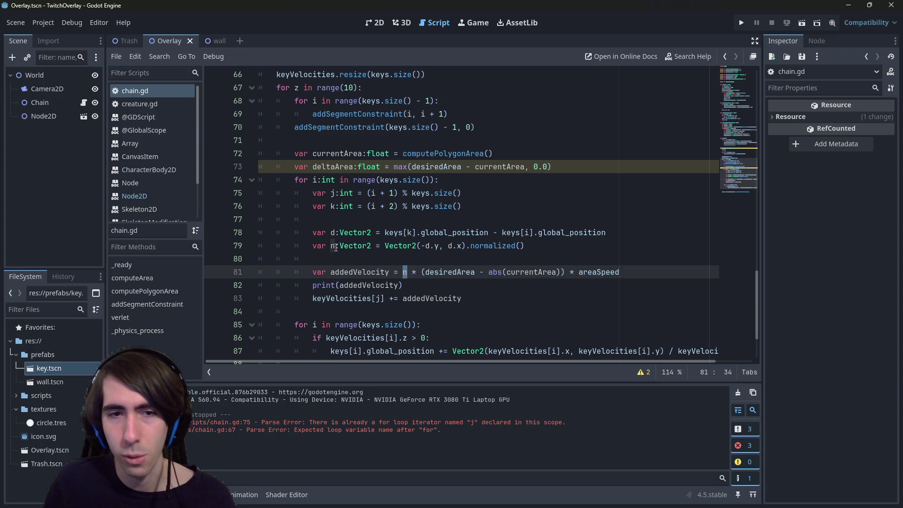
{"action": "left_click", "coordinate": [458, 272]}
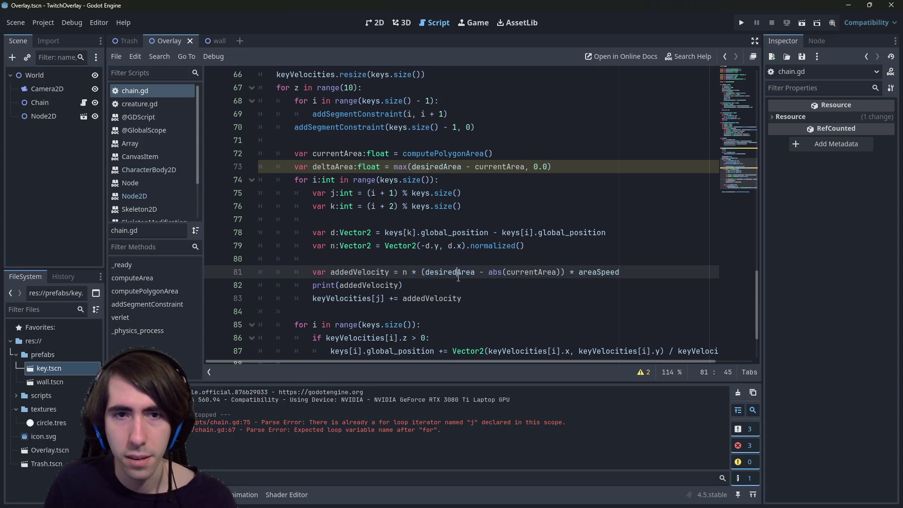
{"action": "double_click", "coordinate": [333, 166]}
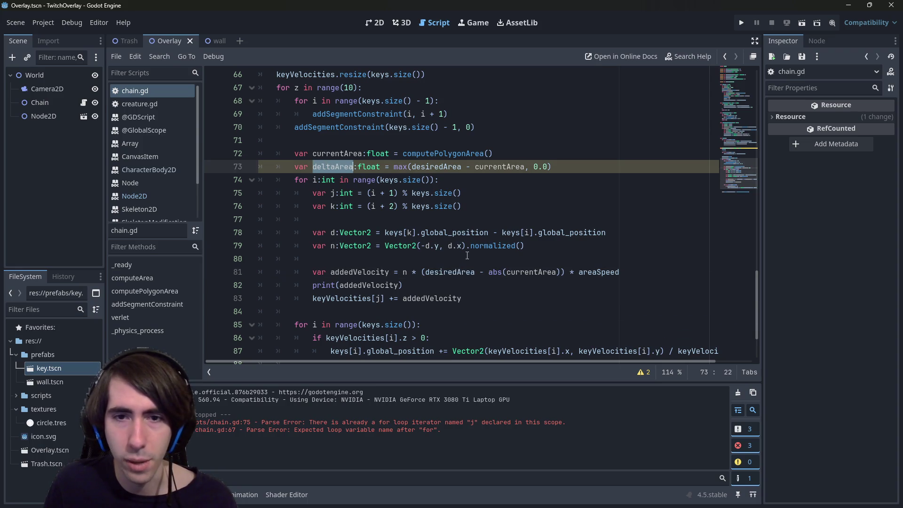
{"action": "key", "text": "ctrl+c"}
{"action": "left_click_drag", "start_coordinate": [422, 272], "coordinate": [565, 272]}
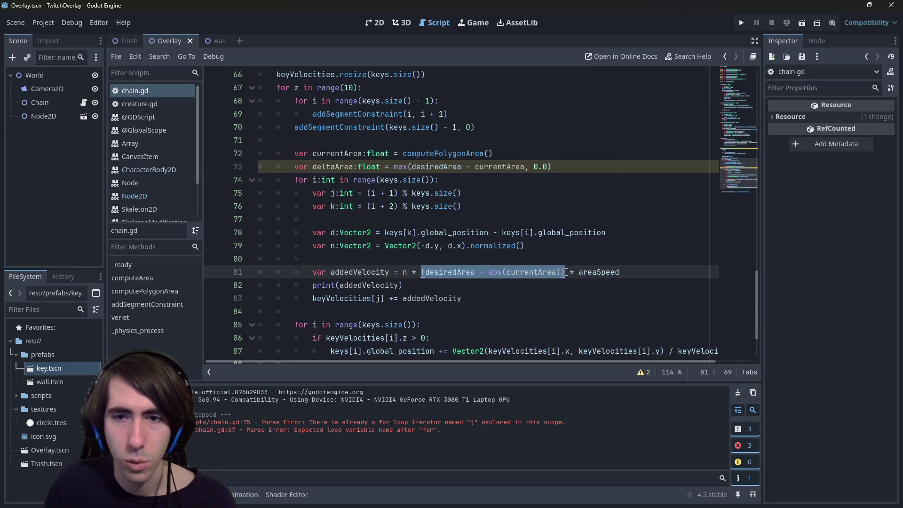
{"action": "key", "text": "ctrl+v"}
Wrap computePolygonArea() on line 72 in abs(), after undoing an abs() on line 73, and save.
{"action": "double_click", "coordinate": [430, 153]}
{"action": "double_click", "coordinate": [337, 154]}
{"action": "left_click", "coordinate": [476, 167]}
{"action": "type", "text": "abs("}
{"action": "key", "text": "ctrl+Right"}
{"action": "type", "text": ")"}
{"action": "key", "text": "ctrl+s"}
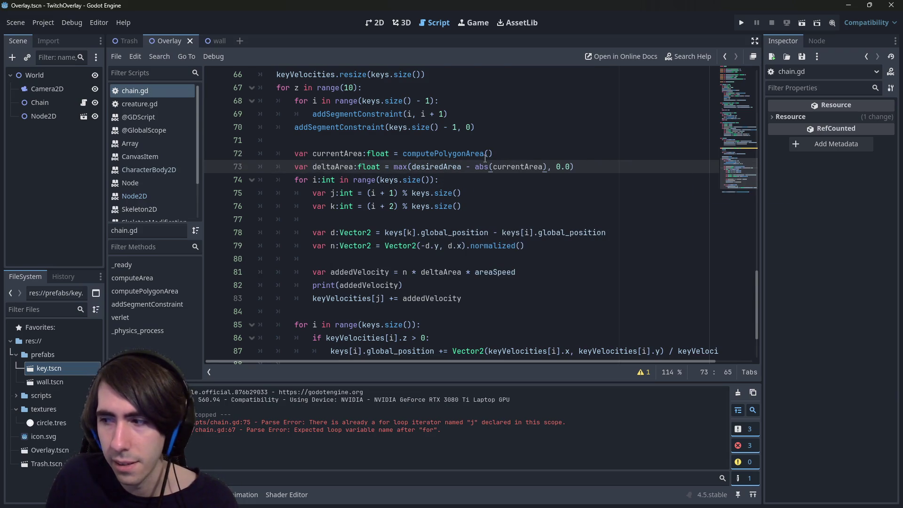
{"action": "double_click", "coordinate": [342, 155]}
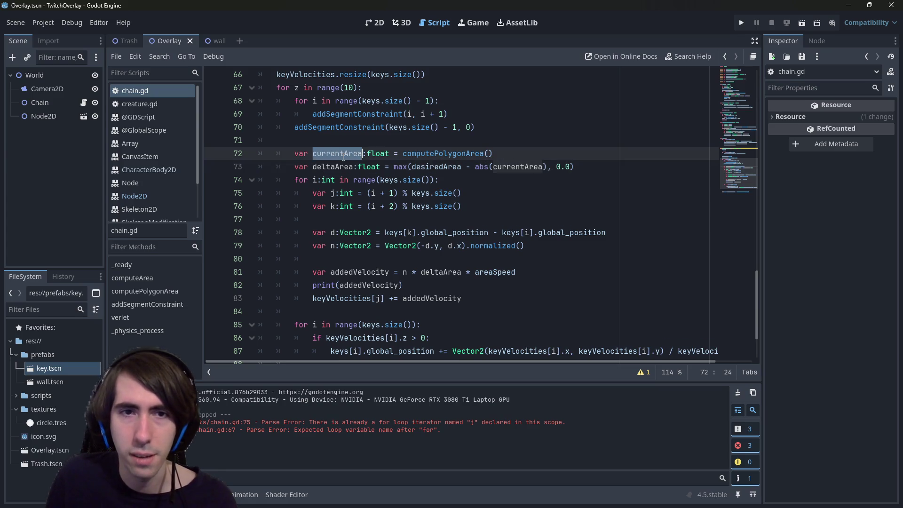
{"action": "key", "text": "ctrl+z"}
{"action": "key", "text": "ctrl+z"}
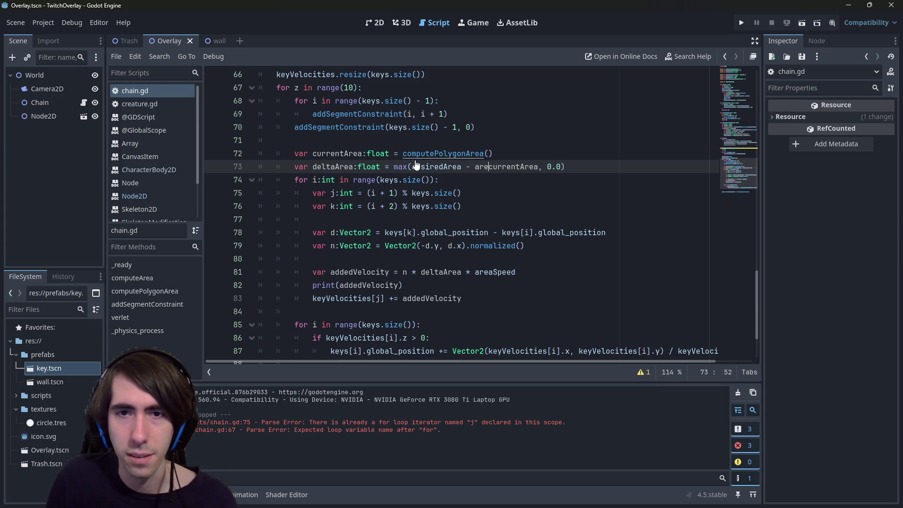
{"action": "left_click", "coordinate": [403, 153]}
{"action": "type", "text": "abs("}
{"action": "type", "text": ")"}
{"action": "key", "text": "ctrl+s"}
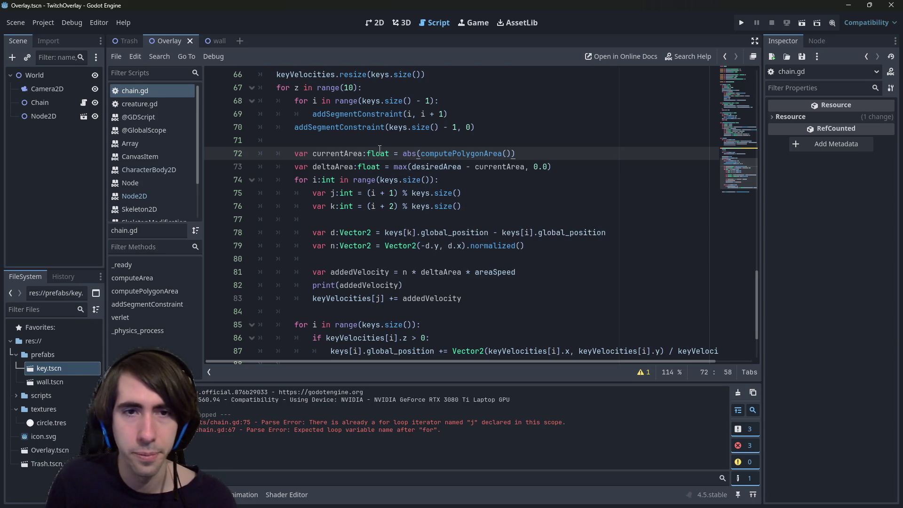
Check how deltaArea and areaSpeed are used in the line-81 addedVelocity formula.
{"action": "double_click", "coordinate": [332, 166]}
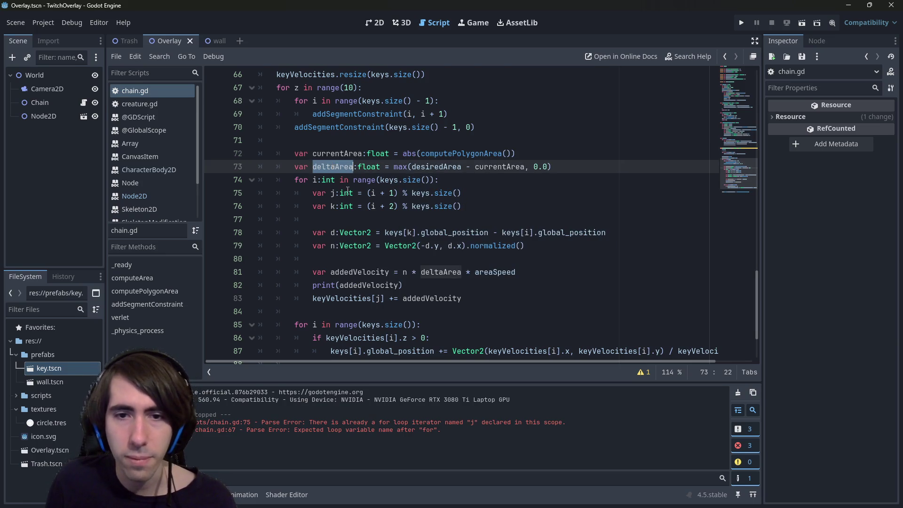
{"action": "left_click", "coordinate": [403, 273]}
{"action": "double_click", "coordinate": [425, 272]}
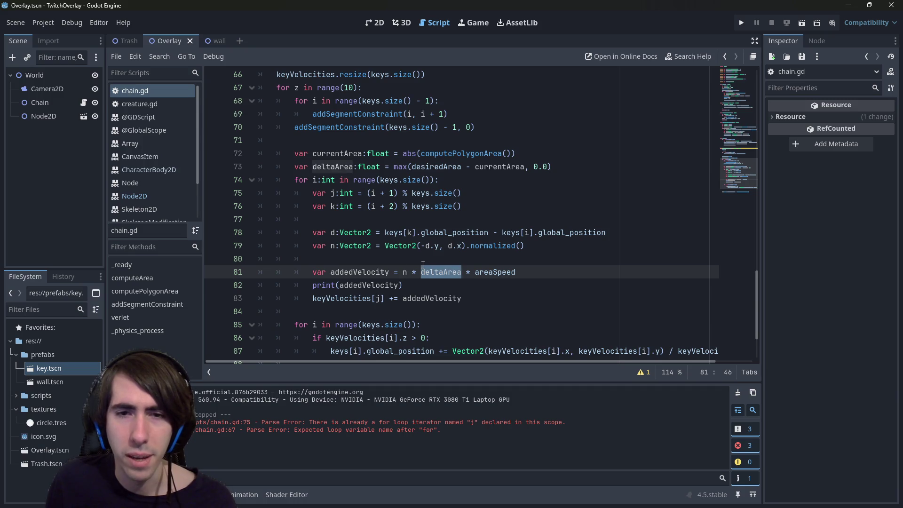
{"action": "double_click", "coordinate": [494, 272]}
{"action": "mouse_move", "coordinate": [736, 170]}
{"action": "left_mouse_down"}
{"action": "mouse_move", "coordinate": [730, 87]}
{"action": "mouse_move", "coordinate": [720, 177]}
{"action": "mouse_move", "coordinate": [707, 181]}
{"action": "left_mouse_up"}
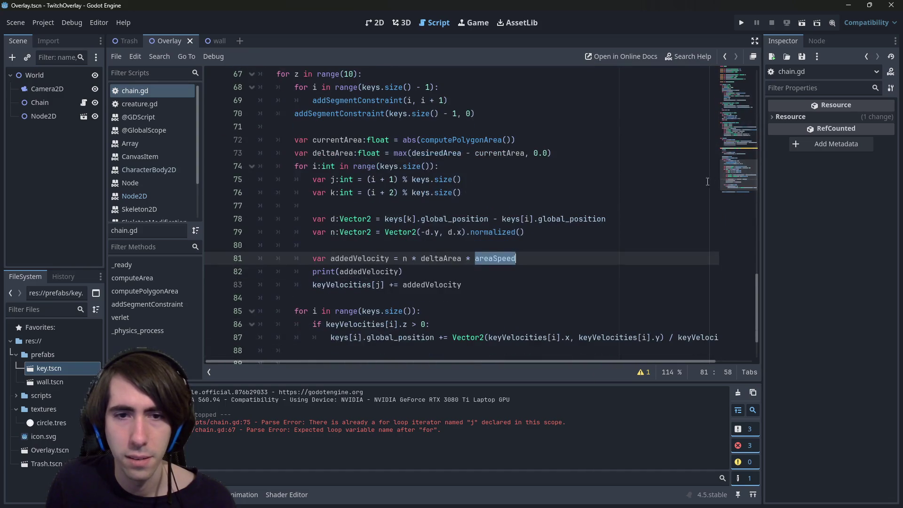
Delete the print(addedVelocity) line below the addedVelocity calculation.
{"action": "triple_click", "coordinate": [353, 273]}
{"action": "key", "text": "BackSpace"}
{"action": "key", "text": "BackSpace"}
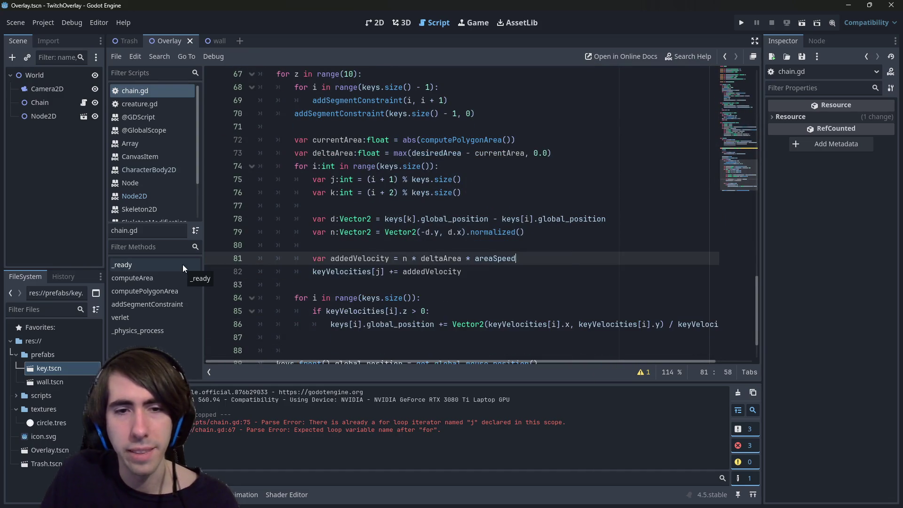
{"action": "double_click", "coordinate": [342, 272]}
{"action": "scroll", "coordinate": [485, 217], "scroll_direction": "up", "scroll_amount": 5}
{"action": "left_click", "coordinate": [739, 82]}
{"action": "mouse_move", "coordinate": [739, 83]}
{"action": "left_mouse_down"}
{"action": "mouse_move", "coordinate": [735, 70]}
{"action": "mouse_move", "coordinate": [732, 202]}
{"action": "left_mouse_up"}
{"action": "double_click", "coordinate": [432, 219]}
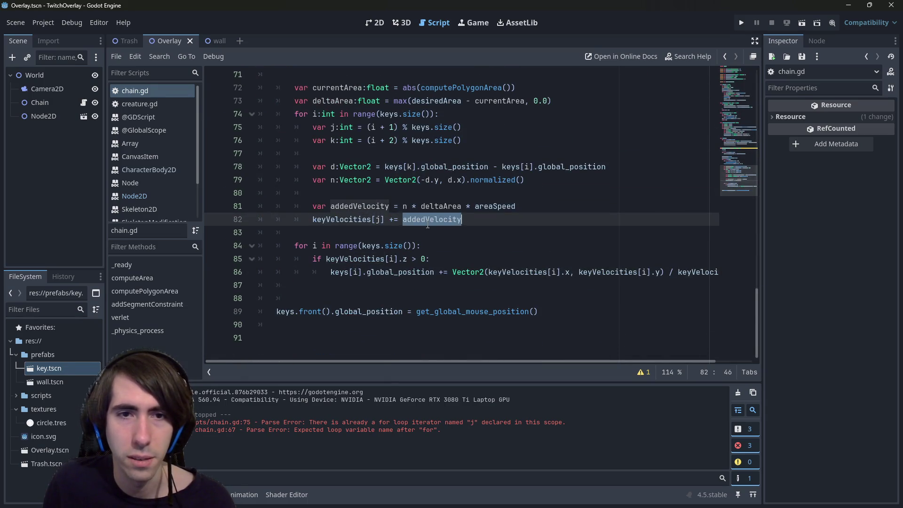
{"action": "scroll", "coordinate": [397, 261], "scroll_direction": "up", "scroll_amount": 2}
{"action": "left_click", "coordinate": [389, 285]}
Type addedVelocity as Vector2 and add it as Vector3(addedVelocity.x, addedVelocity.y, 1.0), then save.
{"action": "type", "text": ":Vector2"}
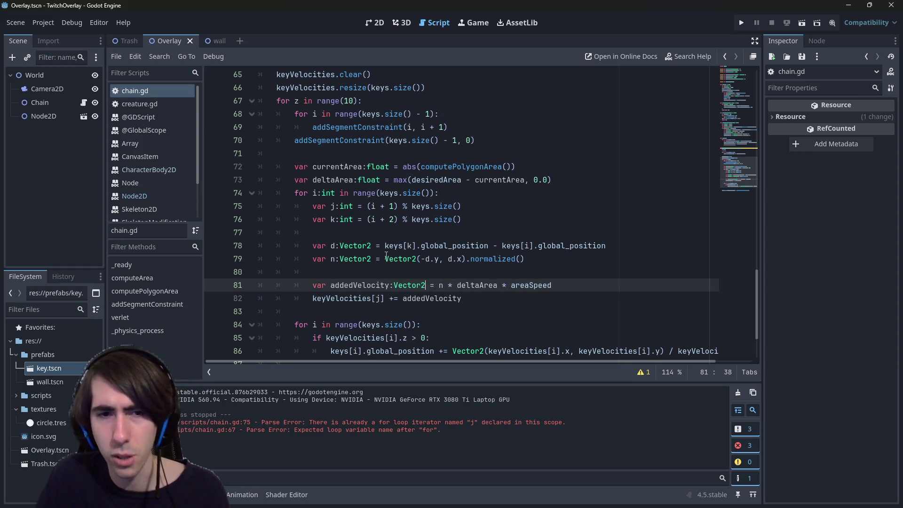
{"action": "left_click", "coordinate": [398, 299]}
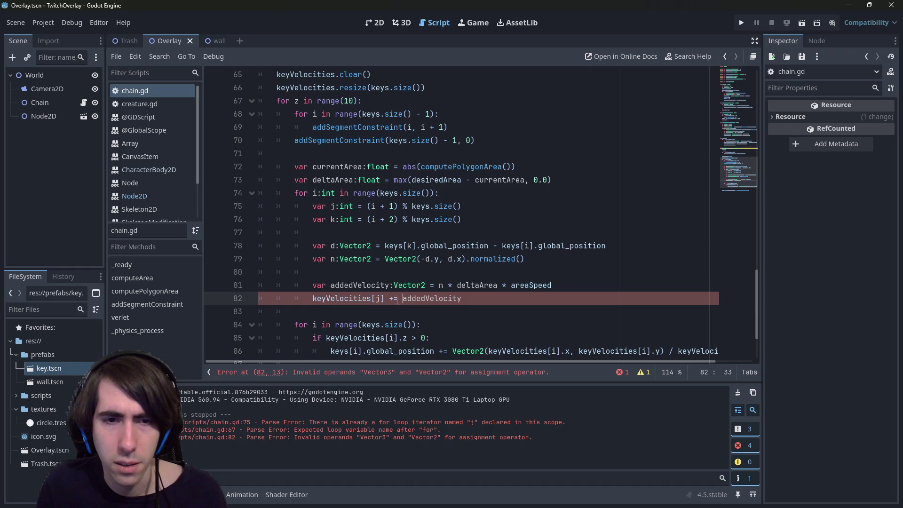
{"action": "type", "text": "Vector3("}
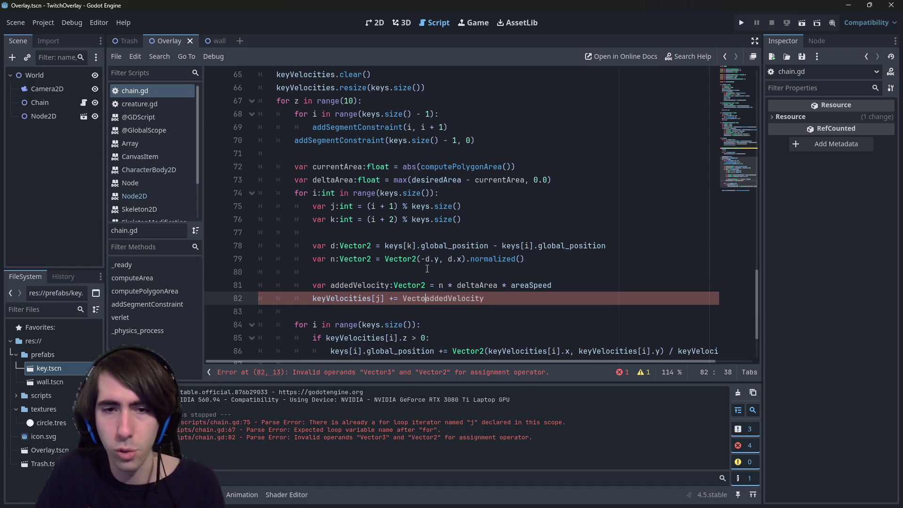
{"action": "key", "text": "Tab"}
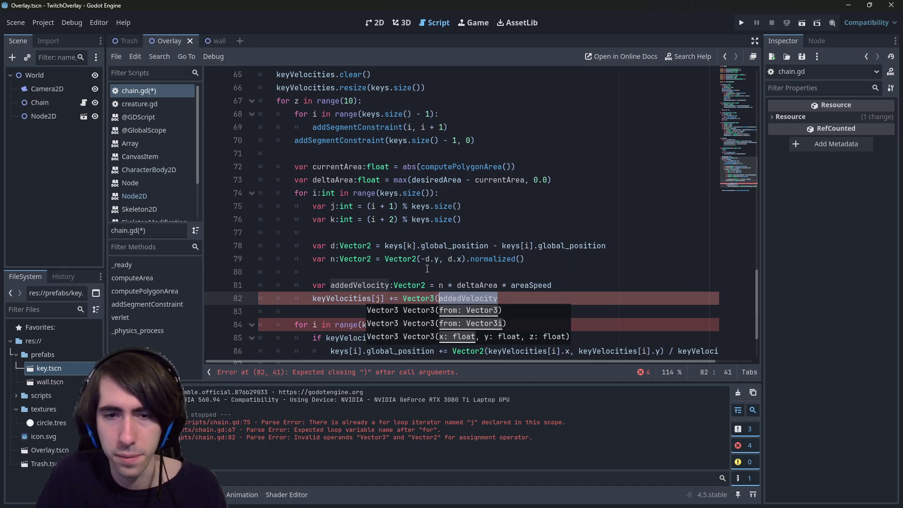
{"action": "type", "text": "addedVelocity.y, "}
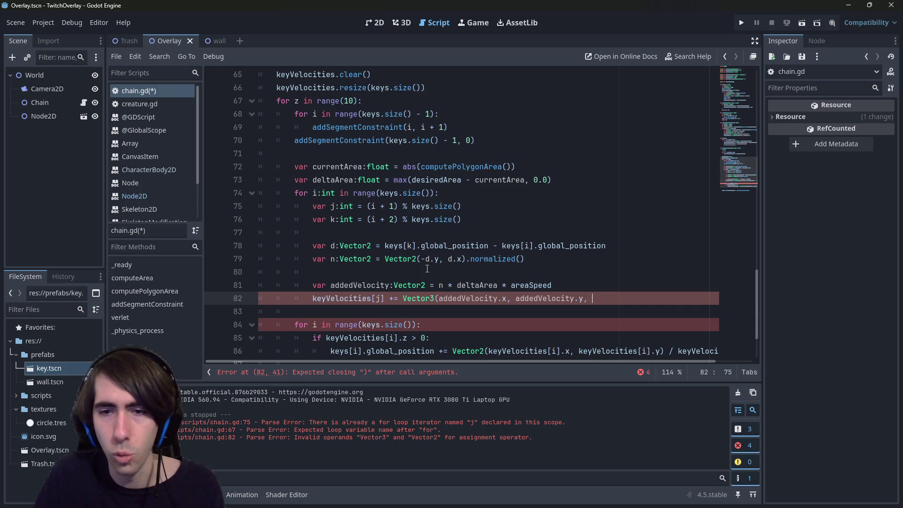
{"action": "type", "text": "1.0"}
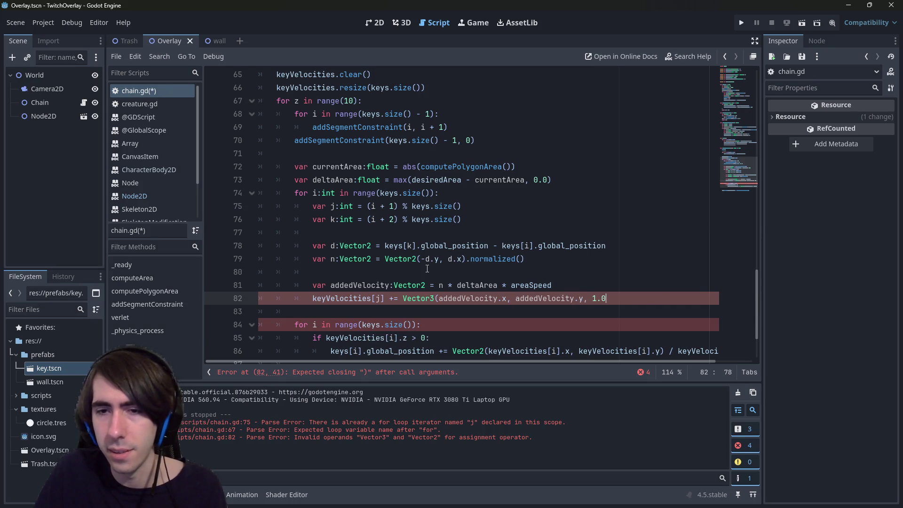
{"action": "key", "text": "ctrl+s"}
Run the current scene to test the ring.
{"action": "scroll", "coordinate": [365, 293], "scroll_direction": "down", "scroll_amount": 2}
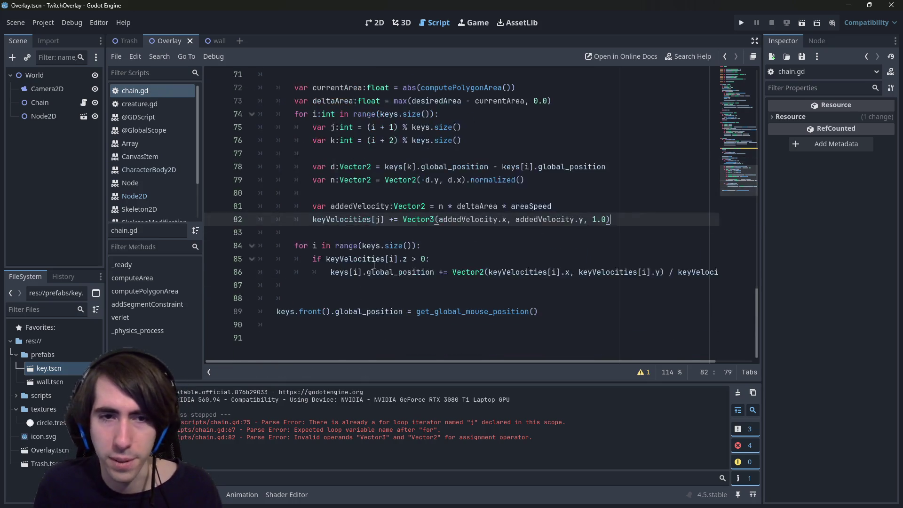
{"action": "scroll", "coordinate": [372, 268], "scroll_direction": "up", "scroll_amount": 1}
{"action": "left_click", "coordinate": [353, 327]}
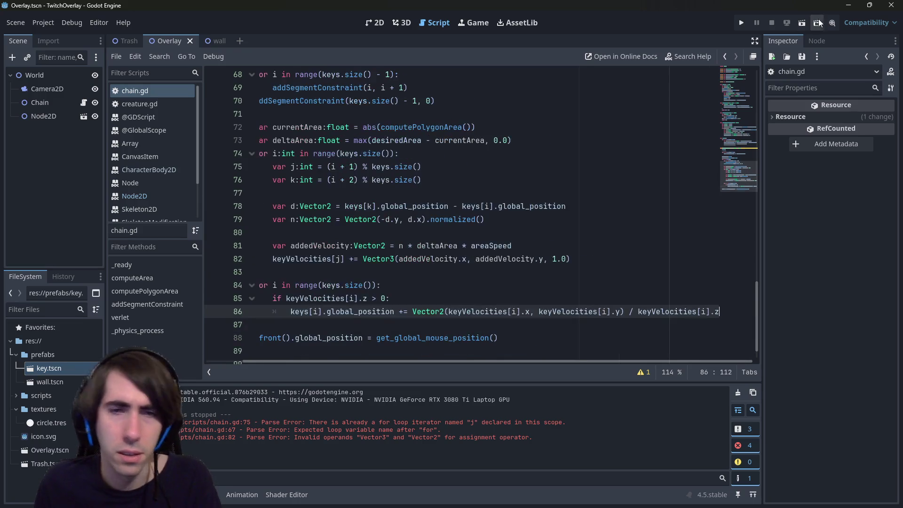
{"action": "left_click", "coordinate": [802, 19]}
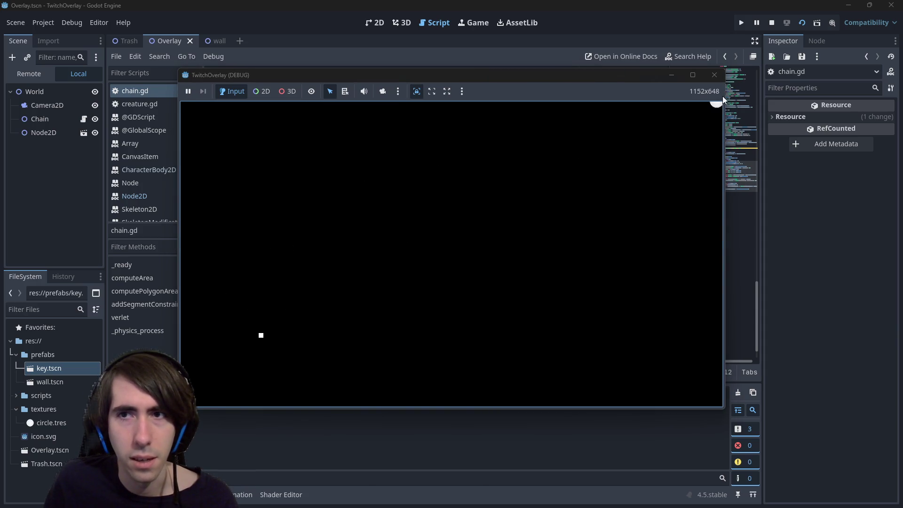
Stop the game and cut the keyVelocities clear() and resize() lines.
{"action": "left_click", "coordinate": [714, 75]}
{"action": "left_click_drag", "start_coordinate": [427, 272], "coordinate": [166, 260]}
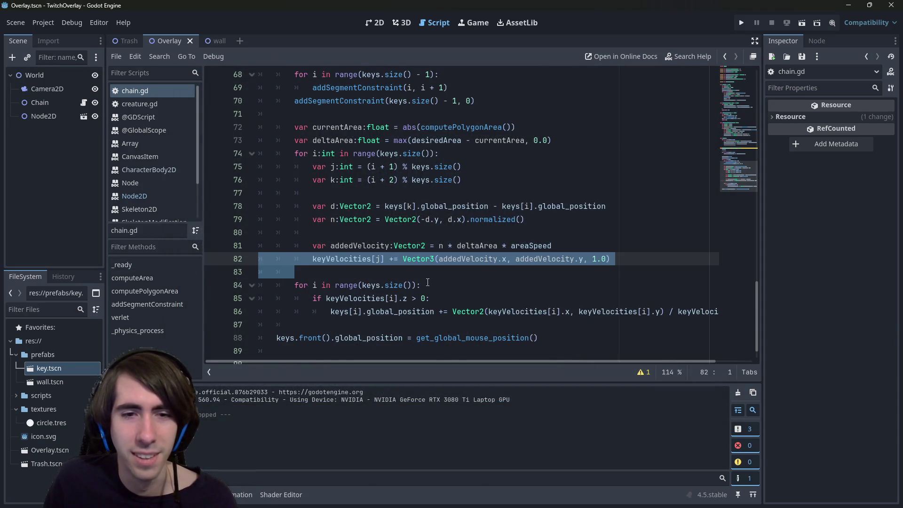
{"action": "left_click", "coordinate": [329, 324]}
{"action": "key", "text": "Return"}
{"action": "key", "text": "Return"}
{"action": "key", "text": "Up"}
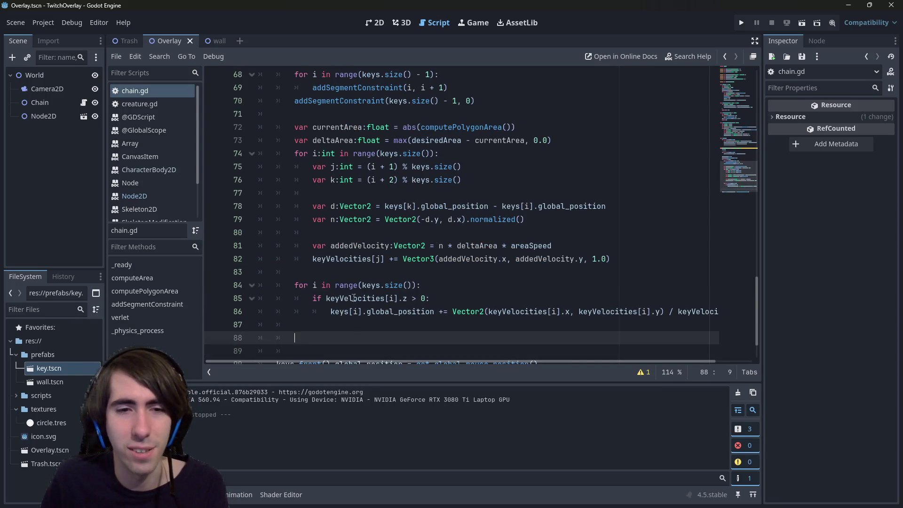
{"action": "key", "text": "ctrl+z"}
{"action": "key", "text": "ctrl+z"}
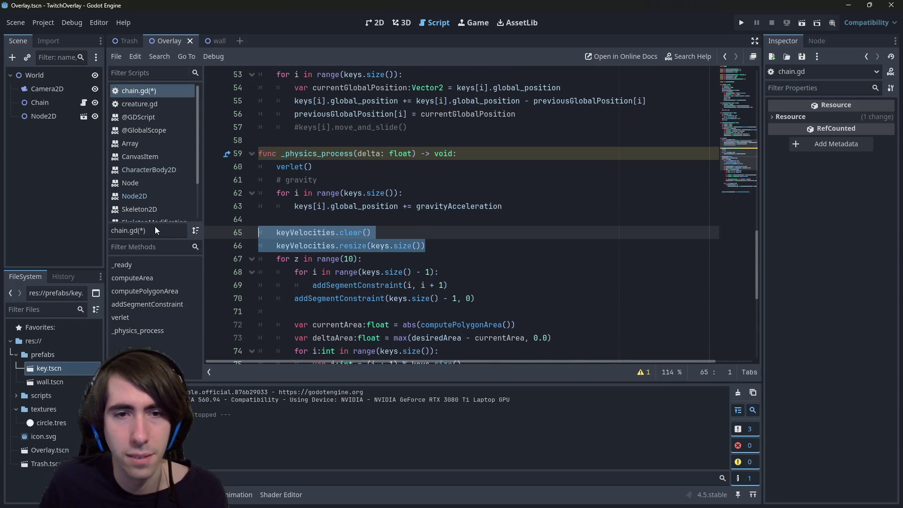
{"action": "key", "text": "ctrl+x"}
Paste the keyVelocities reset lines under for z, indent them into the loop, and save.
{"action": "key", "text": "End"}
{"action": "key", "text": "Return"}
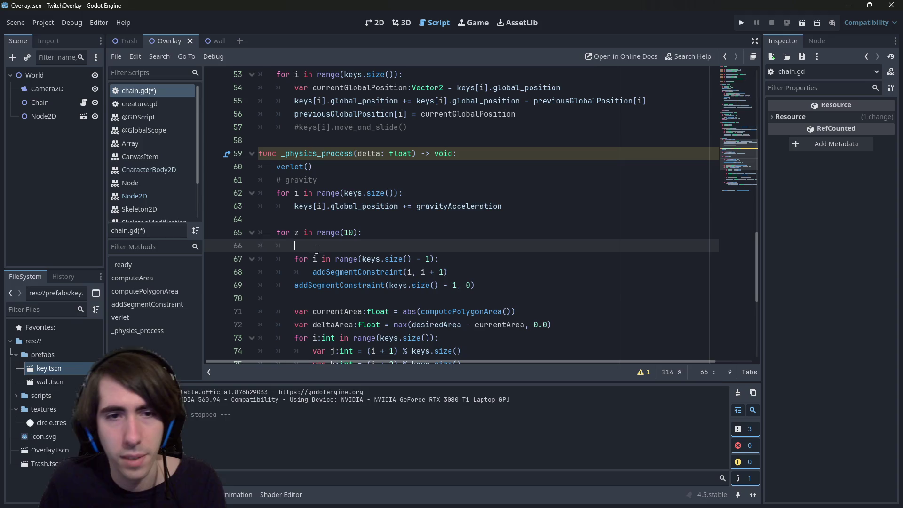
{"action": "key", "text": "ctrl+v"}
{"action": "key", "text": "ctrl+s"}
{"action": "left_click_drag", "start_coordinate": [241, 248], "coordinate": [425, 259]}
{"action": "key", "text": "Tab"}
{"action": "key", "text": "ctrl+s"}
Run the scene to view the circle ring, stop it, switch between Overlay and Trash scenes, and run again.
{"action": "left_click", "coordinate": [498, 221]}
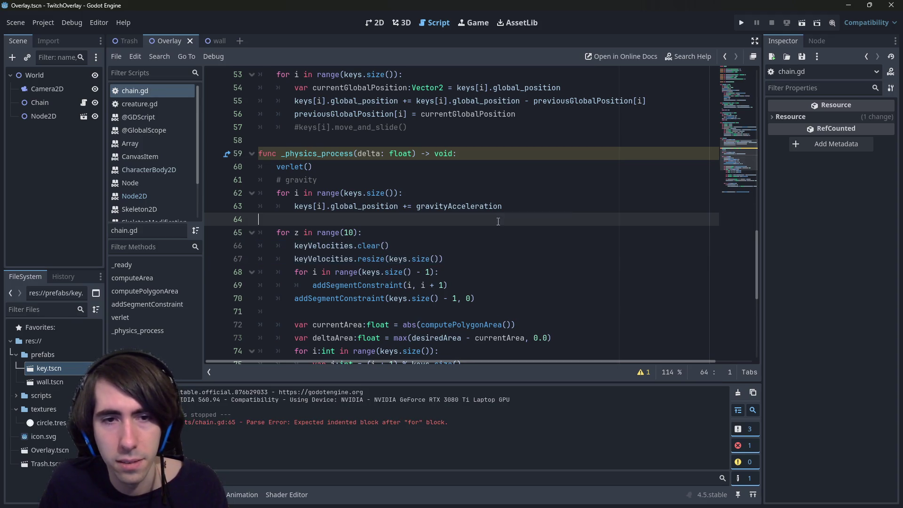
{"action": "left_click", "coordinate": [802, 26]}
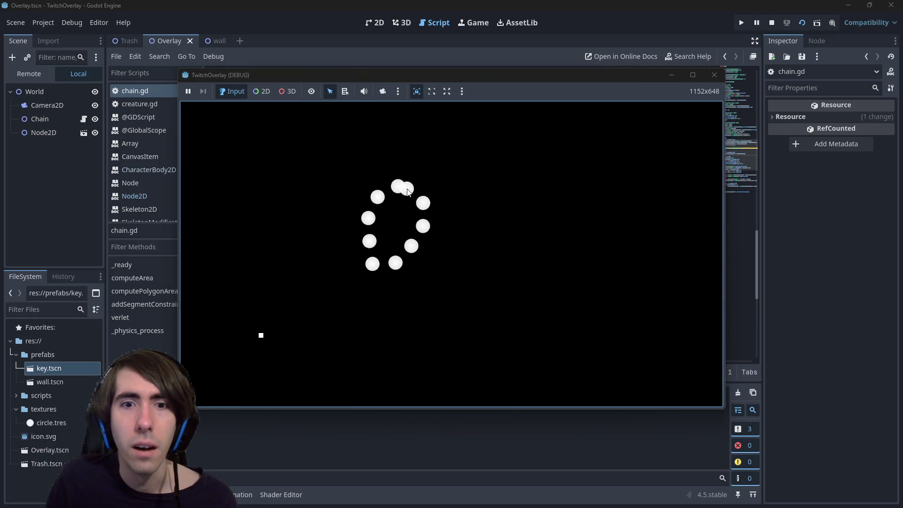
{"action": "key", "text": "F8"}
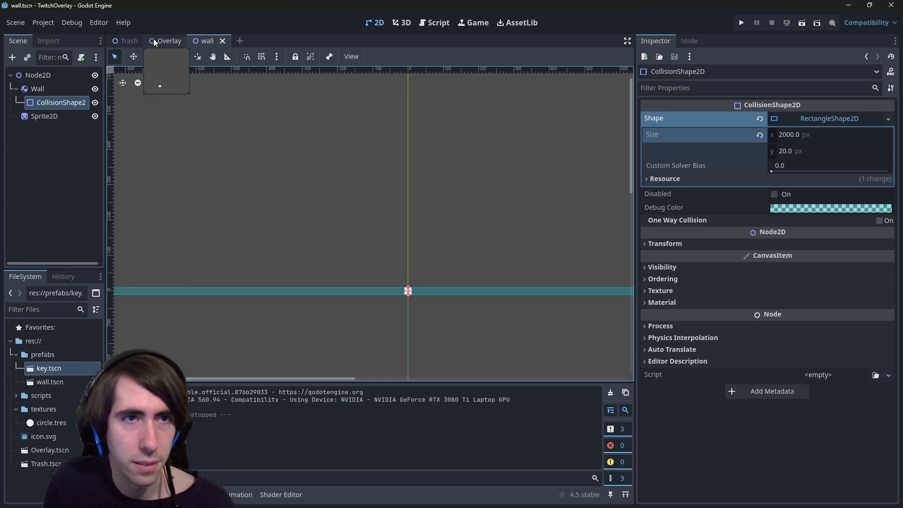
{"action": "left_click", "coordinate": [157, 39]}
{"action": "left_click", "coordinate": [137, 40]}
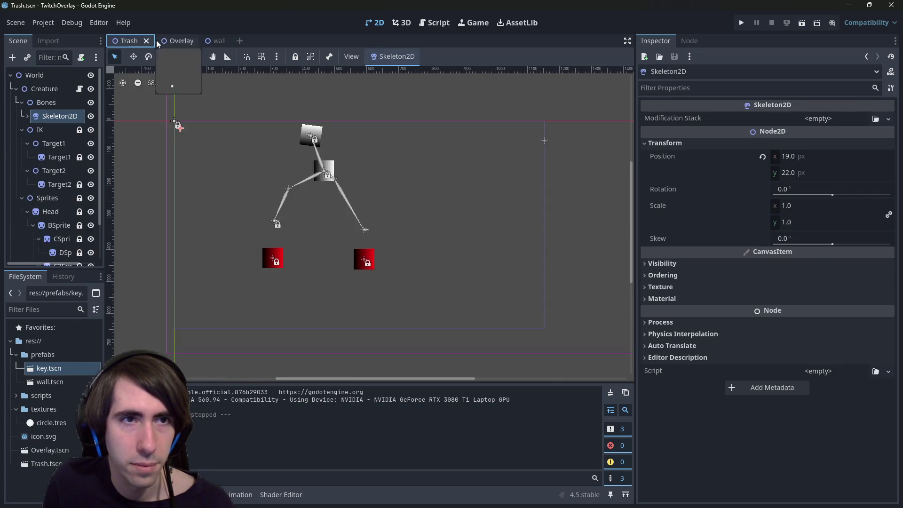
{"action": "left_click", "coordinate": [167, 41]}
{"action": "scroll", "coordinate": [329, 214], "scroll_direction": "down", "scroll_amount": 3}
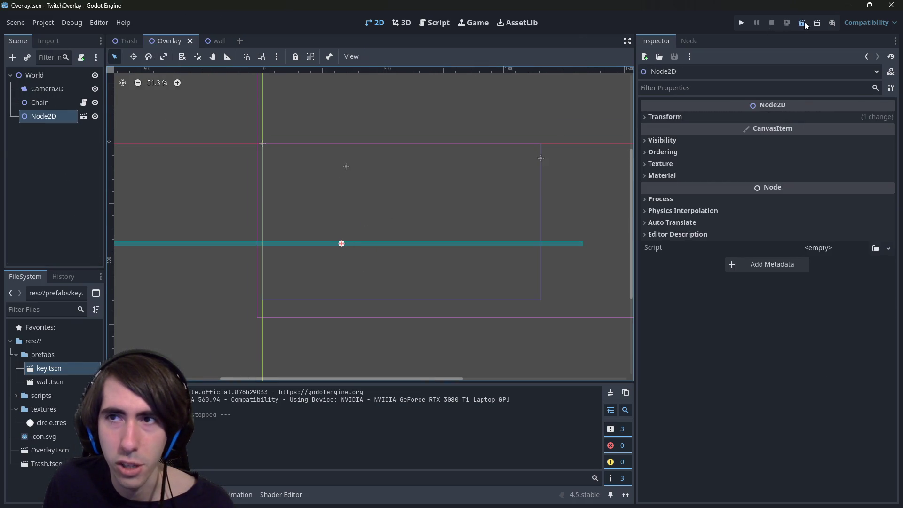
{"action": "left_click", "coordinate": [803, 22]}
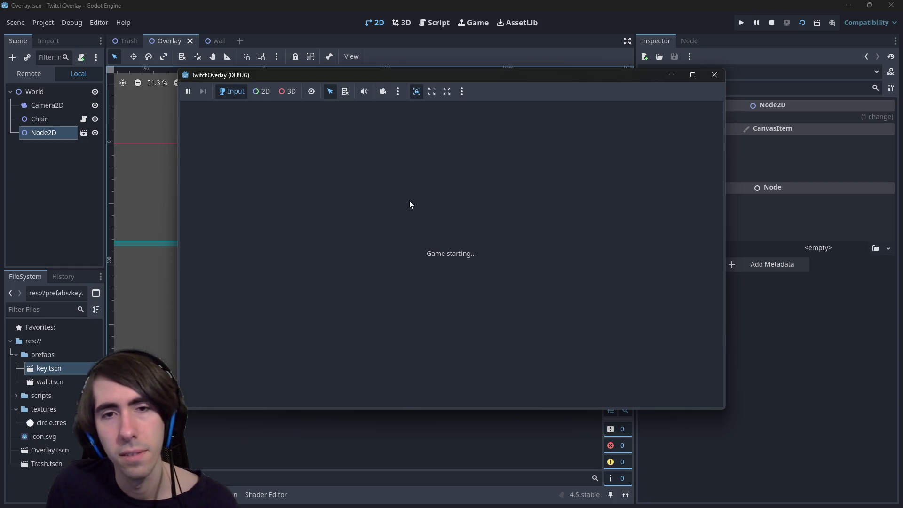
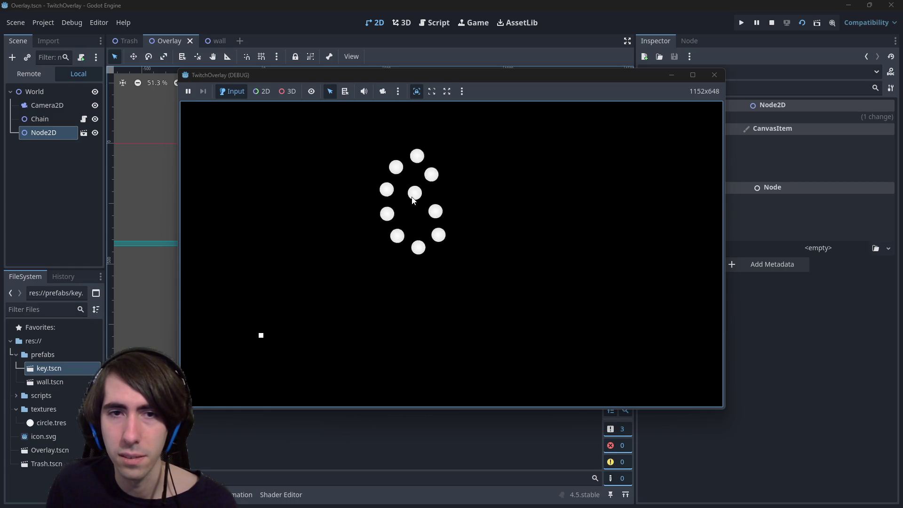
Swing the chain's head ball around the game window to test the soft-body chain, then stop the game.
{"action": "left_click_drag", "start_coordinate": [387, 258], "coordinate": [409, 219]}
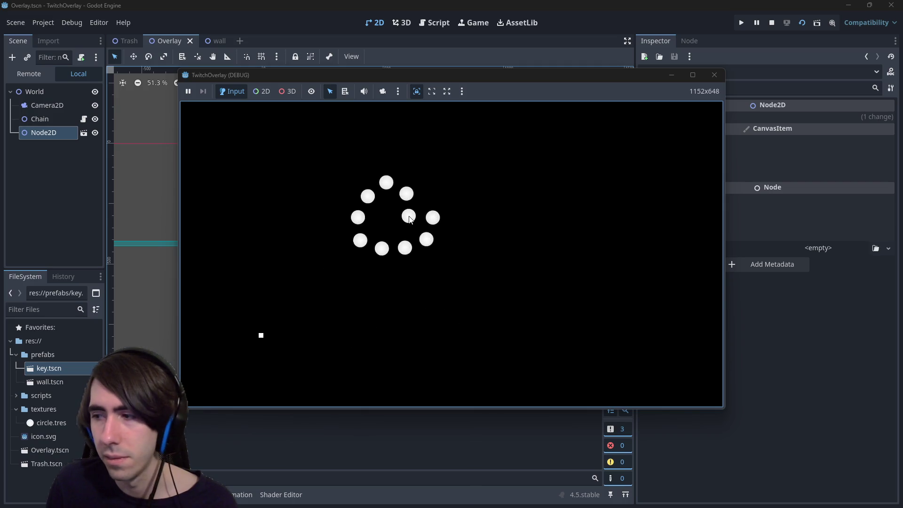
{"action": "mouse_move", "coordinate": [420, 182]}
{"action": "left_mouse_down"}
{"action": "mouse_move", "coordinate": [441, 120]}
{"action": "mouse_move", "coordinate": [412, 140]}
{"action": "mouse_move", "coordinate": [398, 170]}
{"action": "left_mouse_up"}
{"action": "mouse_move", "coordinate": [393, 207]}
{"action": "left_mouse_down"}
{"action": "mouse_move", "coordinate": [371, 337]}
{"action": "mouse_move", "coordinate": [433, 288]}
{"action": "mouse_move", "coordinate": [419, 271]}
{"action": "mouse_move", "coordinate": [445, 301]}
{"action": "mouse_move", "coordinate": [393, 216]}
{"action": "mouse_move", "coordinate": [409, 181]}
{"action": "mouse_move", "coordinate": [400, 222]}
{"action": "mouse_move", "coordinate": [383, 175]}
{"action": "mouse_move", "coordinate": [394, 213]}
{"action": "mouse_move", "coordinate": [421, 247]}
{"action": "mouse_move", "coordinate": [376, 106]}
{"action": "mouse_move", "coordinate": [442, 197]}
{"action": "mouse_move", "coordinate": [426, 193]}
{"action": "mouse_move", "coordinate": [424, 212]}
{"action": "mouse_move", "coordinate": [417, 153]}
{"action": "mouse_move", "coordinate": [405, 163]}
{"action": "mouse_move", "coordinate": [419, 177]}
{"action": "mouse_move", "coordinate": [440, 169]}
{"action": "mouse_move", "coordinate": [419, 174]}
{"action": "mouse_move", "coordinate": [428, 127]}
{"action": "mouse_move", "coordinate": [447, 136]}
{"action": "mouse_move", "coordinate": [457, 174]}
{"action": "mouse_move", "coordinate": [406, 154]}
{"action": "mouse_move", "coordinate": [520, 134]}
{"action": "mouse_move", "coordinate": [459, 167]}
{"action": "mouse_move", "coordinate": [439, 162]}
{"action": "mouse_move", "coordinate": [419, 242]}
{"action": "left_mouse_up"}
{"action": "mouse_move", "coordinate": [412, 164]}
{"action": "left_mouse_down"}
{"action": "mouse_move", "coordinate": [431, 161]}
{"action": "mouse_move", "coordinate": [506, 238]}
{"action": "mouse_move", "coordinate": [393, 202]}
{"action": "mouse_move", "coordinate": [391, 219]}
{"action": "mouse_move", "coordinate": [459, 149]}
{"action": "mouse_move", "coordinate": [447, 195]}
{"action": "mouse_move", "coordinate": [430, 206]}
{"action": "mouse_move", "coordinate": [449, 201]}
{"action": "mouse_move", "coordinate": [442, 200]}
{"action": "mouse_move", "coordinate": [452, 203]}
{"action": "mouse_move", "coordinate": [449, 221]}
{"action": "mouse_move", "coordinate": [451, 202]}
{"action": "mouse_move", "coordinate": [446, 212]}
{"action": "mouse_move", "coordinate": [462, 220]}
{"action": "mouse_move", "coordinate": [453, 219]}
{"action": "mouse_move", "coordinate": [470, 200]}
{"action": "mouse_move", "coordinate": [428, 246]}
{"action": "mouse_move", "coordinate": [439, 242]}
{"action": "mouse_move", "coordinate": [447, 177]}
{"action": "mouse_move", "coordinate": [415, 244]}
{"action": "mouse_move", "coordinate": [414, 198]}
{"action": "mouse_move", "coordinate": [395, 235]}
{"action": "mouse_move", "coordinate": [367, 216]}
{"action": "mouse_move", "coordinate": [409, 221]}
{"action": "mouse_move", "coordinate": [410, 242]}
{"action": "mouse_move", "coordinate": [393, 205]}
{"action": "mouse_move", "coordinate": [440, 226]}
{"action": "mouse_move", "coordinate": [432, 200]}
{"action": "mouse_move", "coordinate": [418, 251]}
{"action": "mouse_move", "coordinate": [461, 254]}
{"action": "mouse_move", "coordinate": [486, 216]}
{"action": "mouse_move", "coordinate": [448, 243]}
{"action": "mouse_move", "coordinate": [418, 251]}
{"action": "mouse_move", "coordinate": [425, 275]}
{"action": "mouse_move", "coordinate": [449, 271]}
{"action": "mouse_move", "coordinate": [436, 301]}
{"action": "mouse_move", "coordinate": [436, 250]}
{"action": "mouse_move", "coordinate": [475, 223]}
{"action": "mouse_move", "coordinate": [508, 339]}
{"action": "mouse_move", "coordinate": [433, 200]}
{"action": "mouse_move", "coordinate": [491, 261]}
{"action": "mouse_move", "coordinate": [475, 196]}
{"action": "mouse_move", "coordinate": [465, 202]}
{"action": "mouse_move", "coordinate": [430, 302]}
{"action": "mouse_move", "coordinate": [380, 233]}
{"action": "mouse_move", "coordinate": [503, 345]}
{"action": "mouse_move", "coordinate": [534, 274]}
{"action": "mouse_move", "coordinate": [487, 289]}
{"action": "mouse_move", "coordinate": [730, 298]}
{"action": "mouse_move", "coordinate": [461, 260]}
{"action": "mouse_move", "coordinate": [414, 278]}
{"action": "mouse_move", "coordinate": [362, 274]}
{"action": "mouse_move", "coordinate": [313, 295]}
{"action": "mouse_move", "coordinate": [300, 402]}
{"action": "mouse_move", "coordinate": [259, 341]}
{"action": "mouse_move", "coordinate": [264, 327]}
{"action": "mouse_move", "coordinate": [268, 363]}
{"action": "mouse_move", "coordinate": [266, 298]}
{"action": "mouse_move", "coordinate": [269, 307]}
{"action": "mouse_move", "coordinate": [343, 102]}
{"action": "mouse_move", "coordinate": [326, 256]}
{"action": "mouse_move", "coordinate": [292, 204]}
{"action": "mouse_move", "coordinate": [300, 173]}
{"action": "mouse_move", "coordinate": [284, 157]}
{"action": "mouse_move", "coordinate": [269, 160]}
{"action": "mouse_move", "coordinate": [256, 190]}
{"action": "mouse_move", "coordinate": [253, 226]}
{"action": "mouse_move", "coordinate": [267, 257]}
{"action": "mouse_move", "coordinate": [432, 209]}
{"action": "mouse_move", "coordinate": [481, 149]}
{"action": "mouse_move", "coordinate": [566, 304]}
{"action": "mouse_move", "coordinate": [399, 251]}
{"action": "left_mouse_up"}
{"action": "mouse_move", "coordinate": [608, 162]}
{"action": "left_mouse_down"}
{"action": "mouse_move", "coordinate": [481, 287]}
{"action": "mouse_move", "coordinate": [391, 248]}
{"action": "mouse_move", "coordinate": [354, 297]}
{"action": "left_mouse_up"}
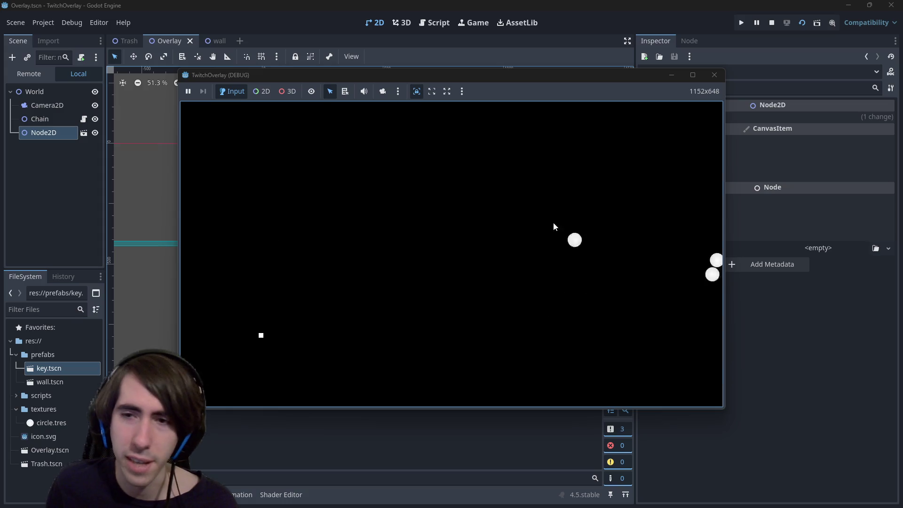
{"action": "mouse_move", "coordinate": [557, 163]}
{"action": "left_mouse_down"}
{"action": "mouse_move", "coordinate": [481, 196]}
{"action": "mouse_move", "coordinate": [490, 267]}
{"action": "mouse_move", "coordinate": [474, 274]}
{"action": "left_mouse_up"}
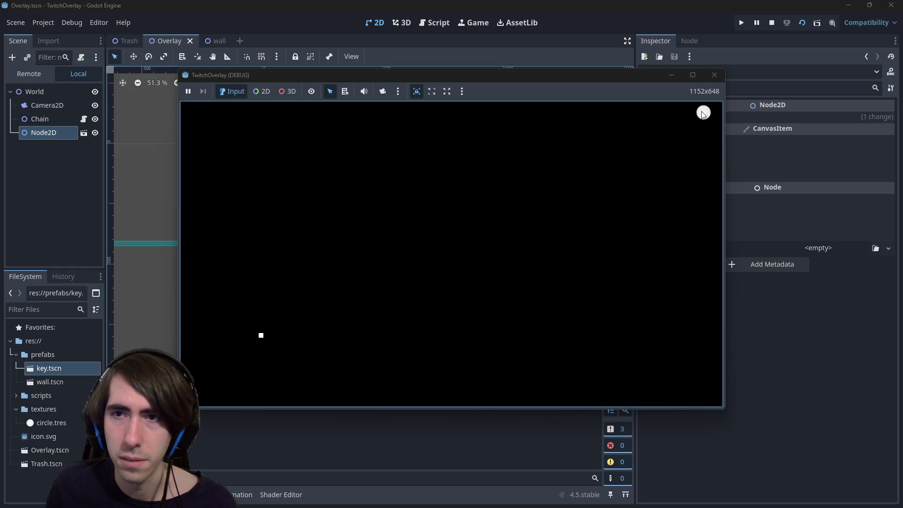
{"action": "left_click", "coordinate": [714, 75]}
In chain.gd, duplicate the keys declaration as keyPositions and change its type to a Vector2 array.
{"action": "left_click", "coordinate": [433, 23]}
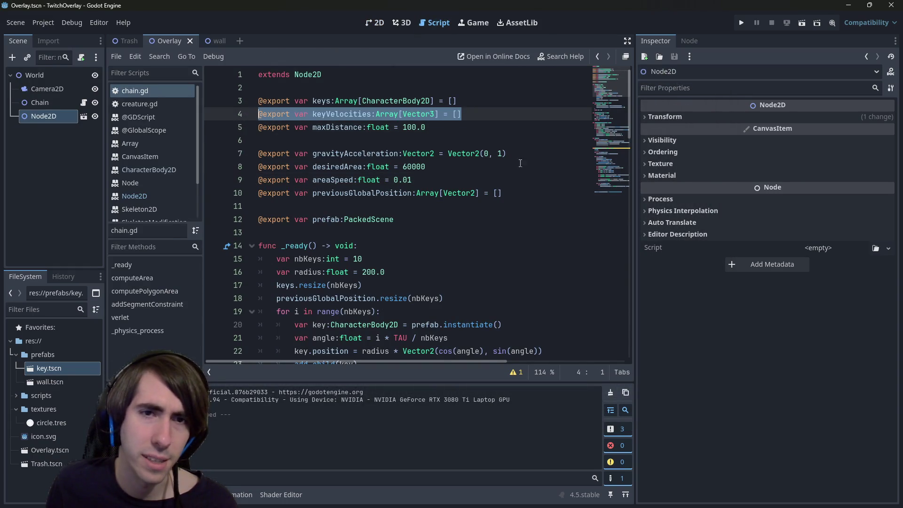
{"action": "left_click", "coordinate": [531, 164]}
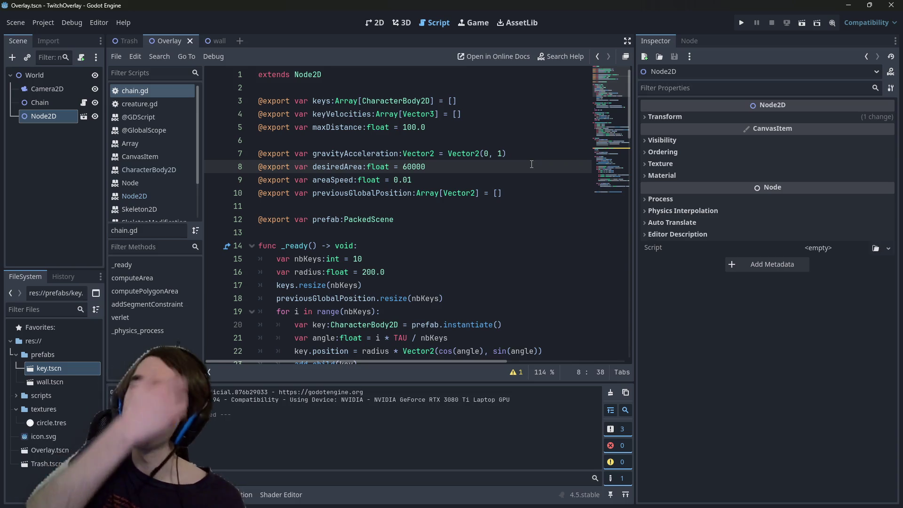
{"action": "left_click_drag", "start_coordinate": [457, 101], "coordinate": [312, 103]}
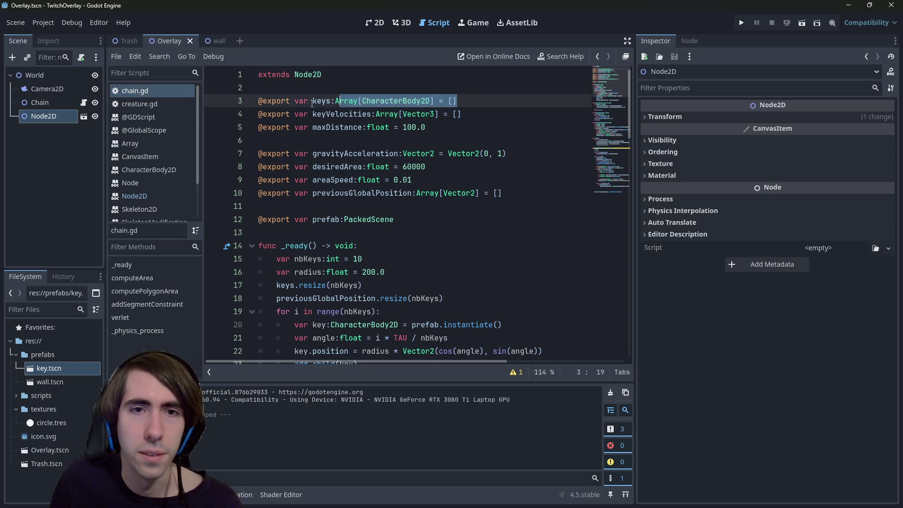
{"action": "left_click", "coordinate": [490, 99]}
{"action": "key", "text": "Return"}
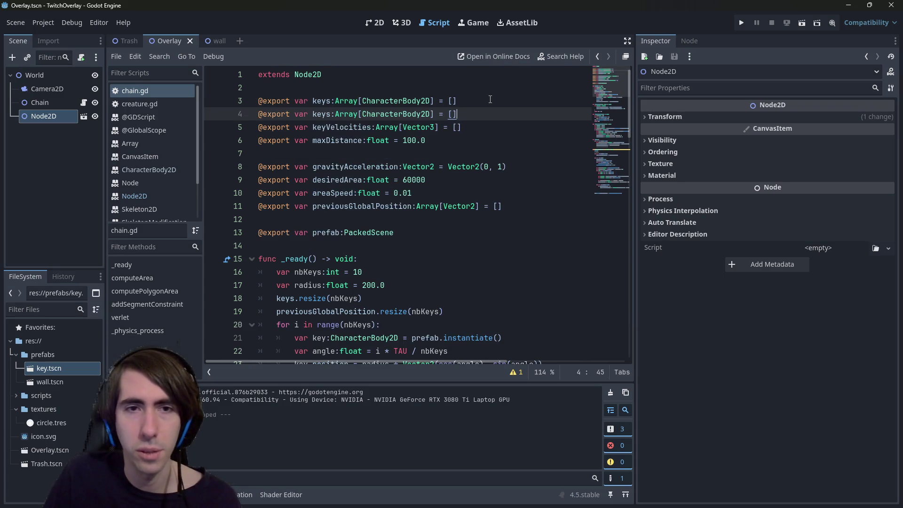
{"action": "left_click", "coordinate": [333, 114]}
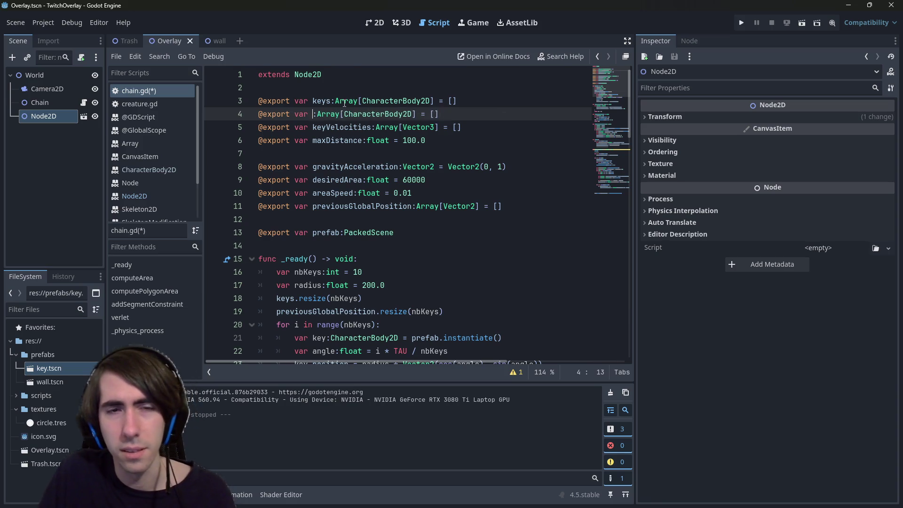
{"action": "key", "text": "ctrl+shift+Right"}
{"action": "type", "text": "Vecto"}
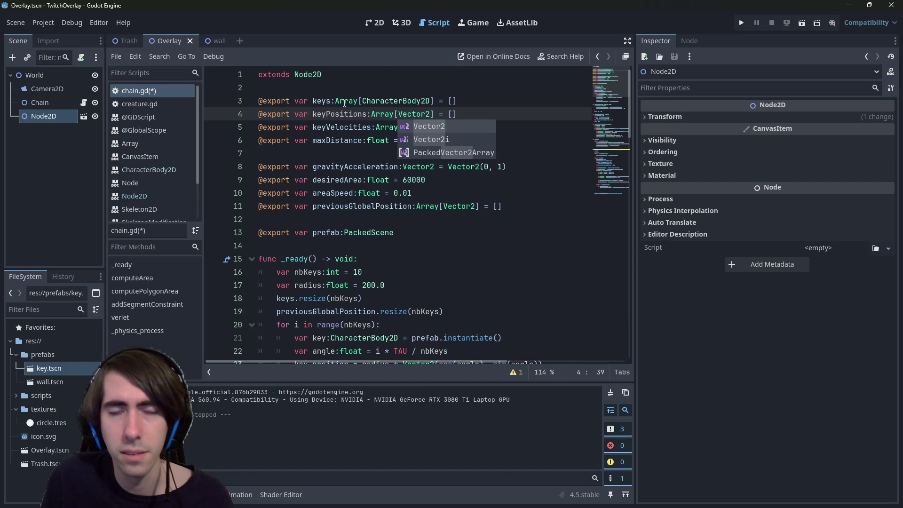
Check the global_position uses and make sure the keyPositions declaration line stays uncommented.
{"action": "left_click", "coordinate": [344, 114]}
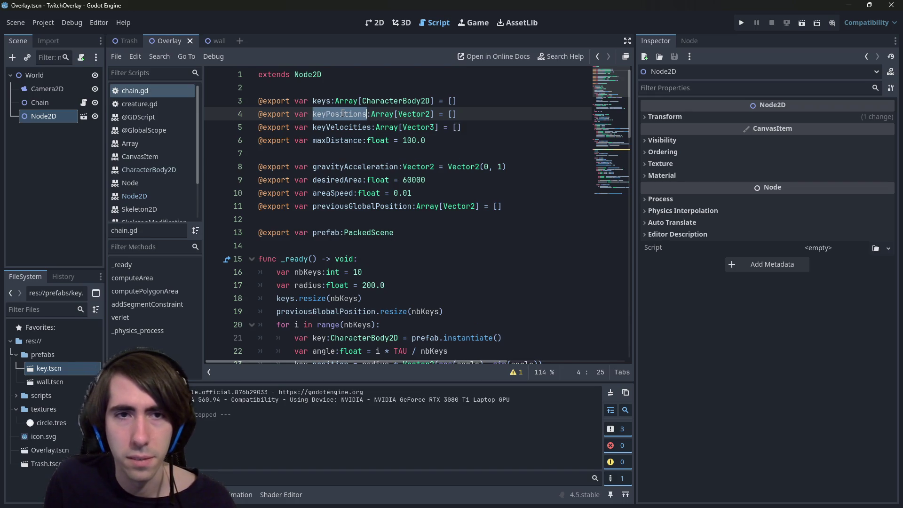
{"action": "scroll", "coordinate": [400, 210], "scroll_direction": "down", "scroll_amount": 13}
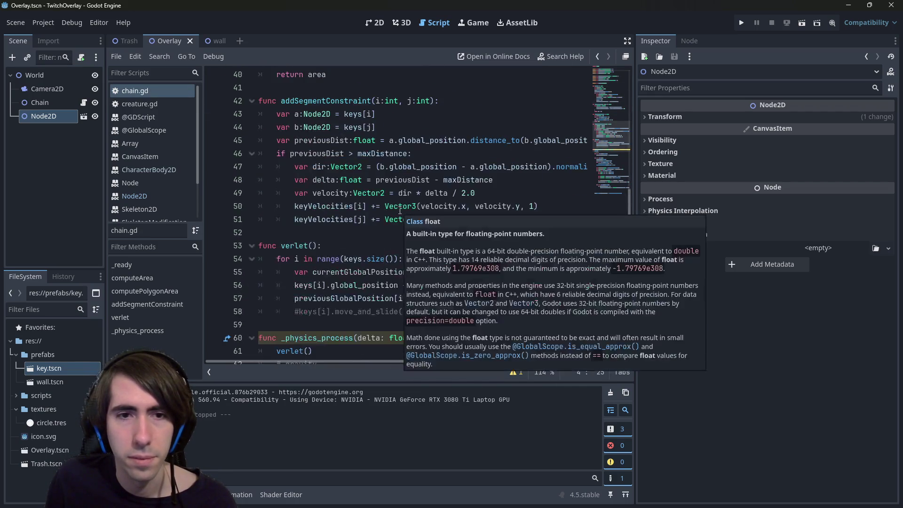
{"action": "scroll", "coordinate": [400, 210], "scroll_direction": "down", "scroll_amount": 3}
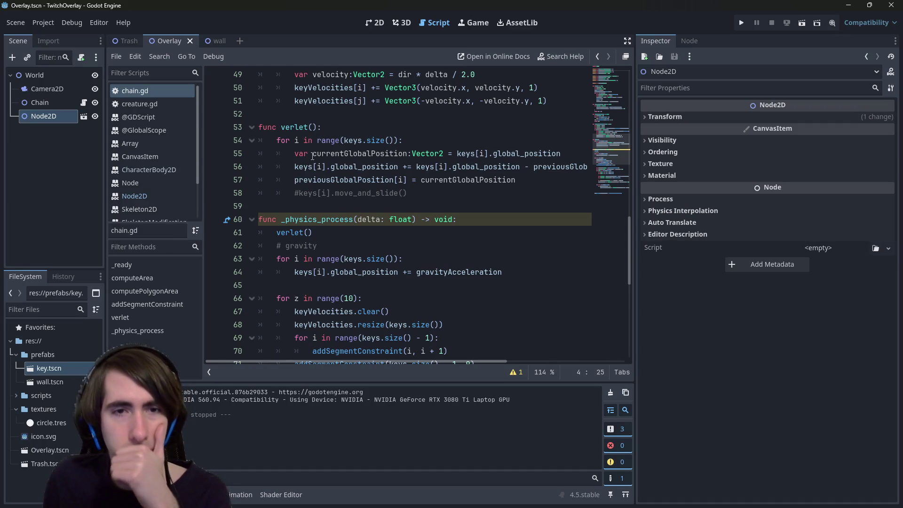
{"action": "double_click", "coordinate": [364, 167]}
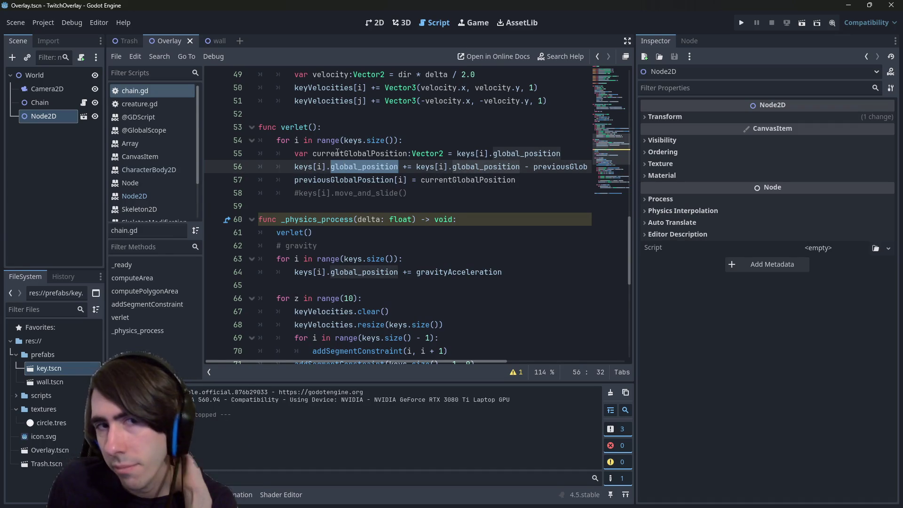
{"action": "scroll", "coordinate": [337, 153], "scroll_direction": "up", "scroll_amount": 16}
{"action": "left_click_drag", "start_coordinate": [458, 115], "coordinate": [180, 114]}
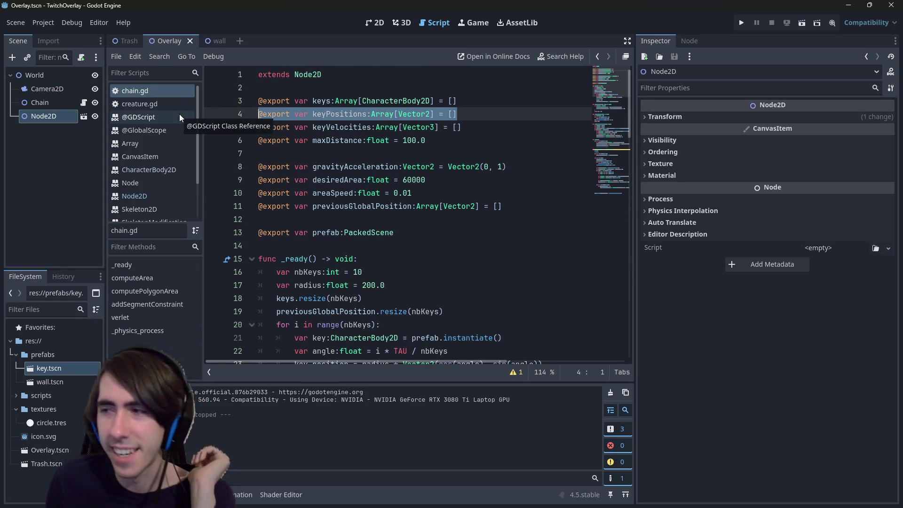
{"action": "key", "text": "ctrl+k"}
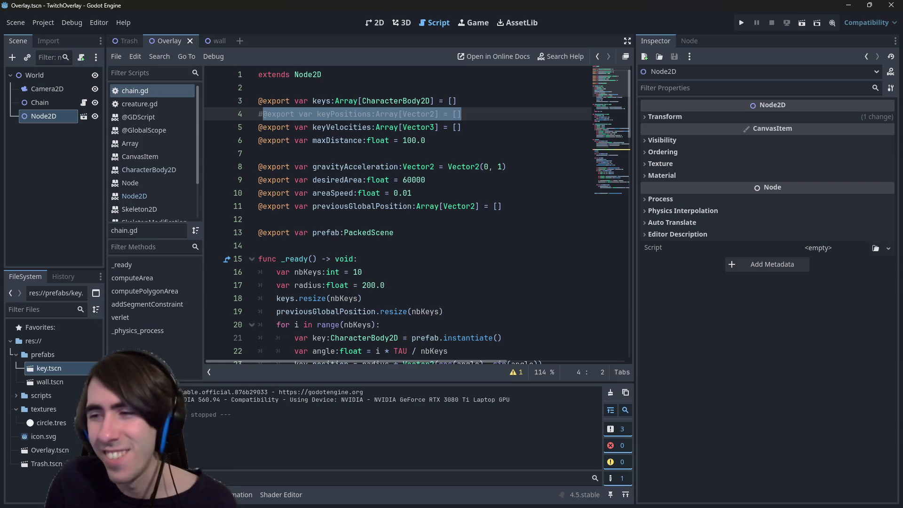
{"action": "key", "text": "ctrl+k"}
{"action": "double_click", "coordinate": [339, 114]}
{"action": "scroll", "coordinate": [367, 211], "scroll_direction": "down", "scroll_amount": 13}
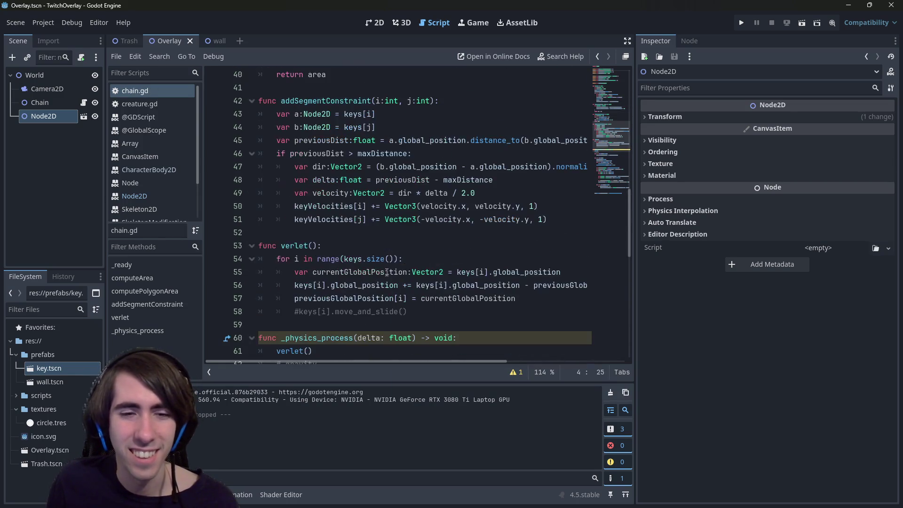
{"action": "scroll", "coordinate": [445, 74], "scroll_direction": "down", "scroll_amount": 1}
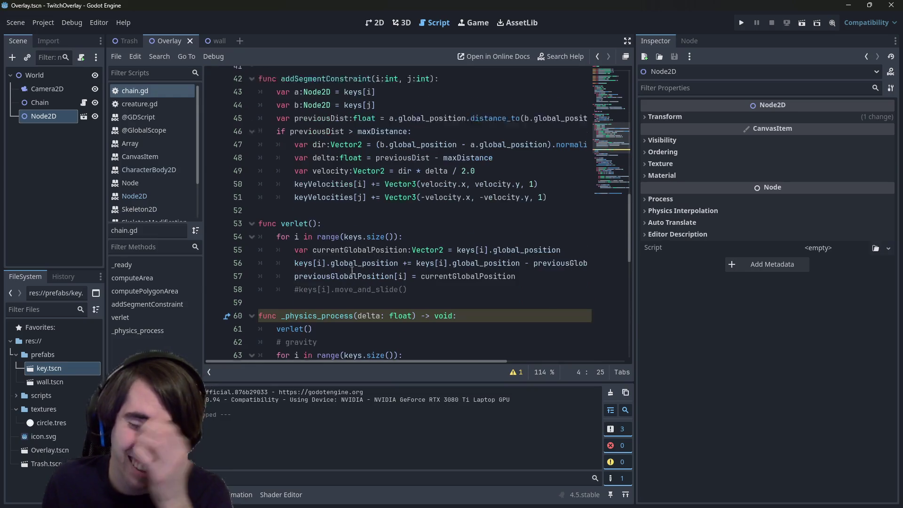
{"action": "left_click", "coordinate": [376, 22]}
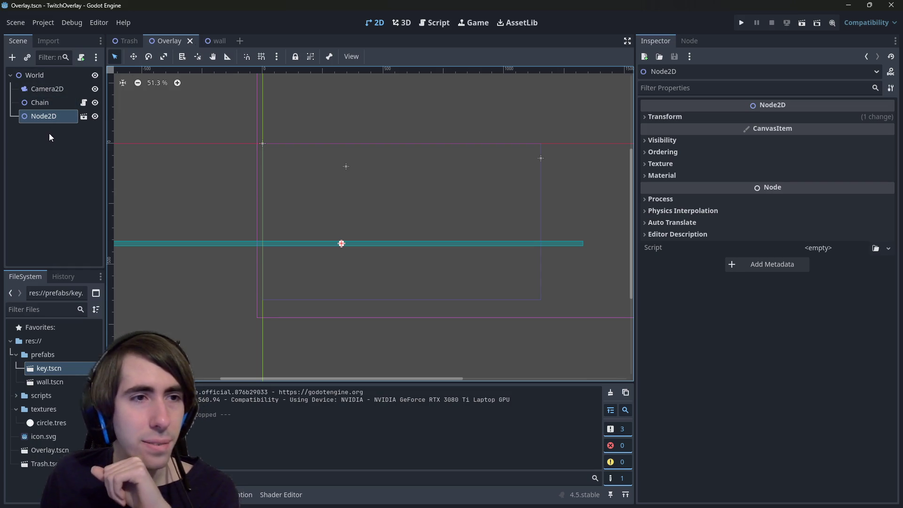
Drop a key.tscn instance above the wall and save the Overlay scene.
{"action": "left_click", "coordinate": [47, 106]}
{"action": "left_click", "coordinate": [50, 120]}
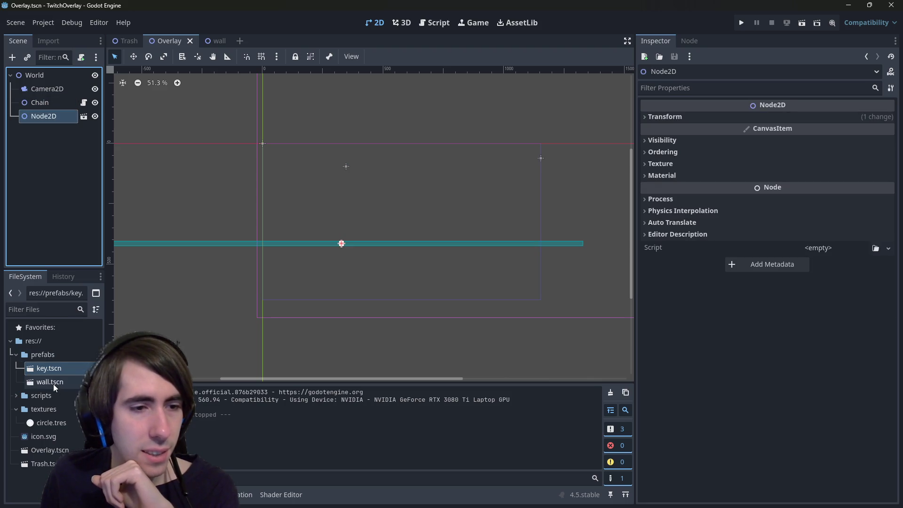
{"action": "mouse_move", "coordinate": [56, 370]}
{"action": "left_mouse_down"}
{"action": "mouse_move", "coordinate": [173, 333]}
{"action": "mouse_move", "coordinate": [384, 223]}
{"action": "mouse_move", "coordinate": [379, 206]}
{"action": "left_mouse_up"}
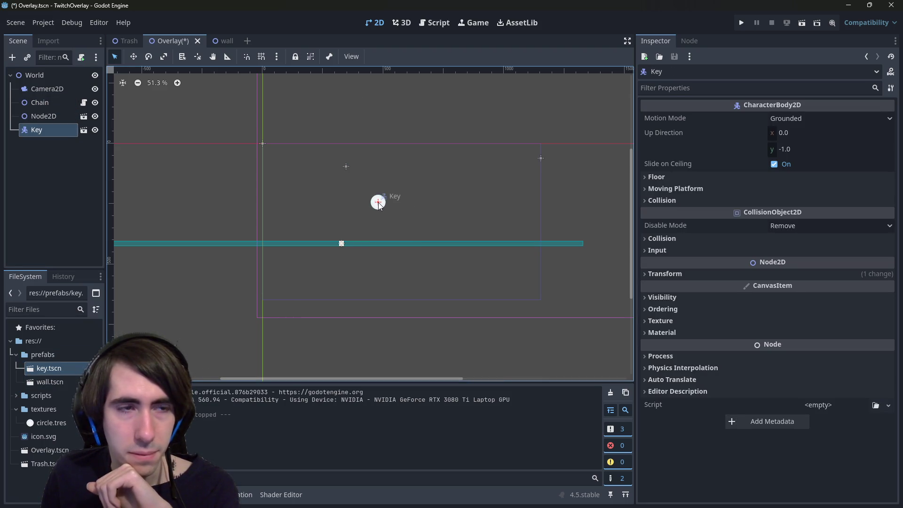
{"action": "key", "text": "ctrl+s"}
Open the Chain's chain.gd script and add space below the prefab declaration.
{"action": "left_click", "coordinate": [58, 104]}
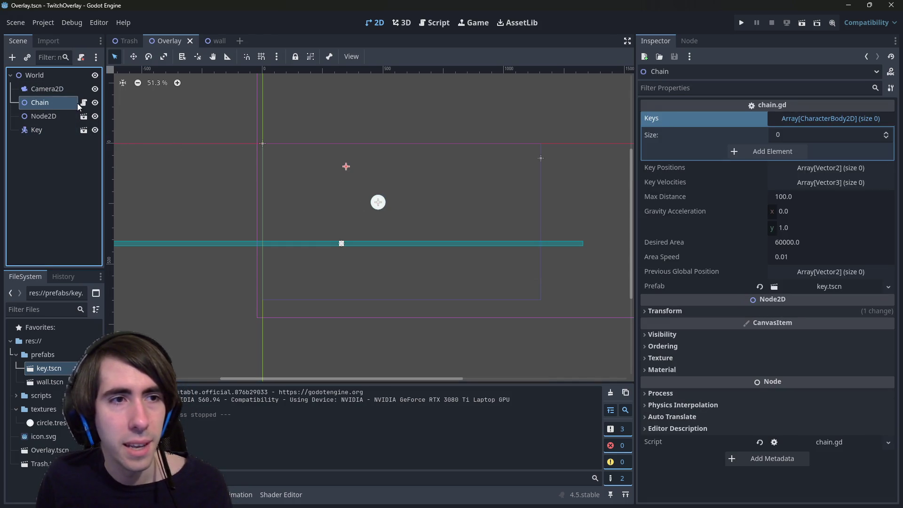
{"action": "left_click", "coordinate": [81, 102]}
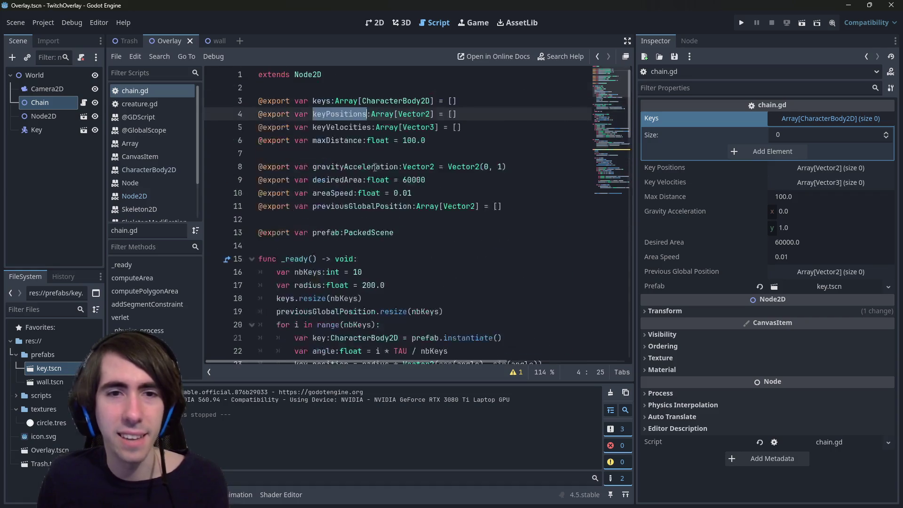
{"action": "left_click", "coordinate": [422, 233]}
{"action": "key", "text": "Return"}
{"action": "key", "text": "Return"}
Declare an exported fallingDown Node2D variable, assign the Key node to Falling Down, and save.
{"action": "type", "text": "@expo"}
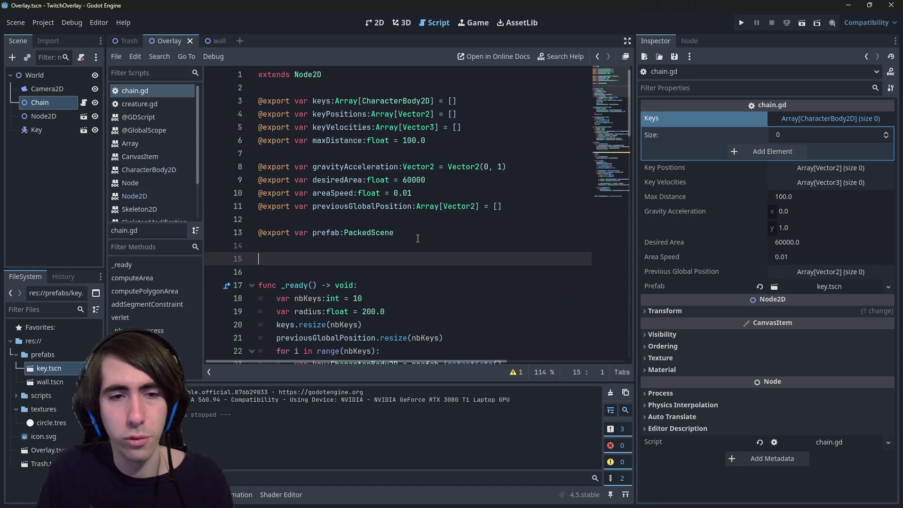
{"action": "type", "text": "rt var fallingDown:Nd"}
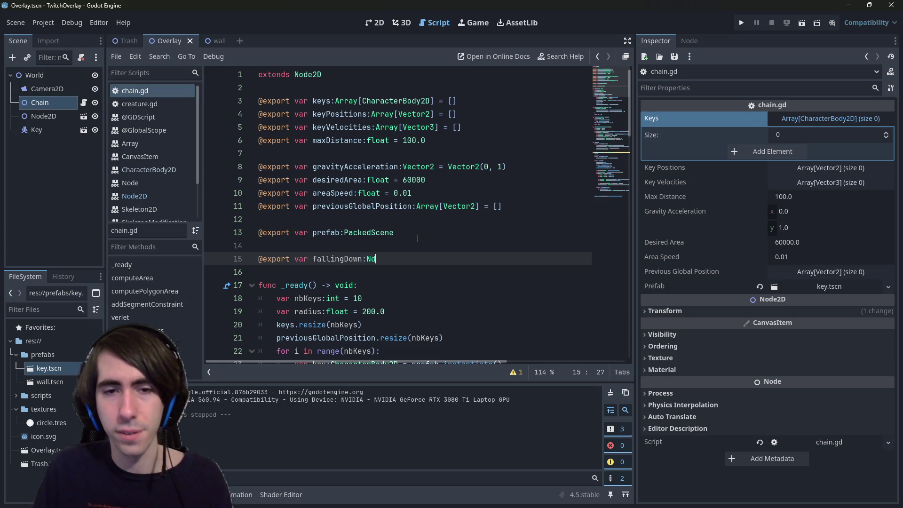
{"action": "key", "text": "BackSpace"}
{"action": "type", "text": "ode2D"}
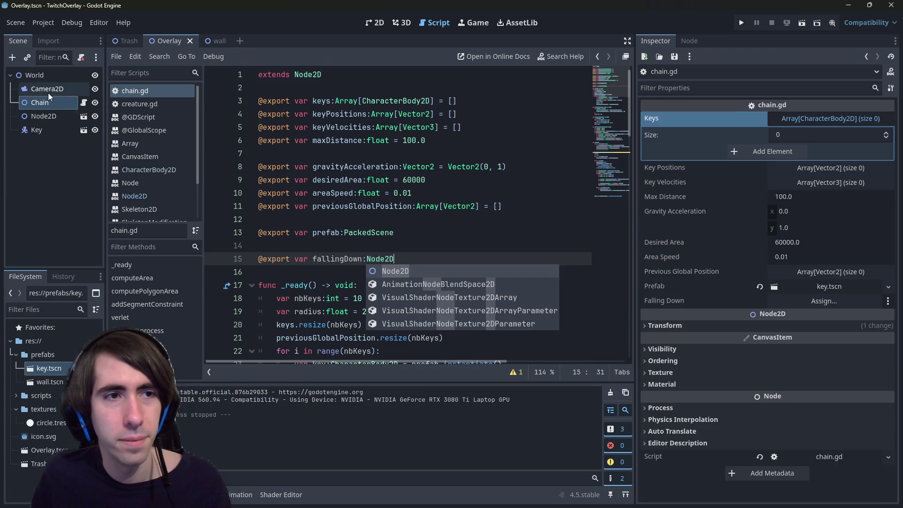
{"action": "left_click", "coordinate": [824, 301]}
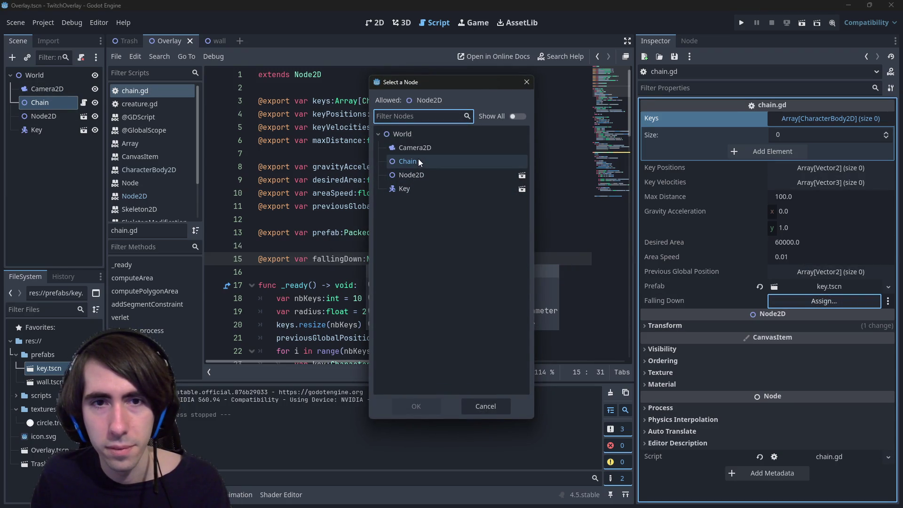
{"action": "double_click", "coordinate": [411, 188]}
{"action": "key", "text": "ctrl+s"}
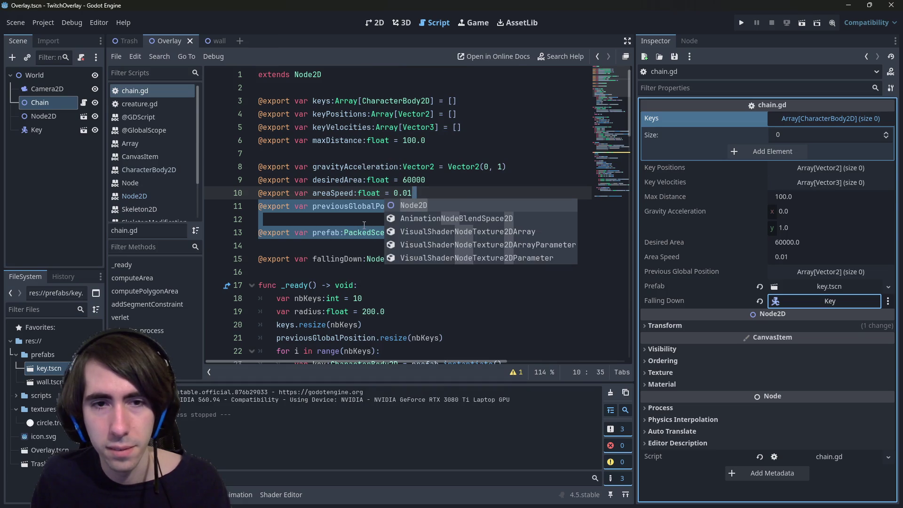
Change the fallingDown variable's type from Node2D to CharacterBody2D.
{"action": "left_click", "coordinate": [382, 220]}
{"action": "double_click", "coordinate": [378, 259]}
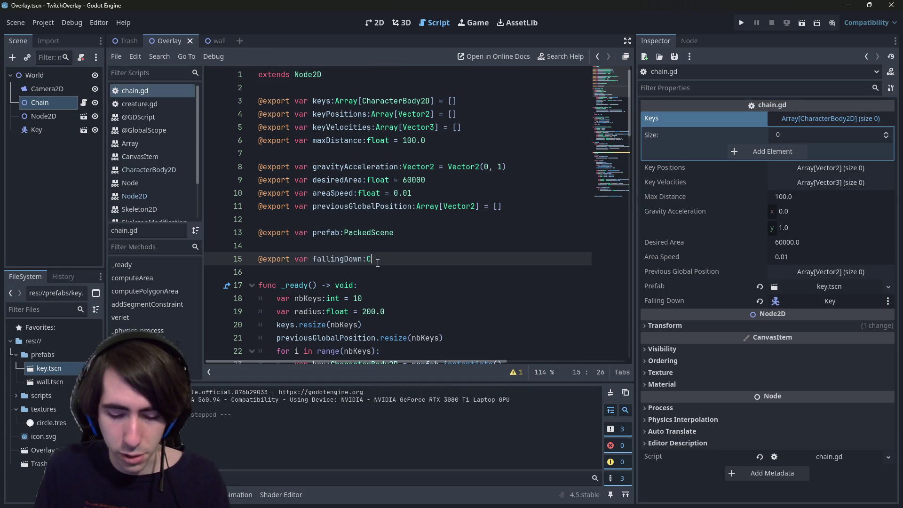
{"action": "key", "text": "Return"}
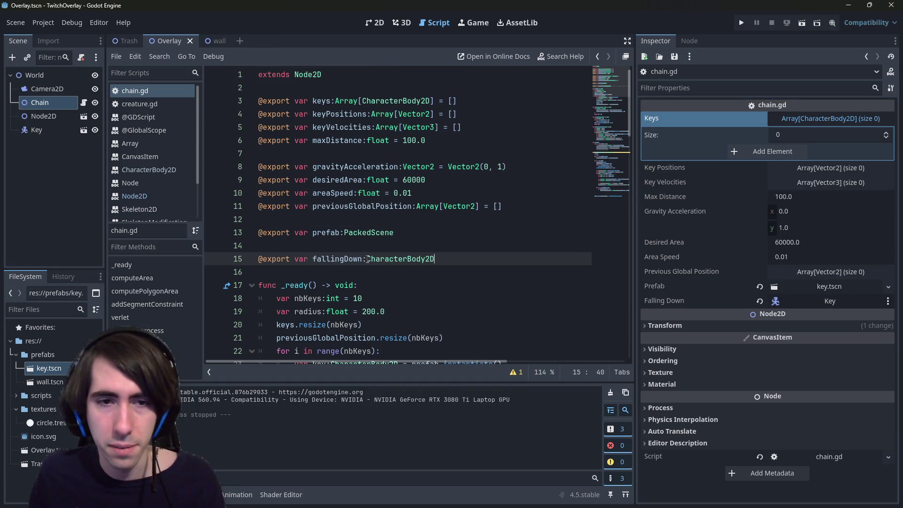
{"action": "scroll", "coordinate": [352, 263], "scroll_direction": "down", "scroll_amount": 5}
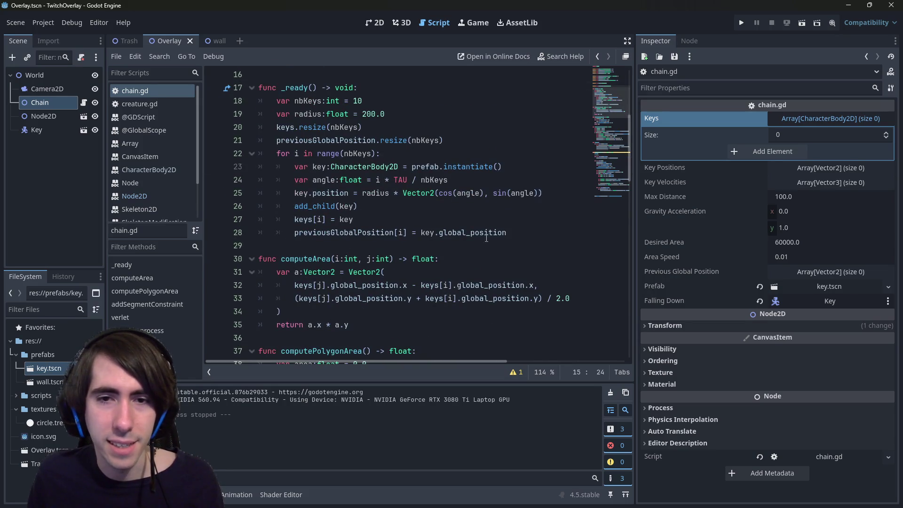
{"action": "scroll", "coordinate": [368, 272], "scroll_direction": "down", "scroll_amount": 11}
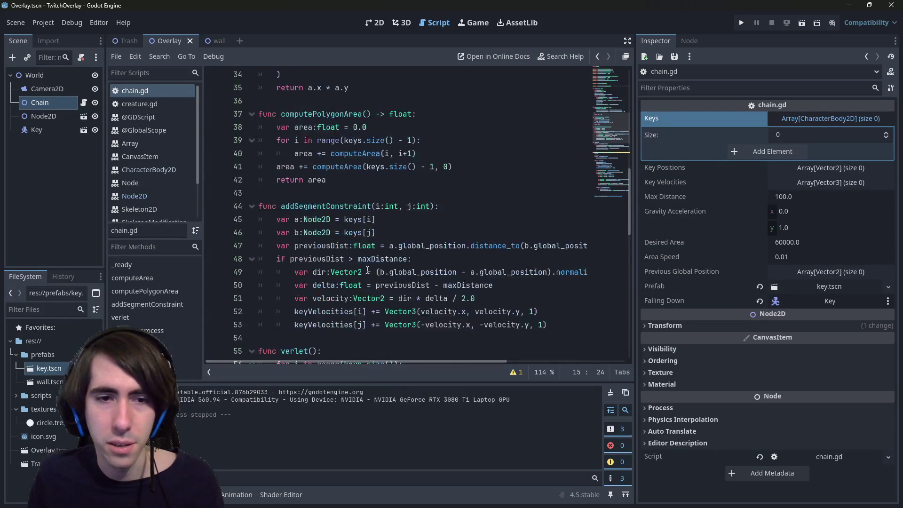
{"action": "scroll", "coordinate": [368, 269], "scroll_direction": "down", "scroll_amount": 3}
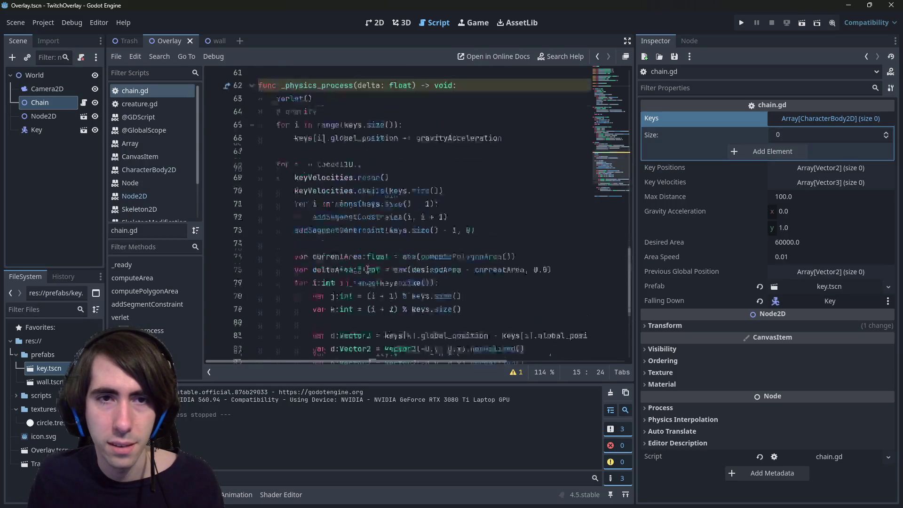
Start _physics_process with fallingDown.velocity = Vector2(0, -10) and save chain.gd.
{"action": "left_click", "coordinate": [461, 127]}
{"action": "scroll", "coordinate": [465, 179], "scroll_direction": "up", "scroll_amount": 3}
{"action": "key", "text": "Return"}
{"action": "type", "text": "fallingDown.veloci"}
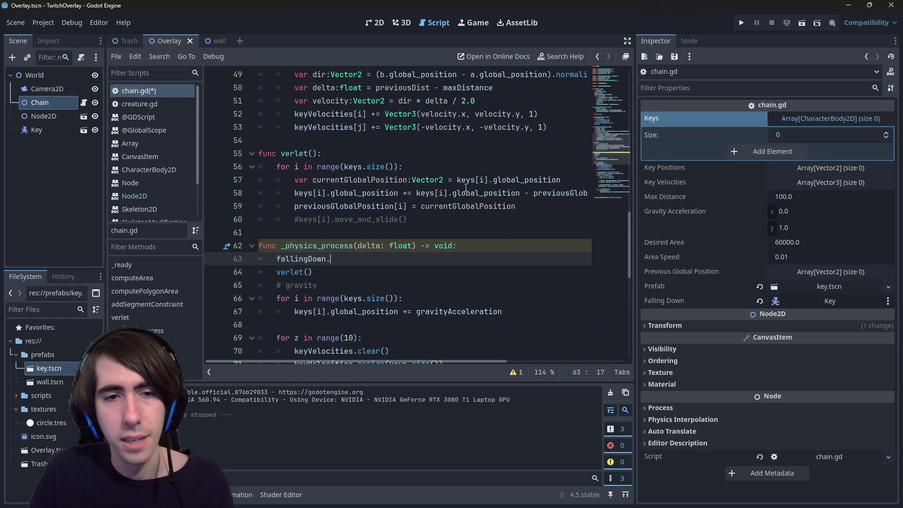
{"action": "type", "text": "ty = Vector2"}
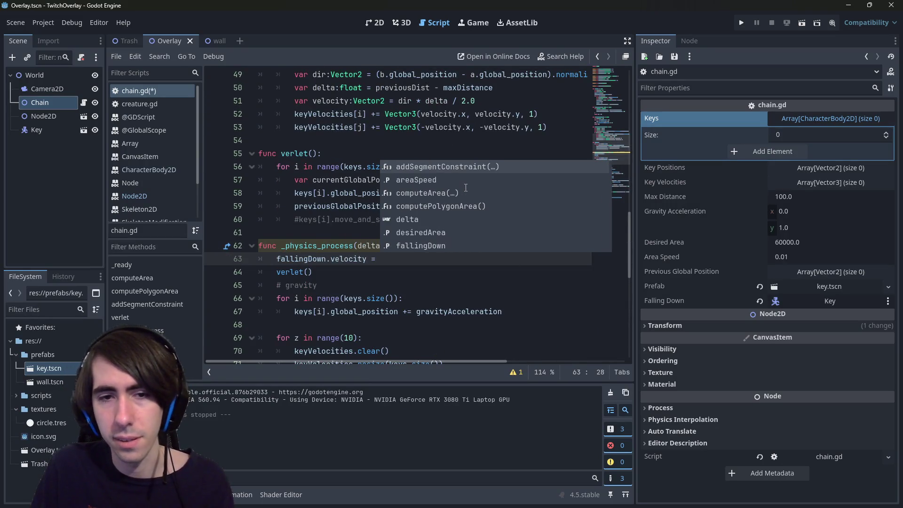
{"action": "type", "text": "(0, -10"}
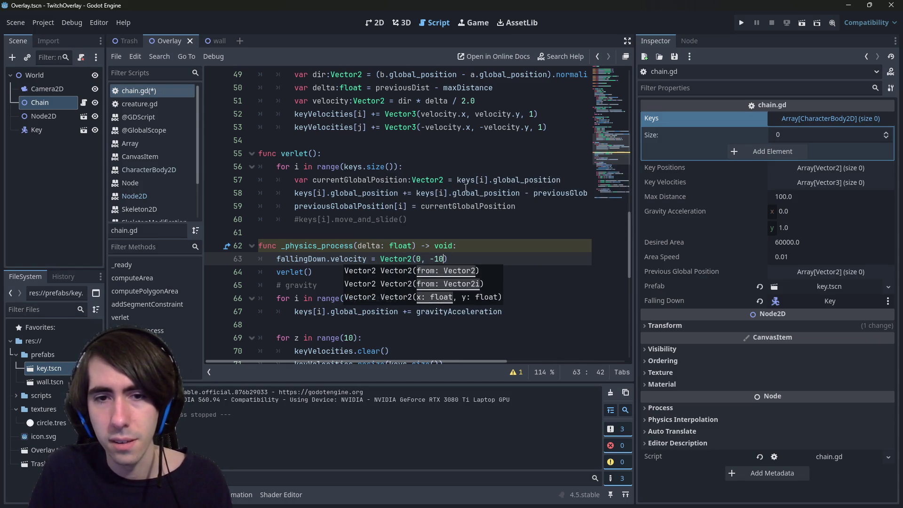
{"action": "key", "text": "ctrl+s"}
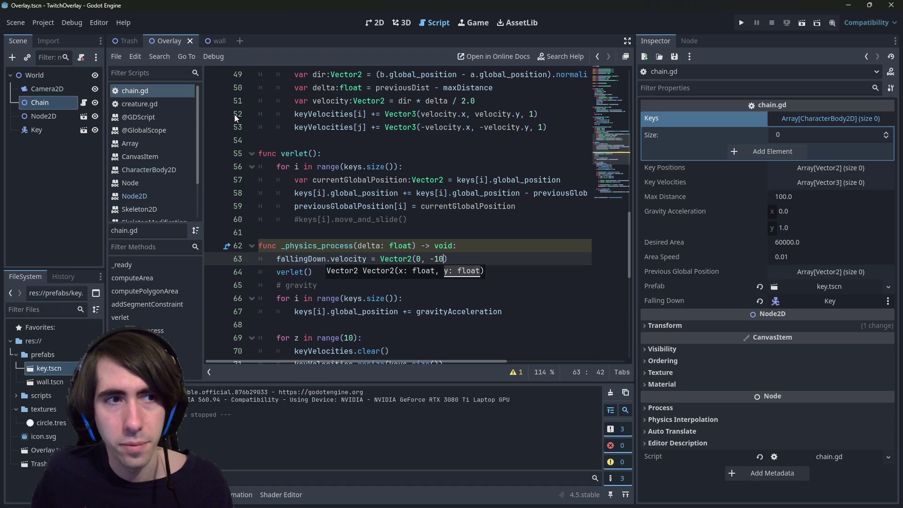
{"action": "left_click", "coordinate": [369, 27]}
{"action": "left_click", "coordinate": [430, 23]}
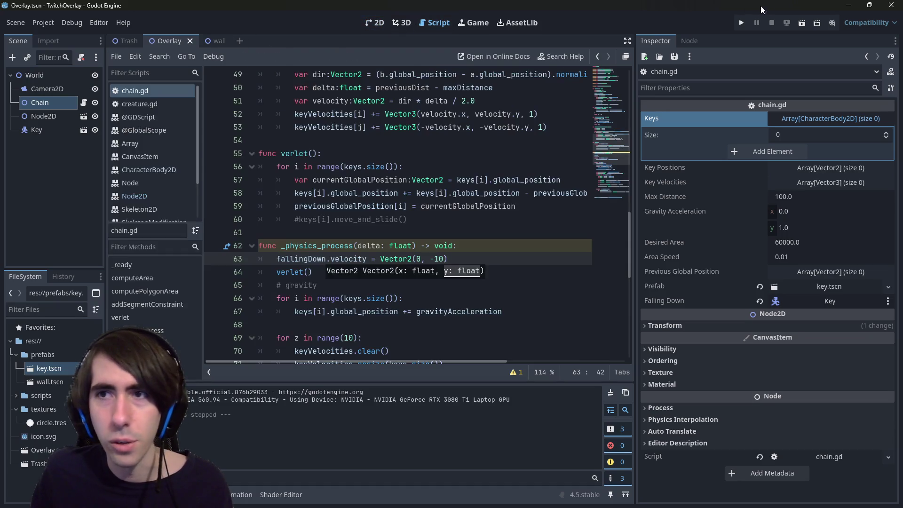
Test-run the scene, then adjust the fallingDown velocity's y value.
{"action": "left_click", "coordinate": [796, 22]}
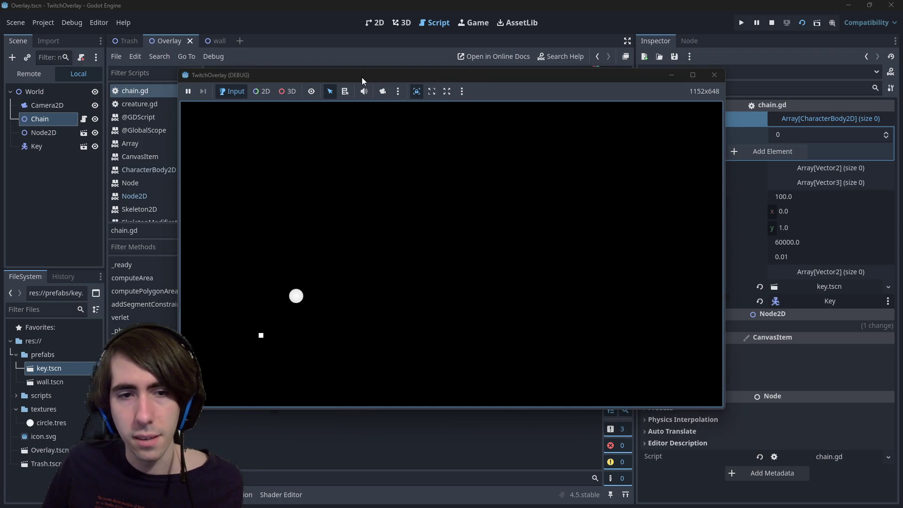
{"action": "left_click", "coordinate": [714, 74]}
{"action": "key", "text": "BackSpace"}
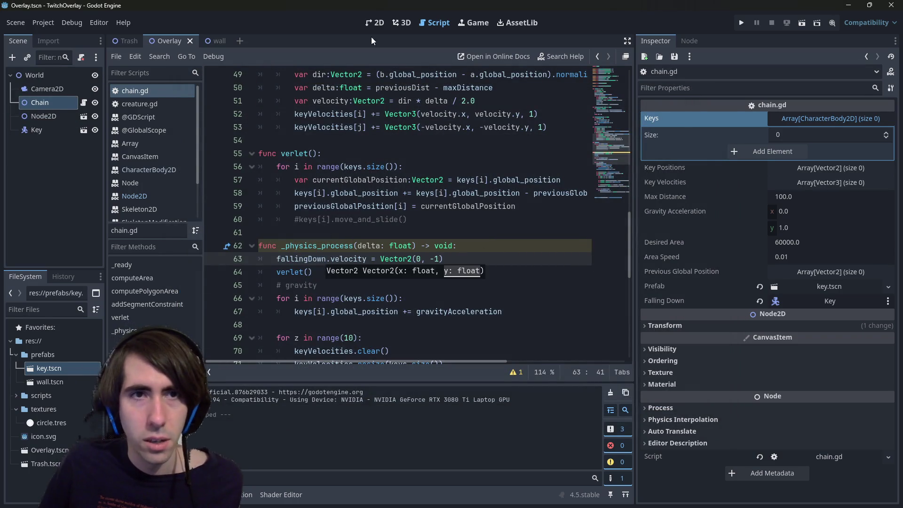
Move the Key ball up near the top of the Overlay scene and save it.
{"action": "left_click", "coordinate": [373, 22]}
{"action": "left_click_drag", "start_coordinate": [381, 199], "coordinate": [384, 173]}
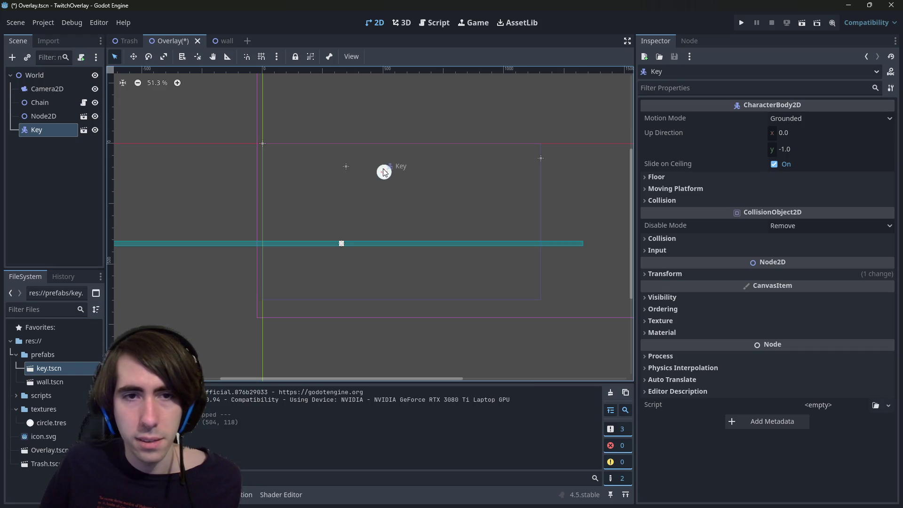
{"action": "key", "text": "ctrl+s"}
{"action": "scroll", "coordinate": [390, 165], "scroll_direction": "down", "scroll_amount": 2}
{"action": "scroll", "coordinate": [414, 142], "scroll_direction": "up", "scroll_amount": 3}
{"action": "left_click_drag", "start_coordinate": [365, 246], "coordinate": [371, 151]}
{"action": "key", "text": "ctrl+s"}
Test-run the scene with the raised Key, then return to chain.gd.
{"action": "left_click", "coordinate": [810, 20]}
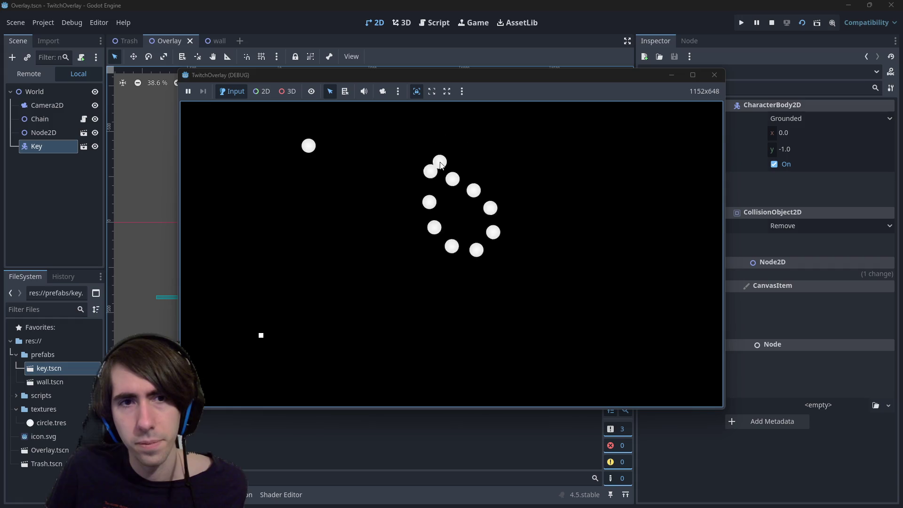
{"action": "left_click", "coordinate": [715, 75]}
{"action": "left_click", "coordinate": [441, 26]}
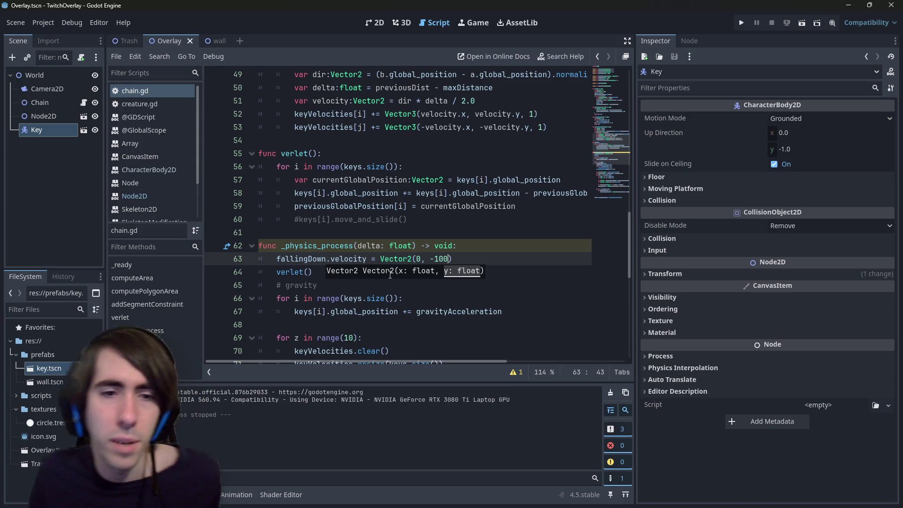
Add a fallingDown.move_and_slide() call on line 64 below the velocity line.
{"action": "left_click", "coordinate": [311, 260]}
{"action": "key", "text": "ctrl+shift+Left"}
{"action": "double_click", "coordinate": [322, 257]}
{"action": "key", "text": "ctrl+c"}
{"action": "key", "text": "End"}
{"action": "key", "text": "Return"}
{"action": "key", "text": "ctrl+v"}
{"action": "type", "text": ".mo"}
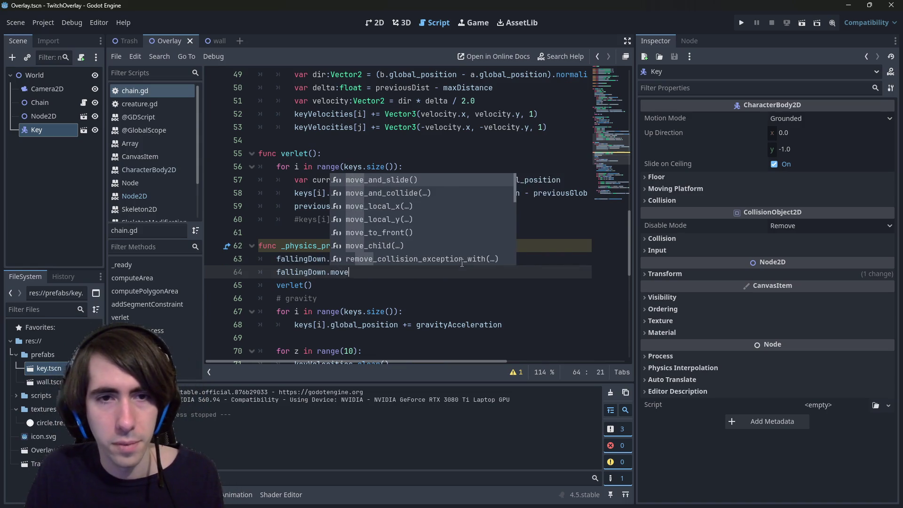
{"action": "key", "text": "Return"}
Edit the velocity's y value, save, and test-run the scene.
{"action": "key", "text": "Up"}
{"action": "key", "text": "BackSpace"}
{"action": "key", "text": "ctrl+s"}
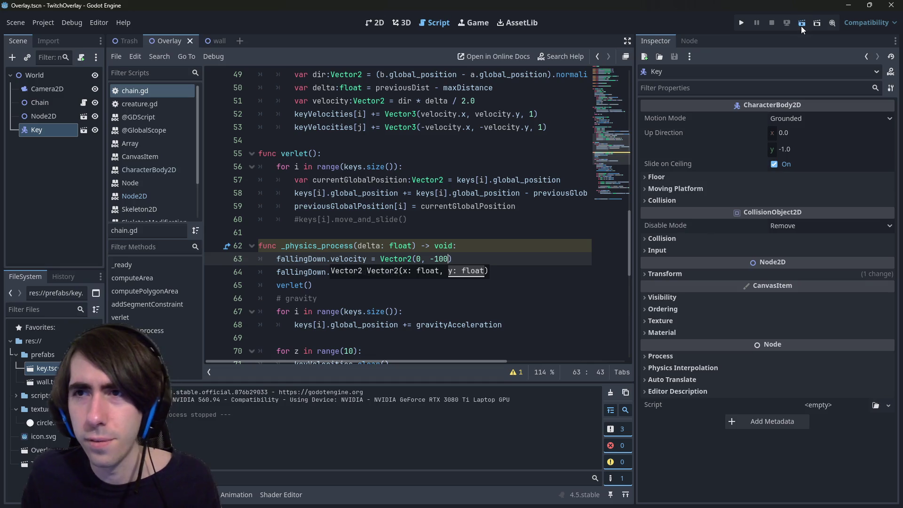
{"action": "left_click", "coordinate": [437, 263]}
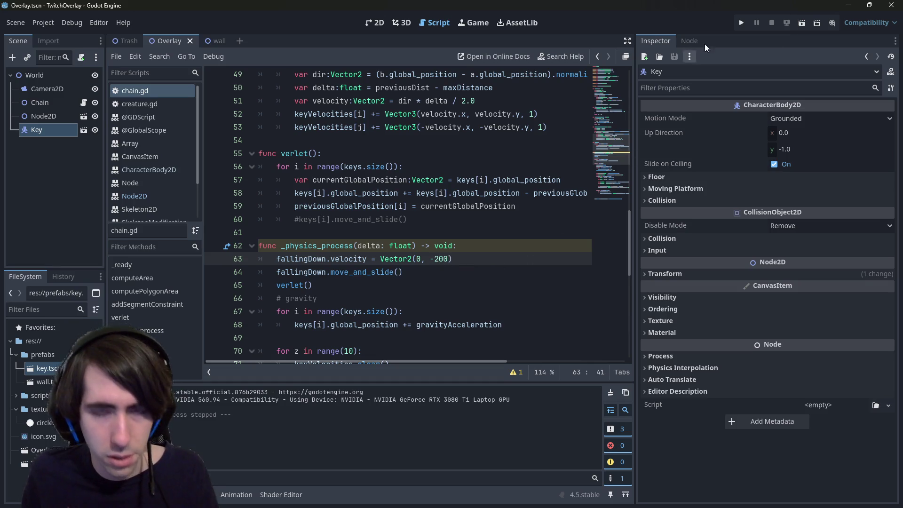
{"action": "left_click", "coordinate": [802, 22]}
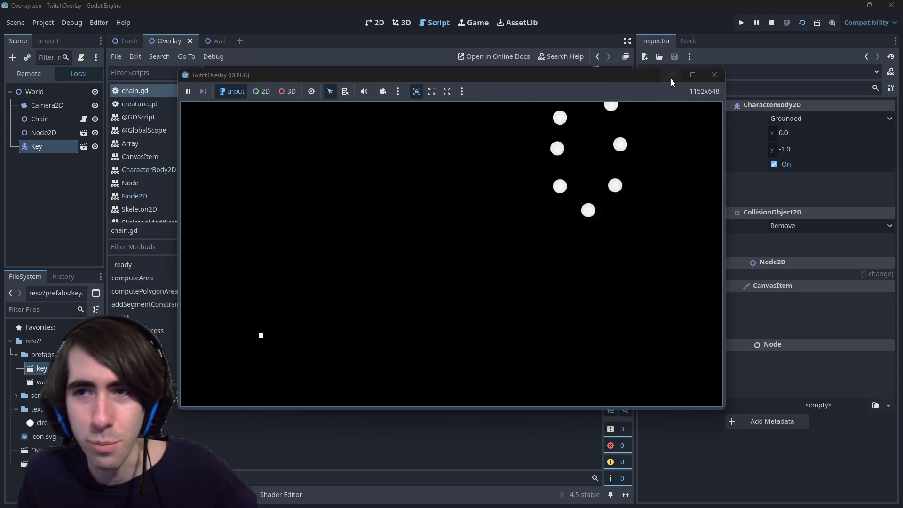
{"action": "left_click", "coordinate": [715, 75]}
Set the velocity to Vector2(0, 400) and run the scene twice more to test.
{"action": "left_click", "coordinate": [430, 260]}
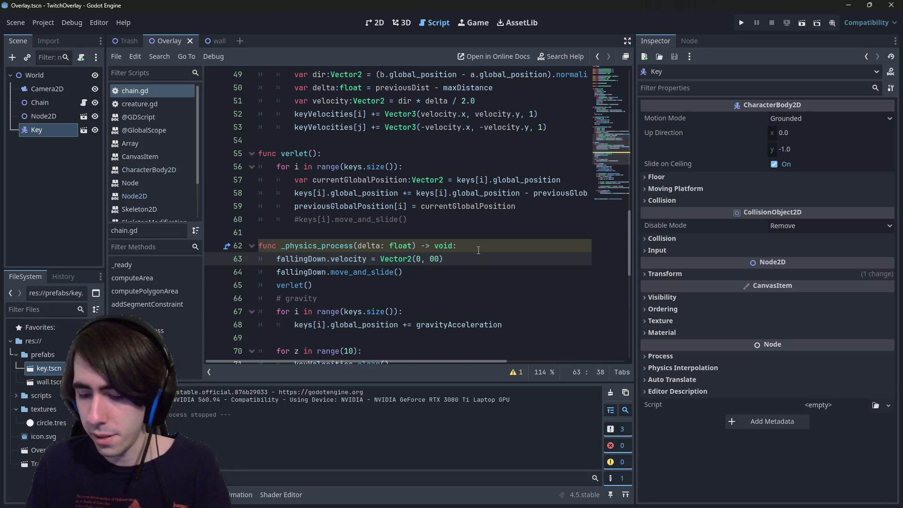
{"action": "left_click", "coordinate": [798, 28]}
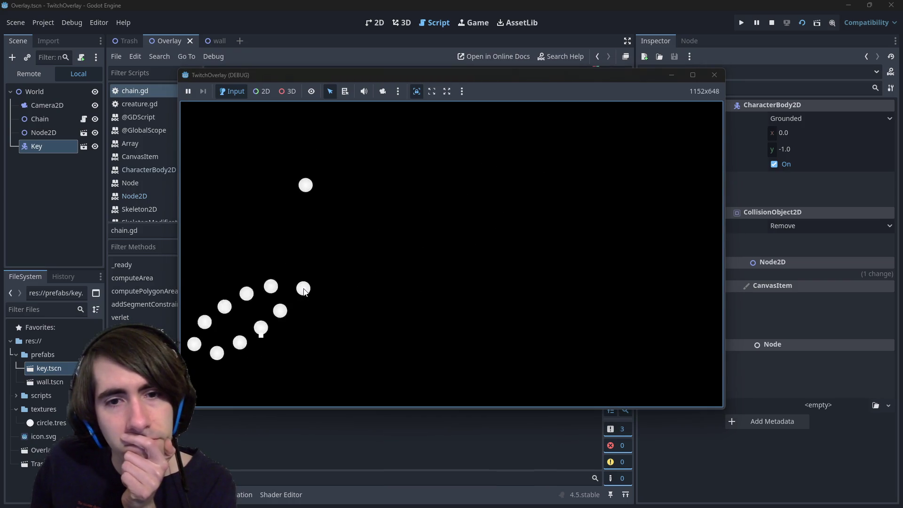
{"action": "left_click", "coordinate": [715, 75]}
{"action": "left_click", "coordinate": [796, 24]}
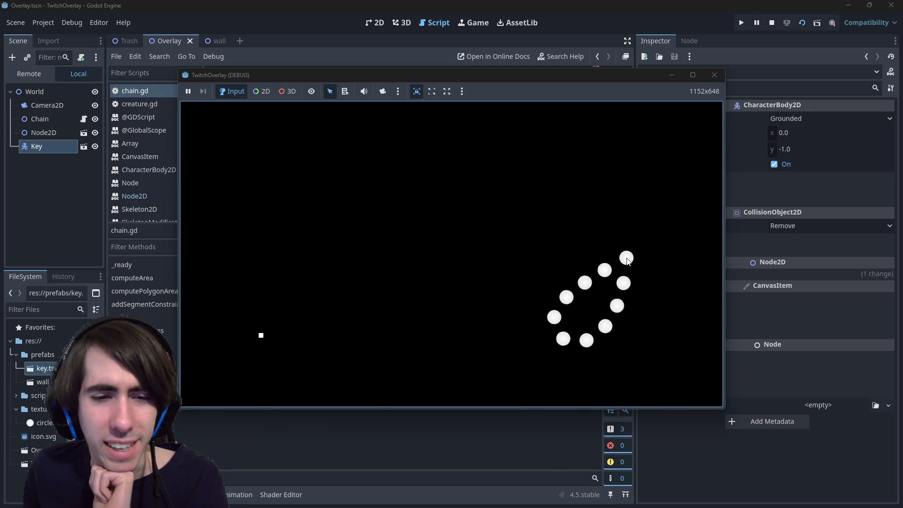
{"action": "left_click", "coordinate": [714, 75]}
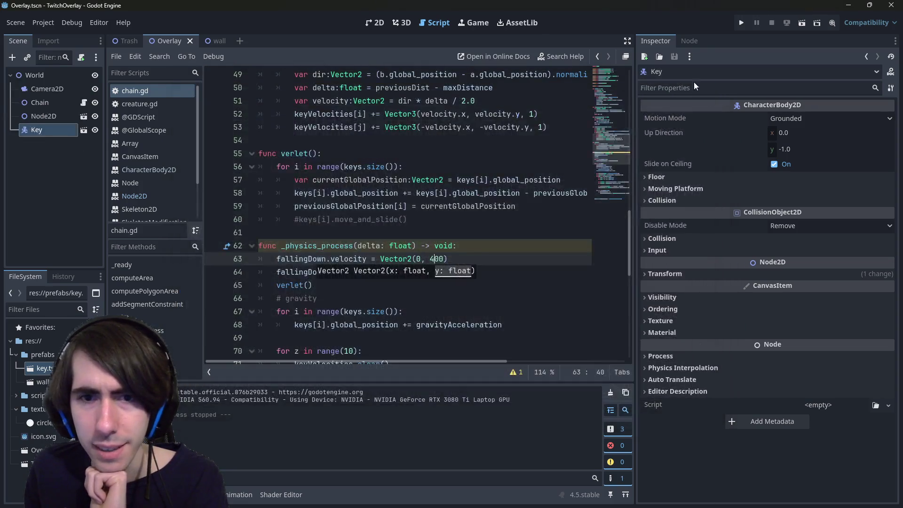
Select the Key node in the Overlay scene's tree.
{"action": "left_click", "coordinate": [378, 25]}
{"action": "left_click", "coordinate": [337, 297]}
{"action": "scroll", "coordinate": [337, 297], "scroll_direction": "up", "scroll_amount": 4}
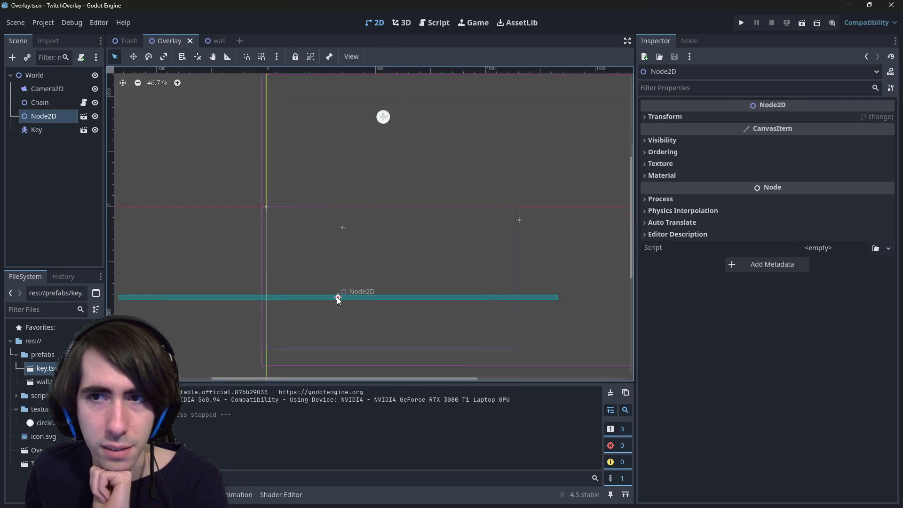
{"action": "left_click", "coordinate": [26, 130]}
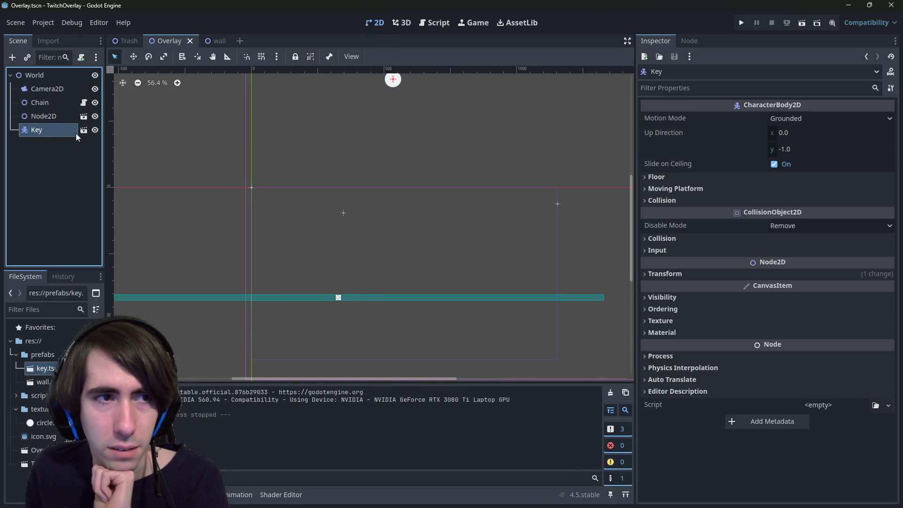
{"action": "left_click", "coordinate": [57, 103]}
{"action": "left_click", "coordinate": [49, 116]}
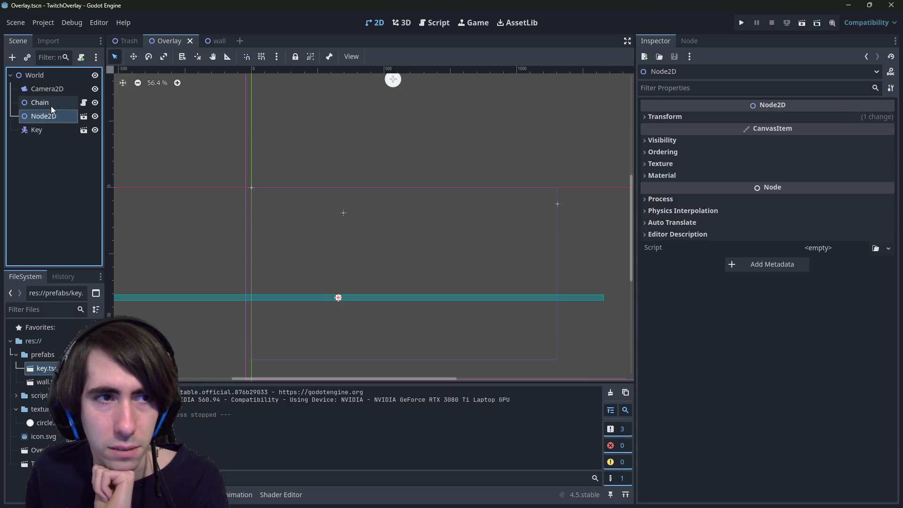
{"action": "left_click", "coordinate": [51, 106]}
{"action": "left_click", "coordinate": [60, 130]}
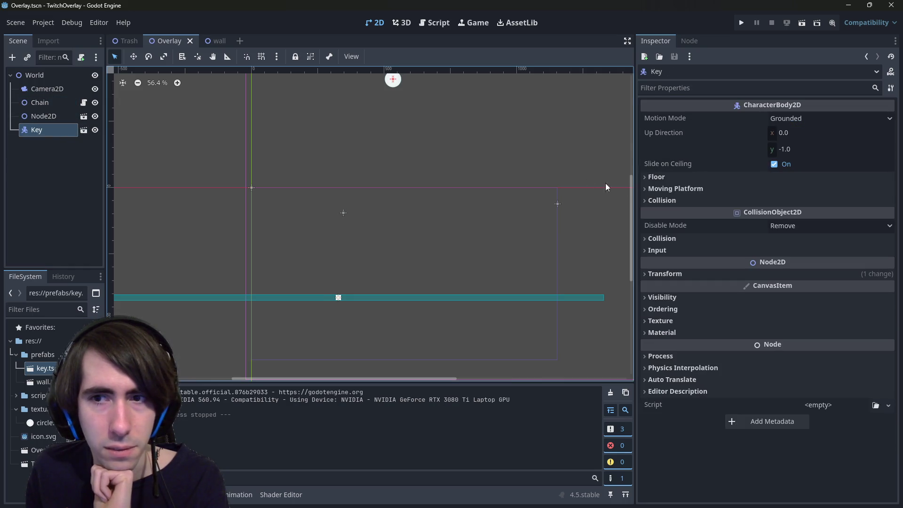
Enable Moving Platform wall layer 1 on Key, then save and run the scene.
{"action": "left_click", "coordinate": [647, 201]}
{"action": "left_click", "coordinate": [660, 188]}
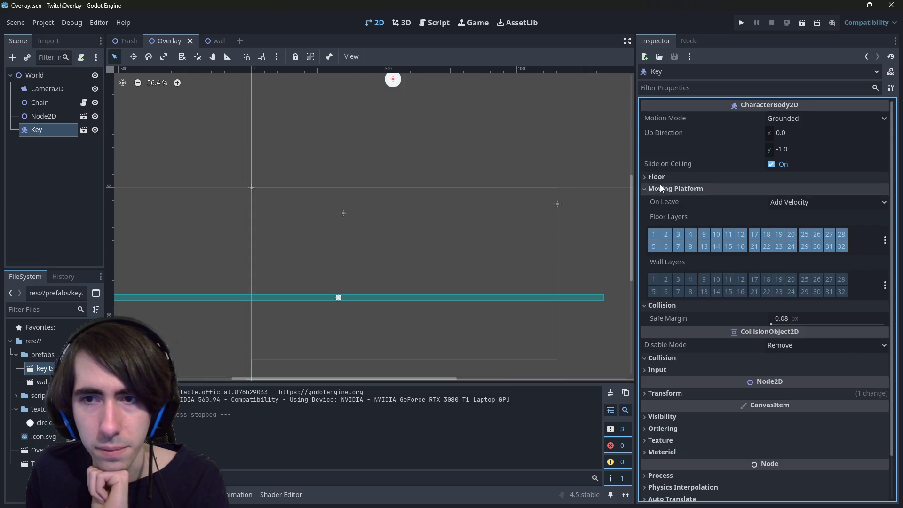
{"action": "left_click", "coordinate": [684, 192]}
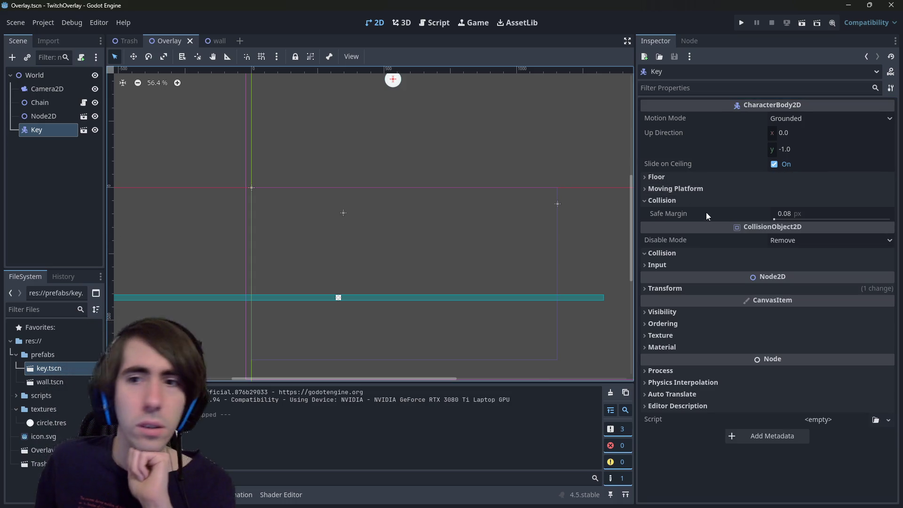
{"action": "left_click", "coordinate": [675, 191]}
{"action": "left_click", "coordinate": [655, 279]}
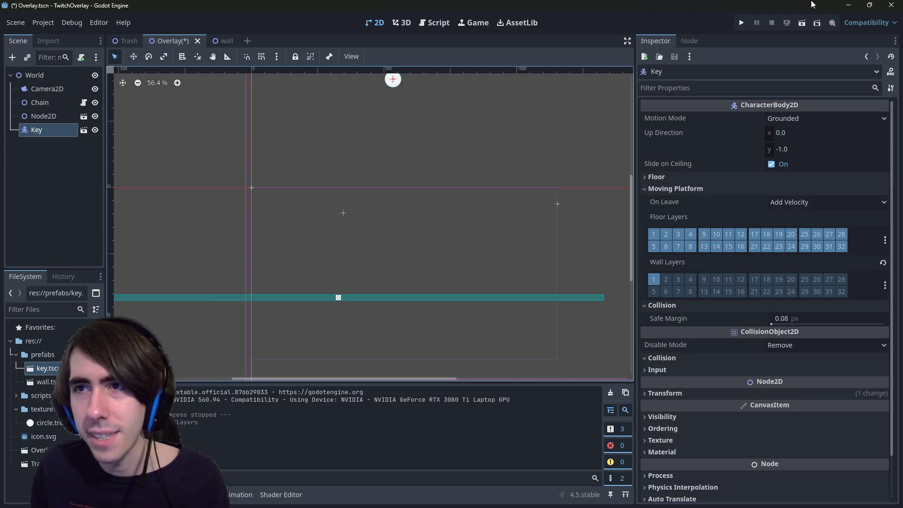
{"action": "left_click", "coordinate": [798, 27]}
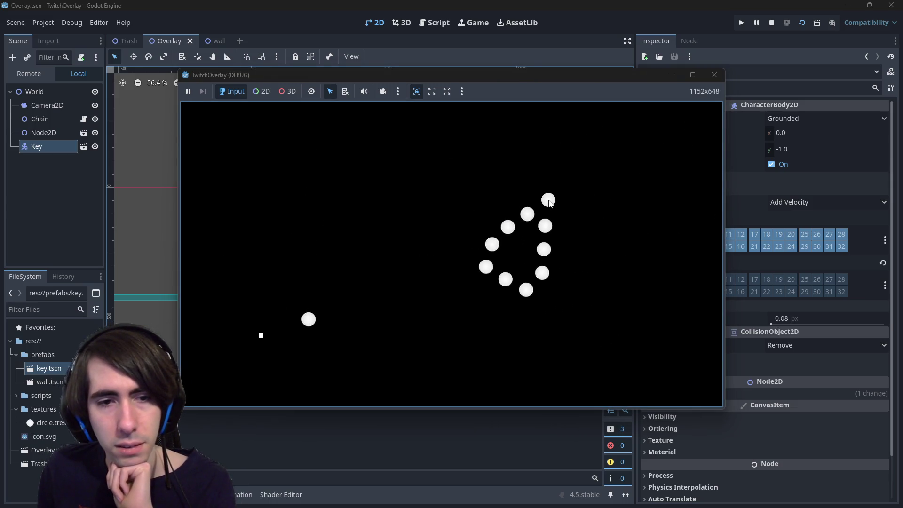
Close the test game and return to the chain.gd script.
{"action": "left_click", "coordinate": [713, 77]}
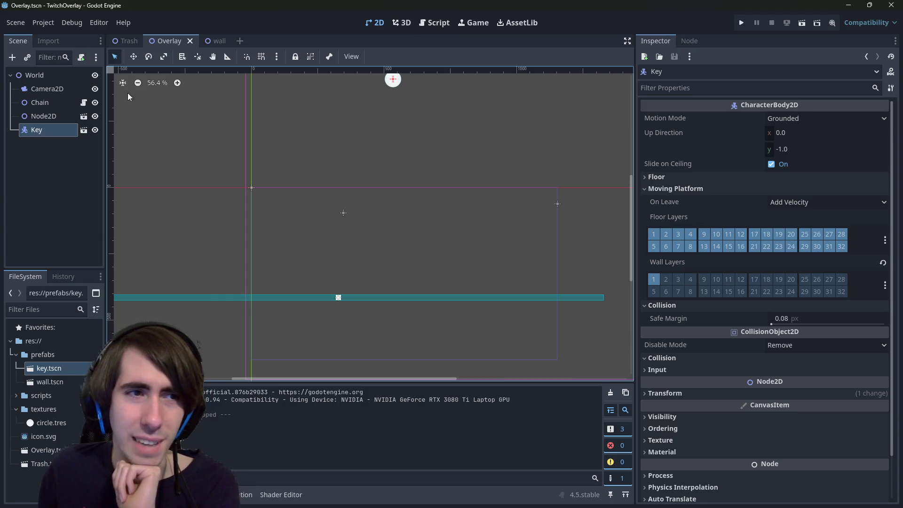
{"action": "left_click", "coordinate": [434, 23]}
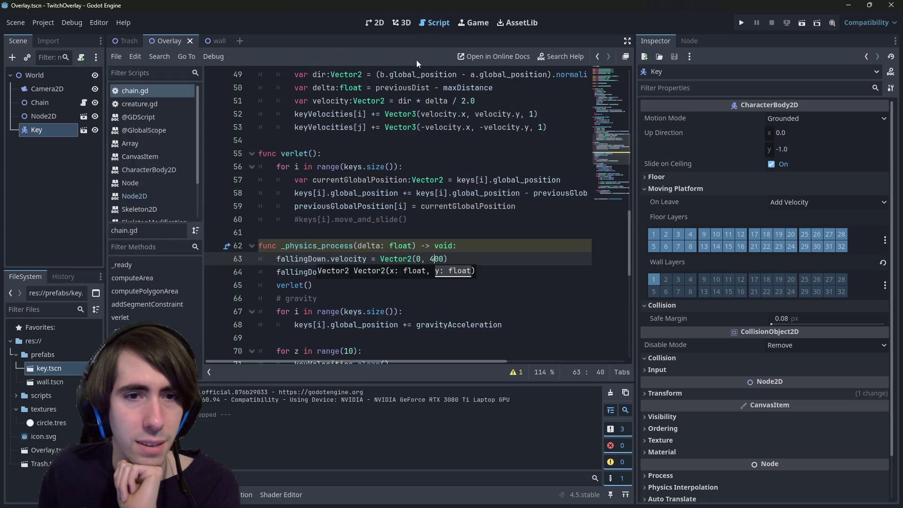
Read the CharacterBody2D move_and_slide documentation on how sliding works.
{"action": "left_click", "coordinate": [338, 273], "text": "ctrl"}
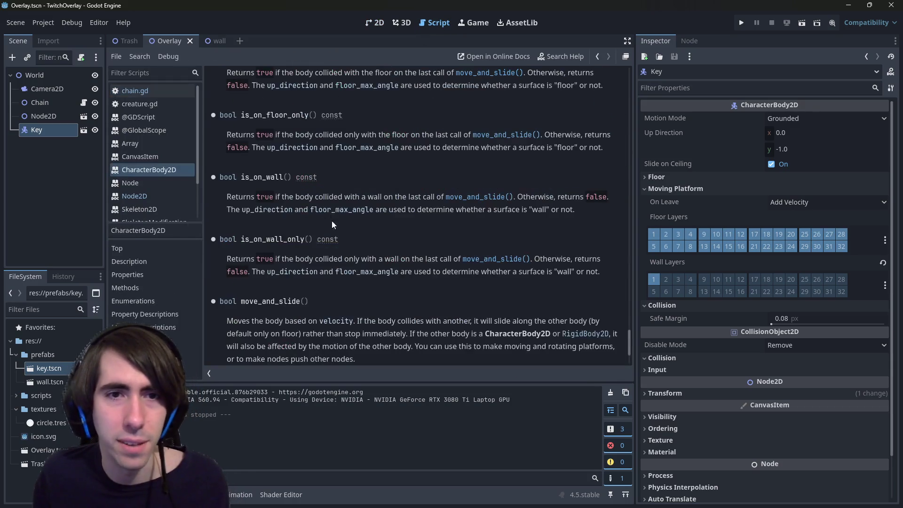
{"action": "scroll", "coordinate": [294, 218], "scroll_direction": "up", "scroll_amount": 3}
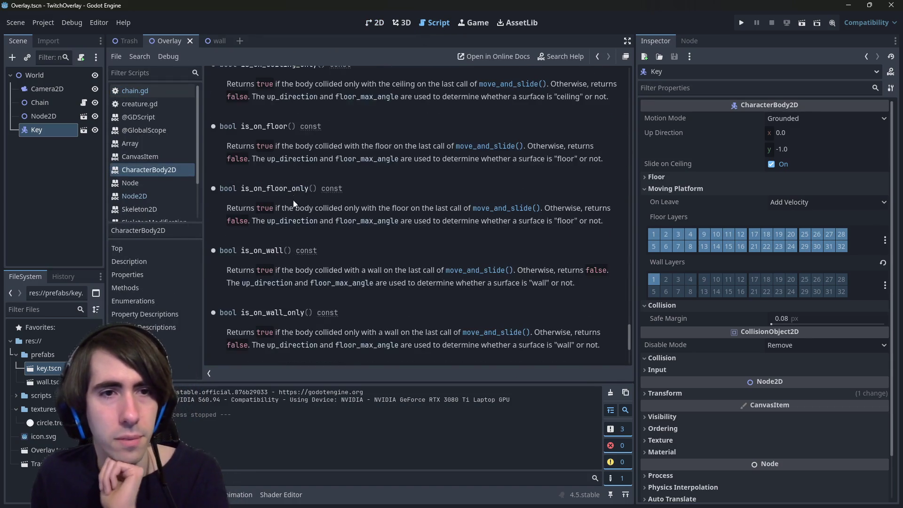
{"action": "scroll", "coordinate": [293, 188], "scroll_direction": "down", "scroll_amount": 3}
{"action": "scroll", "coordinate": [324, 285], "scroll_direction": "down", "scroll_amount": 2}
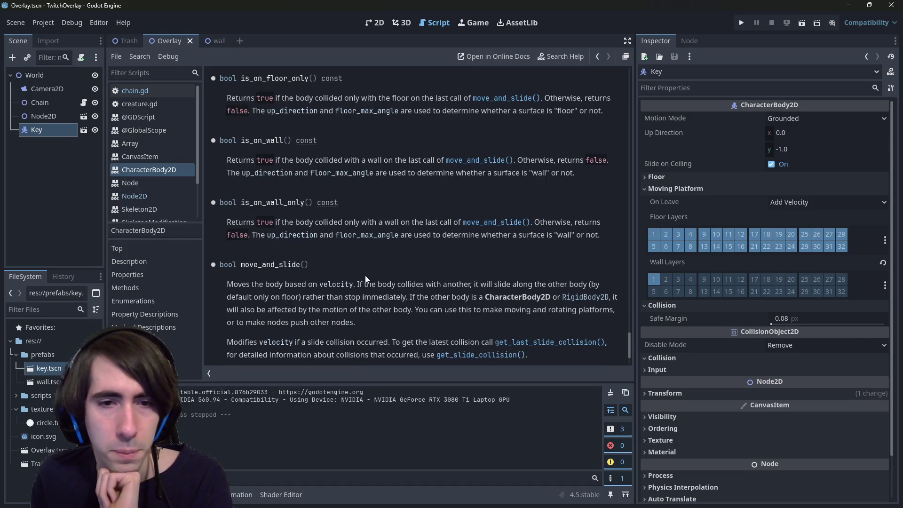
{"action": "mouse_move", "coordinate": [385, 289]}
{"action": "left_mouse_down"}
{"action": "mouse_move", "coordinate": [501, 294]}
{"action": "mouse_move", "coordinate": [522, 285]}
{"action": "left_mouse_up"}
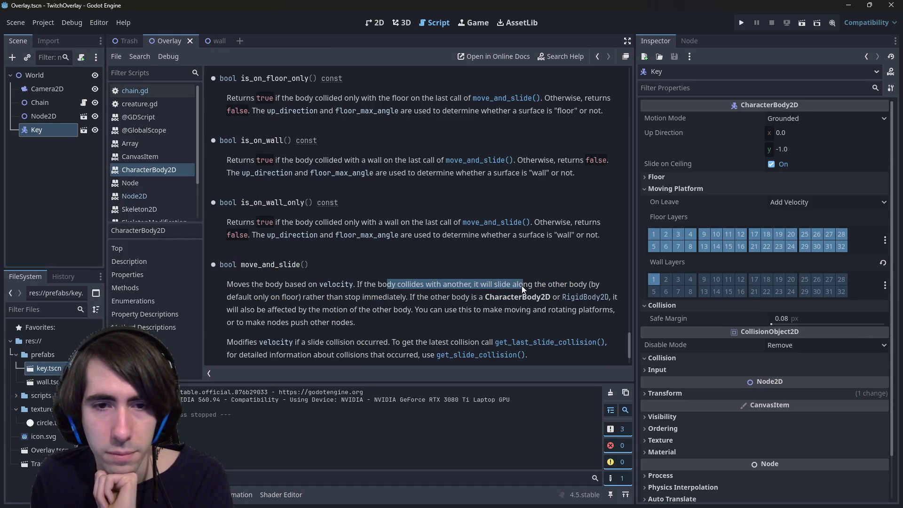
{"action": "scroll", "coordinate": [521, 286], "scroll_direction": "down", "scroll_amount": 2}
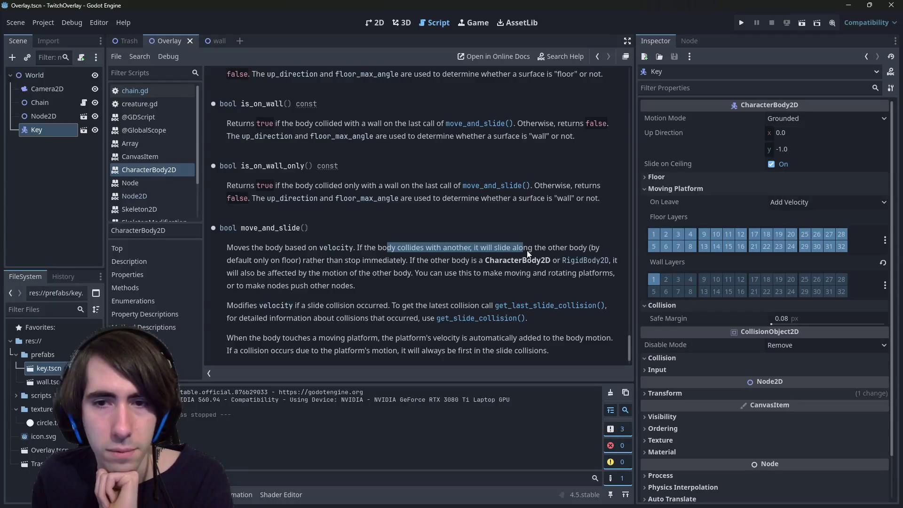
{"action": "left_click_drag", "start_coordinate": [276, 260], "coordinate": [550, 260]}
{"action": "left_click", "coordinate": [551, 261]}
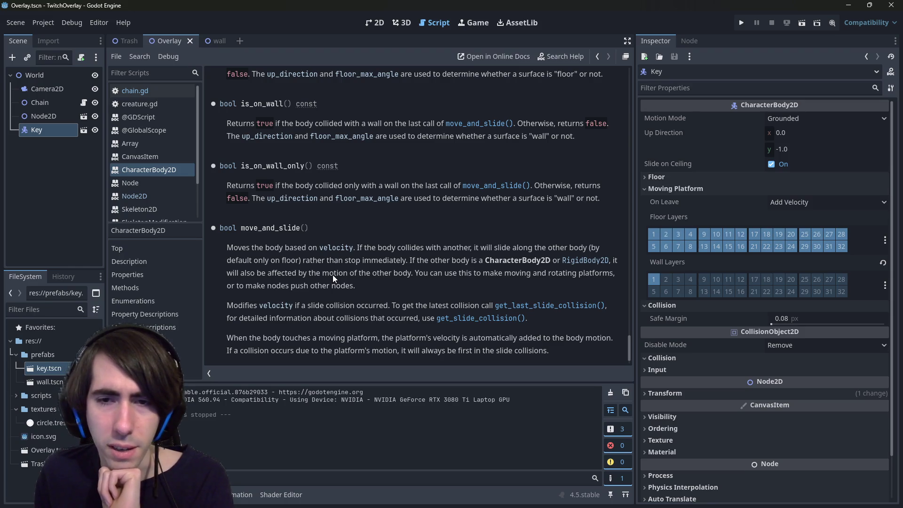
{"action": "scroll", "coordinate": [332, 275], "scroll_direction": "down", "scroll_amount": 1}
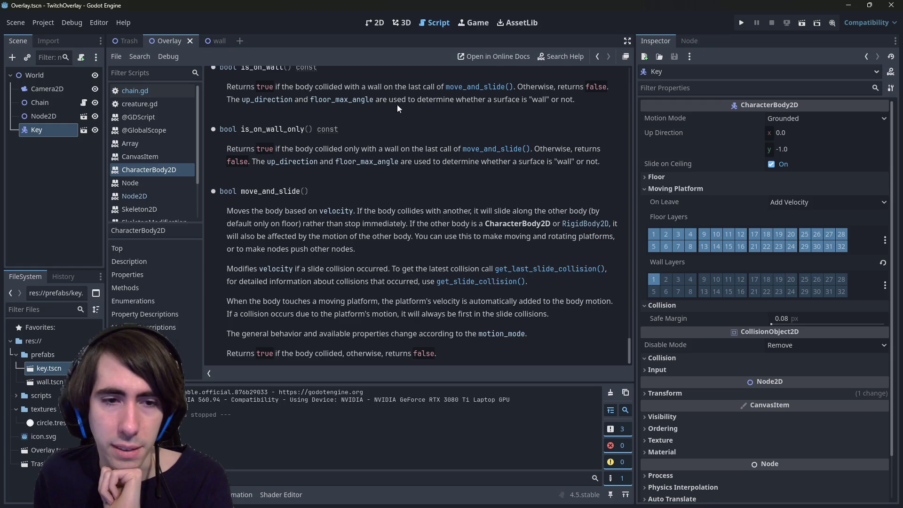
Go back to the script workspace and reopen the Chain's chain.gd.
{"action": "left_click", "coordinate": [373, 25]}
{"action": "key", "text": "ctrl+F3"}
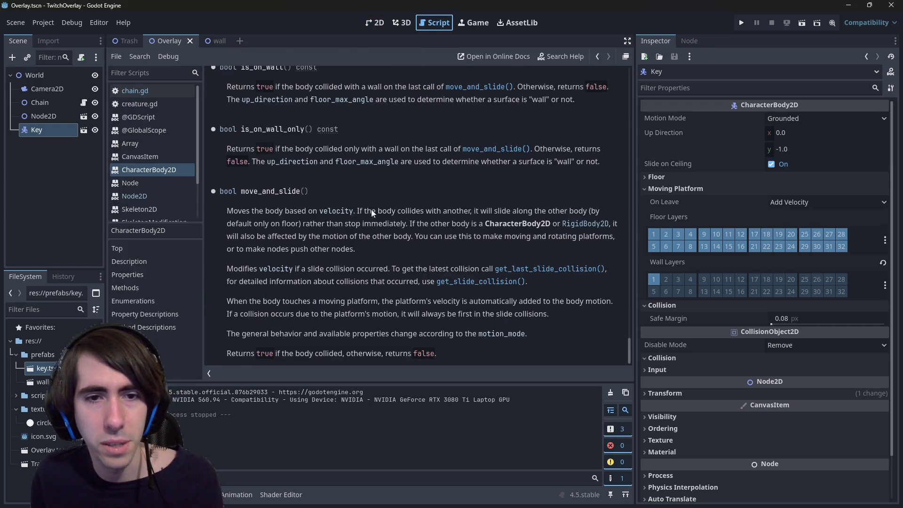
{"action": "scroll", "coordinate": [188, 103], "scroll_direction": "down", "scroll_amount": 1}
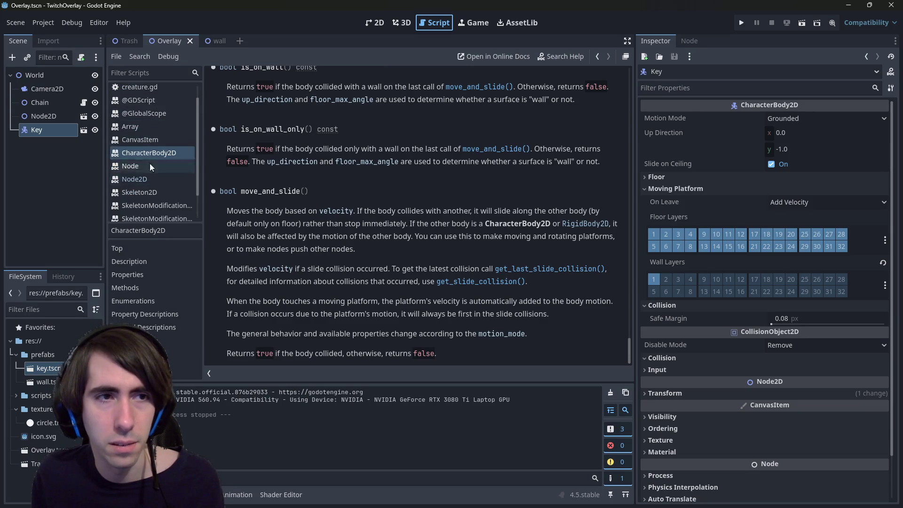
{"action": "left_click", "coordinate": [84, 103]}
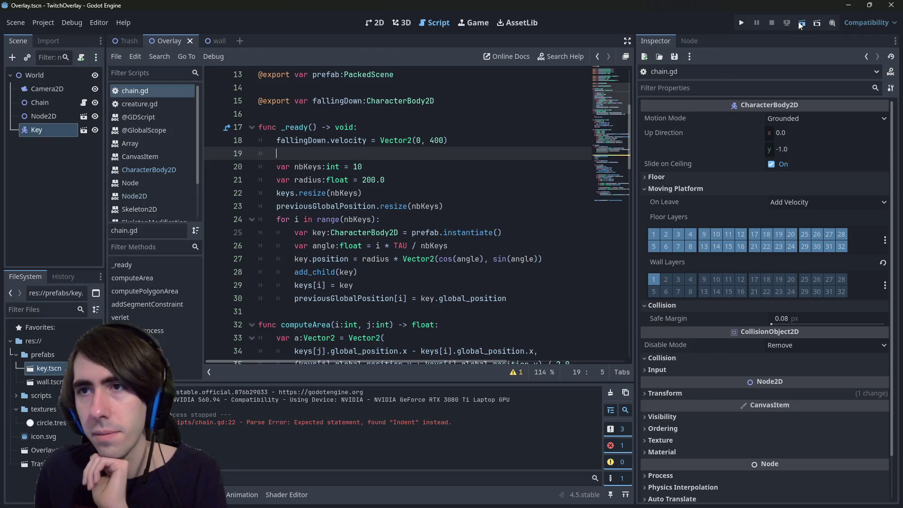
Run the scene to watch the key ring, stop it, and scroll chain.gd to _physics_process.
{"action": "left_click", "coordinate": [799, 22]}
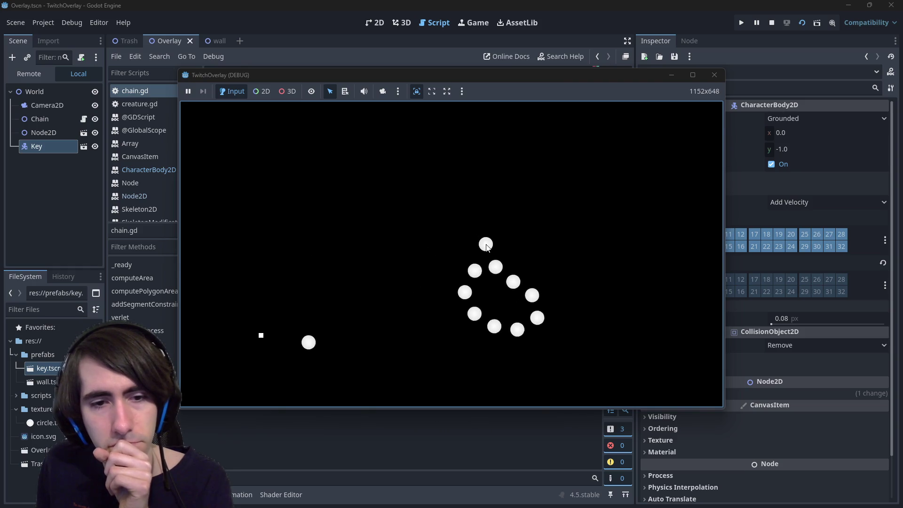
{"action": "left_click", "coordinate": [715, 77]}
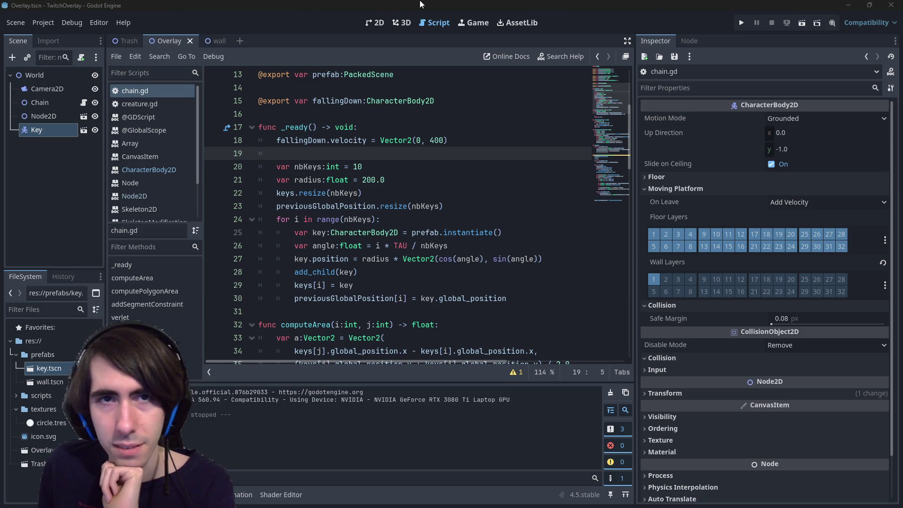
{"action": "left_click", "coordinate": [208, 41]}
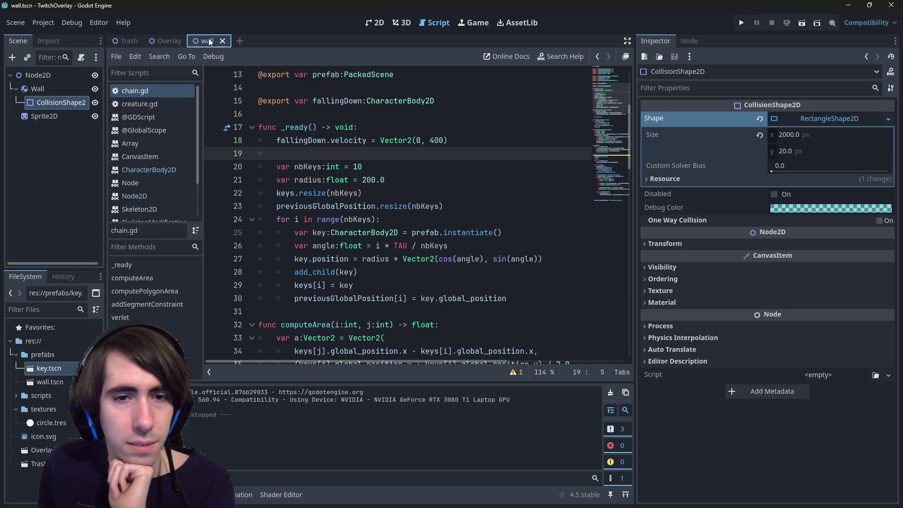
{"action": "left_click", "coordinate": [169, 41]}
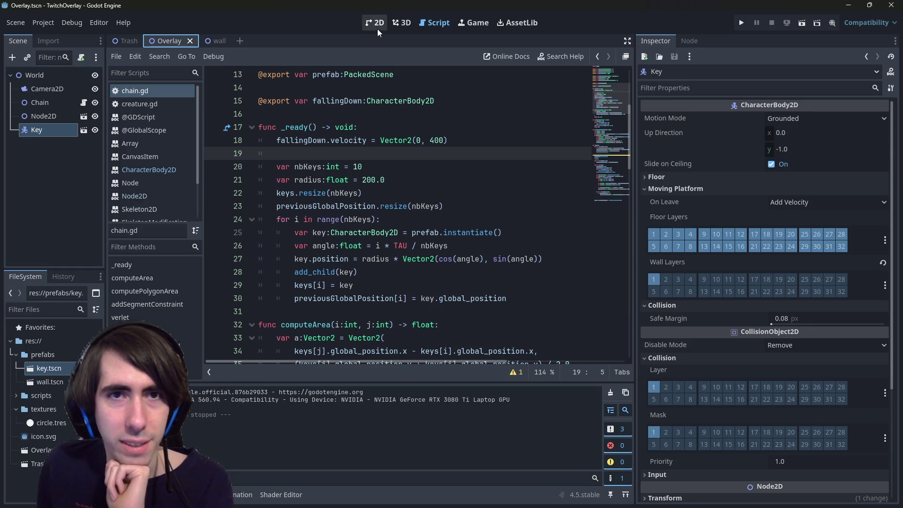
{"action": "scroll", "coordinate": [386, 181], "scroll_direction": "down", "scroll_amount": 4}
{"action": "scroll", "coordinate": [386, 180], "scroll_direction": "up", "scroll_amount": 2}
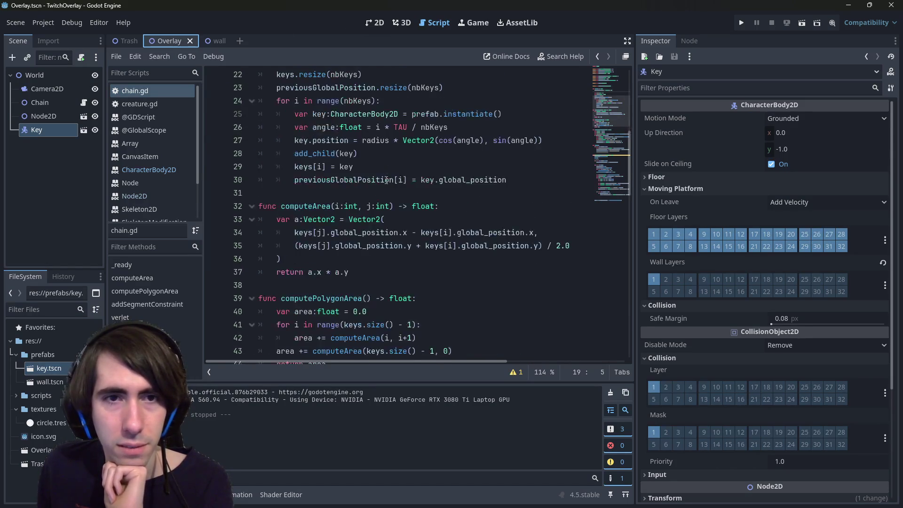
{"action": "scroll", "coordinate": [386, 180], "scroll_direction": "down", "scroll_amount": 11}
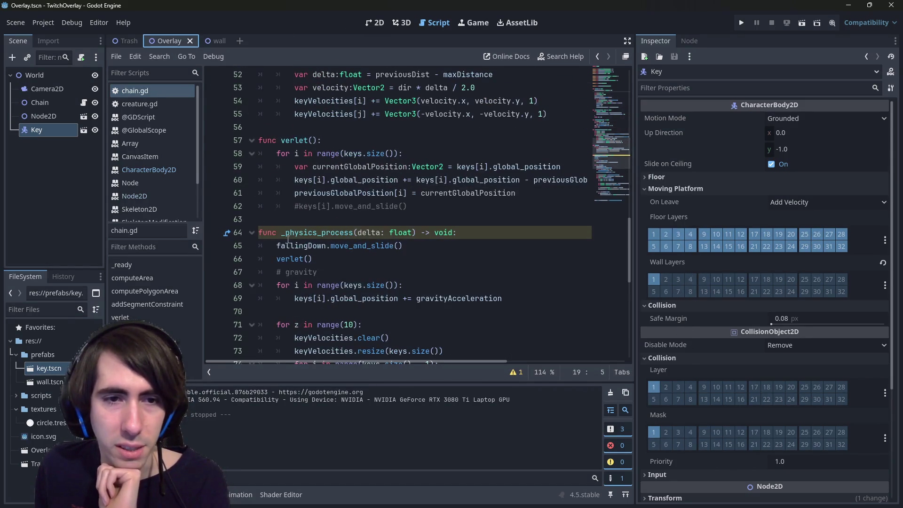
Insert print( before fallingDown.move_and_slide() on line 65 and check the move_and_slide docs.
{"action": "left_click", "coordinate": [277, 245]}
{"action": "type", "text": "print("}
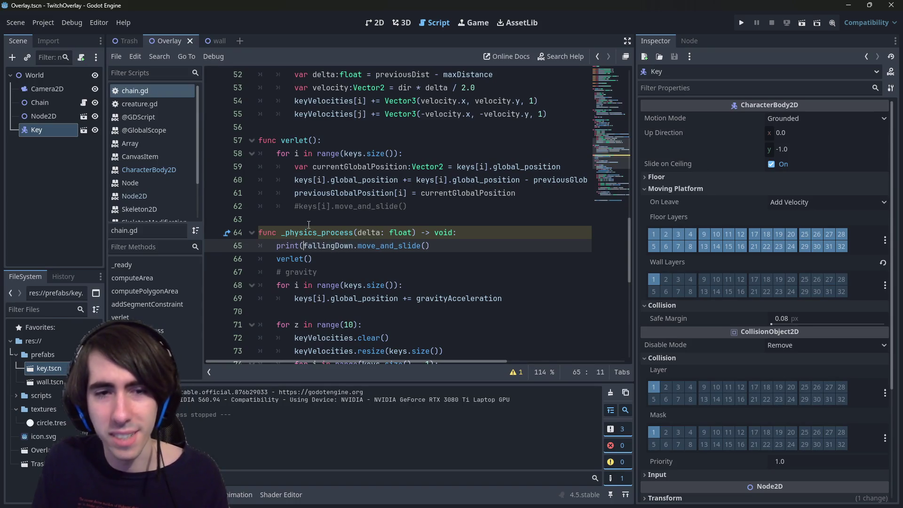
{"action": "left_click", "coordinate": [388, 246], "text": "ctrl"}
{"action": "scroll", "coordinate": [380, 158], "scroll_direction": "up", "scroll_amount": 10}
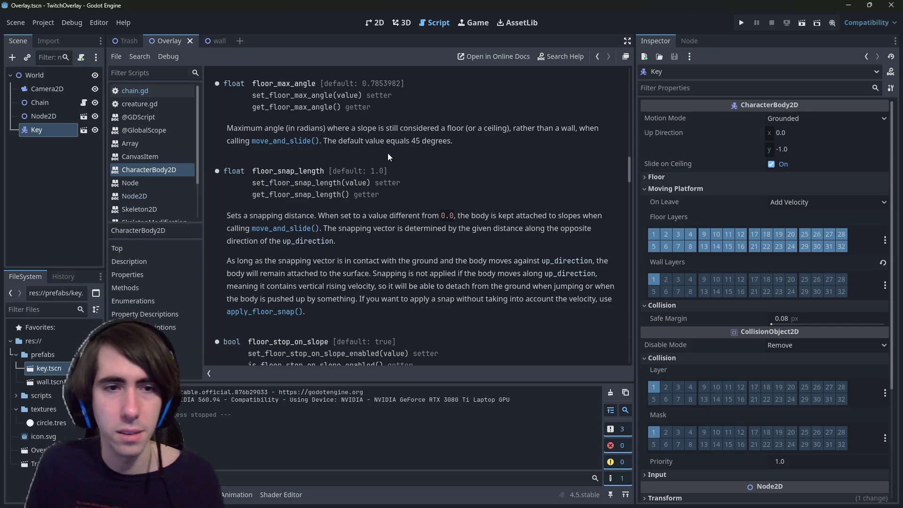
{"action": "key", "text": "alt+Left"}
{"action": "left_click", "coordinate": [393, 245], "text": "ctrl"}
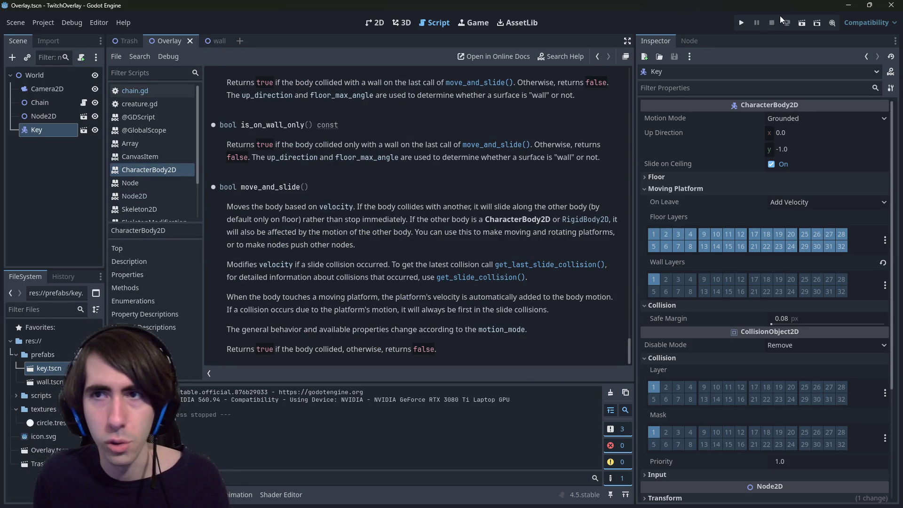
Test-run the ball chain scene, close it, and show Node2D in the 2D view.
{"action": "left_click", "coordinate": [802, 22]}
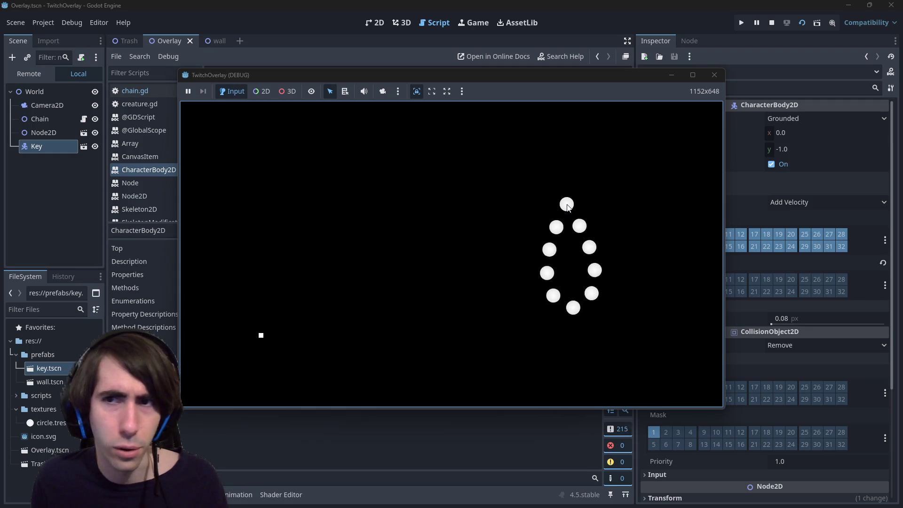
{"action": "left_click", "coordinate": [714, 75]}
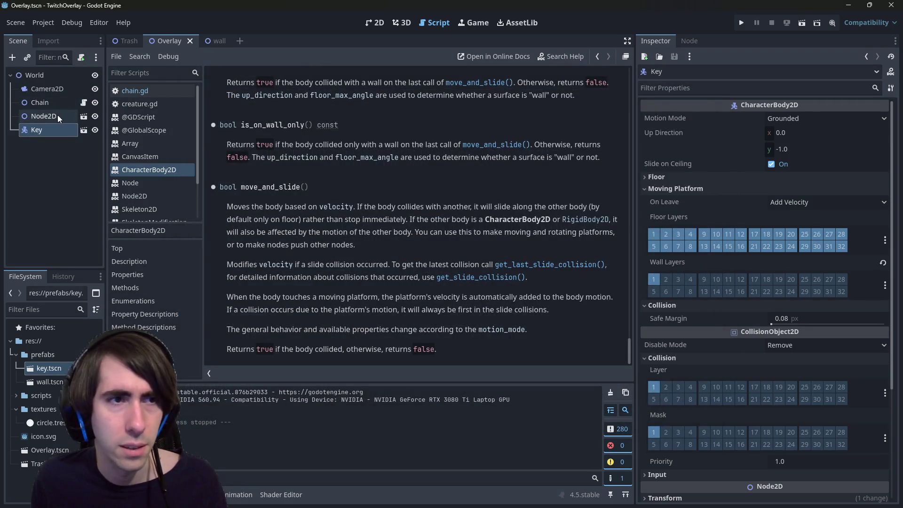
{"action": "left_click", "coordinate": [58, 115]}
{"action": "left_click", "coordinate": [382, 24]}
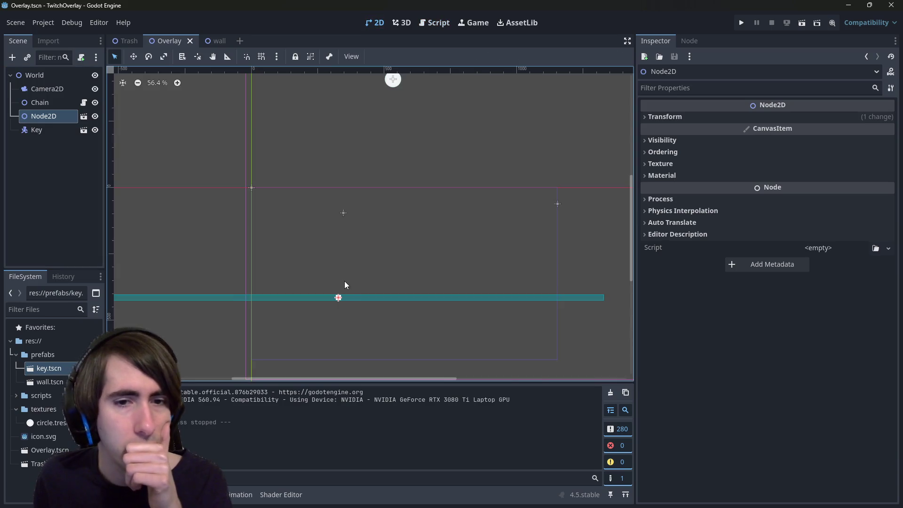
Open wall.tscn from the Node2D instance and show the Wall body's collision Layer 1 and Mask 1.
{"action": "left_click", "coordinate": [56, 108]}
{"action": "left_click", "coordinate": [55, 115]}
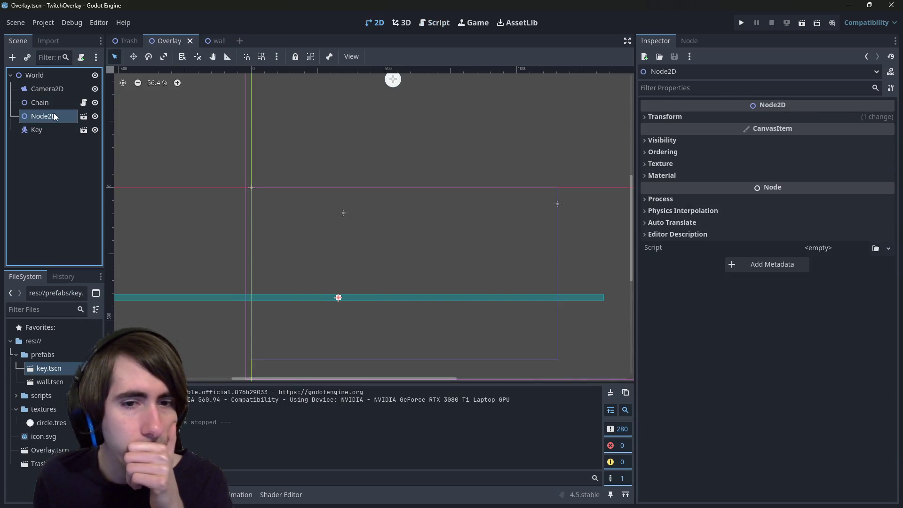
{"action": "left_click", "coordinate": [84, 116]}
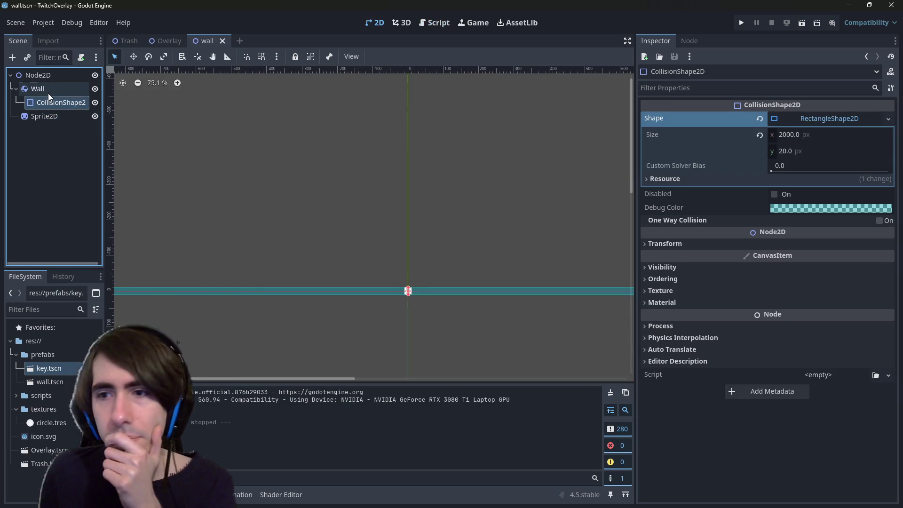
{"action": "left_click", "coordinate": [48, 90]}
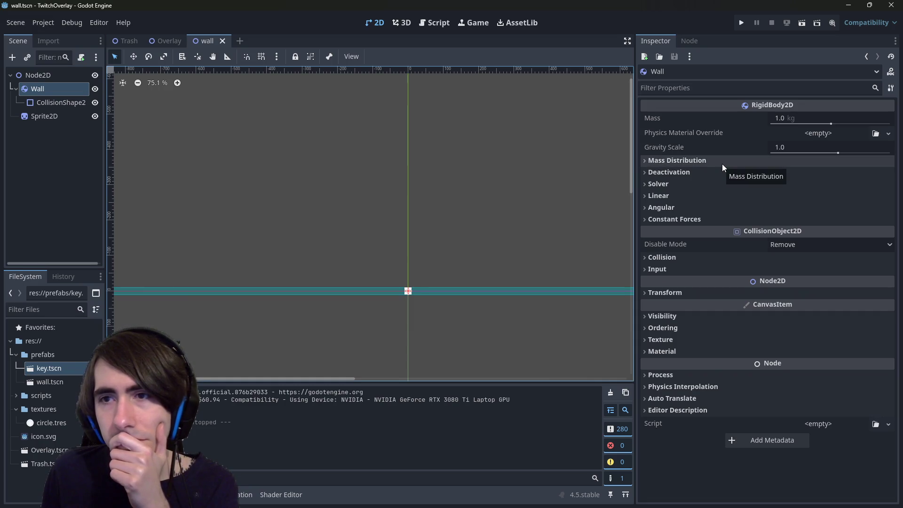
{"action": "left_click", "coordinate": [680, 257]}
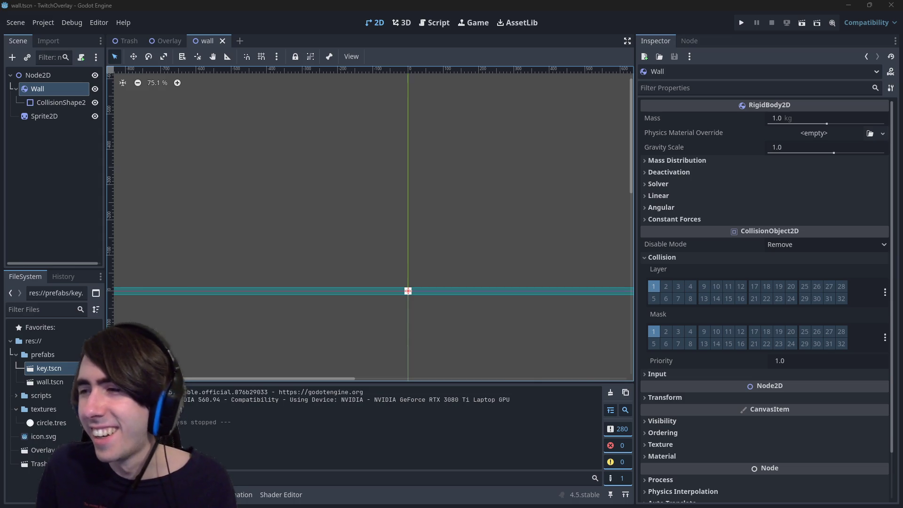
Search Google for why RigidBody2D and CharacterBody2D collisions don't work.
{"action": "key", "text": "alt+Tab"}
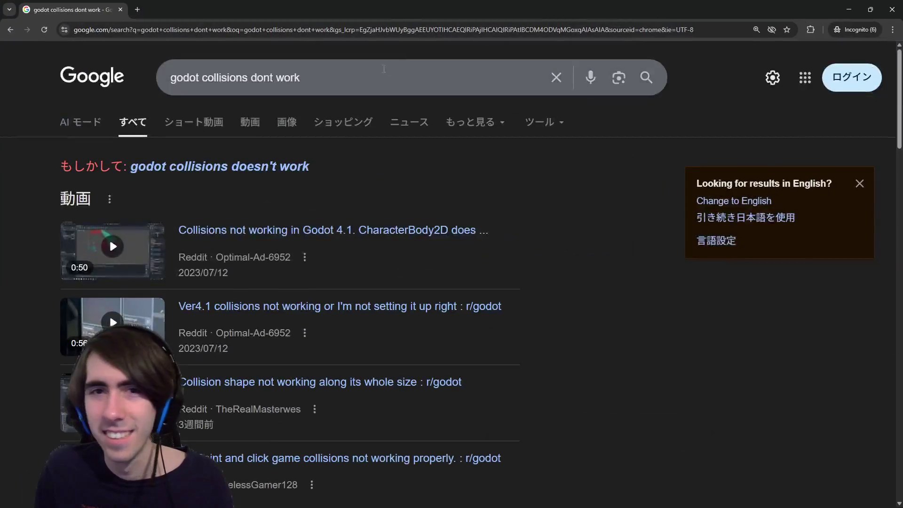
{"action": "left_click", "coordinate": [386, 65]}
{"action": "key", "text": "ctrl+BackSpace"}
{"action": "key", "text": "ctrl+BackSpace"}
{"action": "key", "text": "ctrl+BackSpace"}
{"action": "type", "text": "rigidbody"}
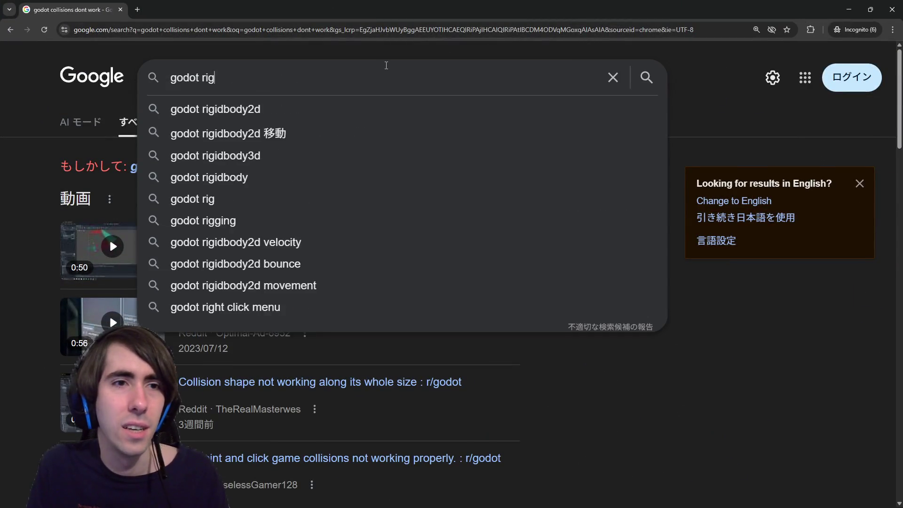
{"action": "key", "text": "BackSpace"}
{"action": "type", "text": "2d bodych"}
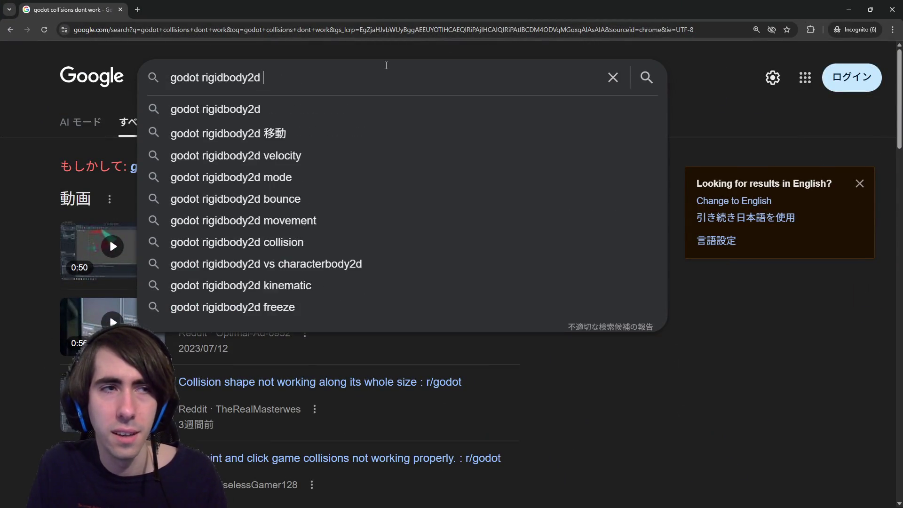
{"action": "type", "text": "aracter2"}
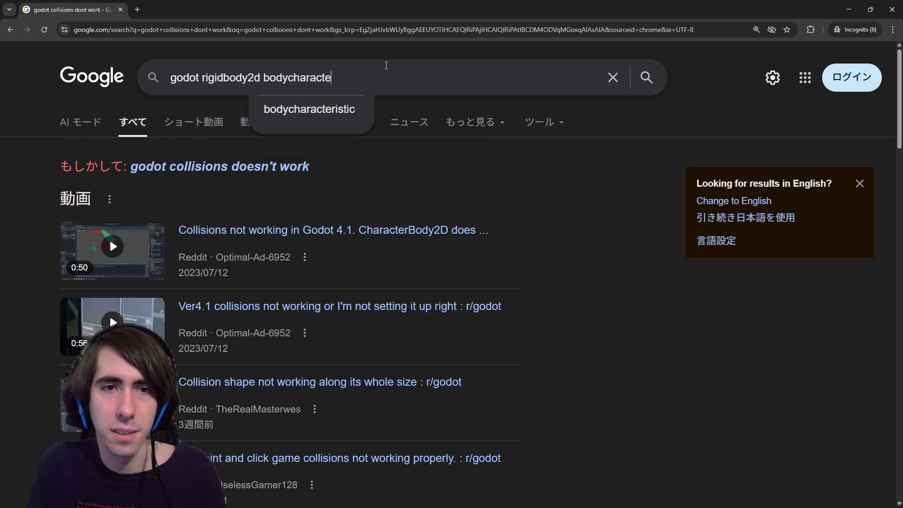
{"action": "type", "text": "d collision"}
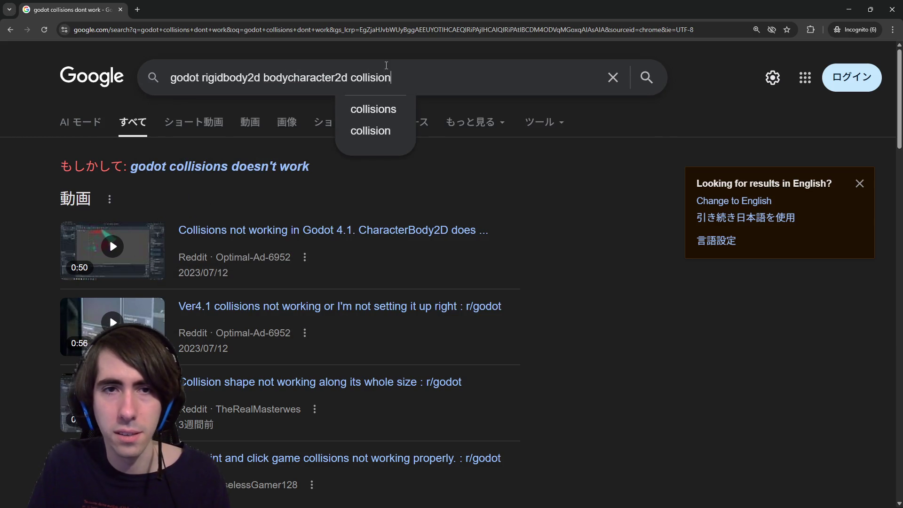
{"action": "type", "text": "s dont work"}
{"action": "key", "text": "Return"}
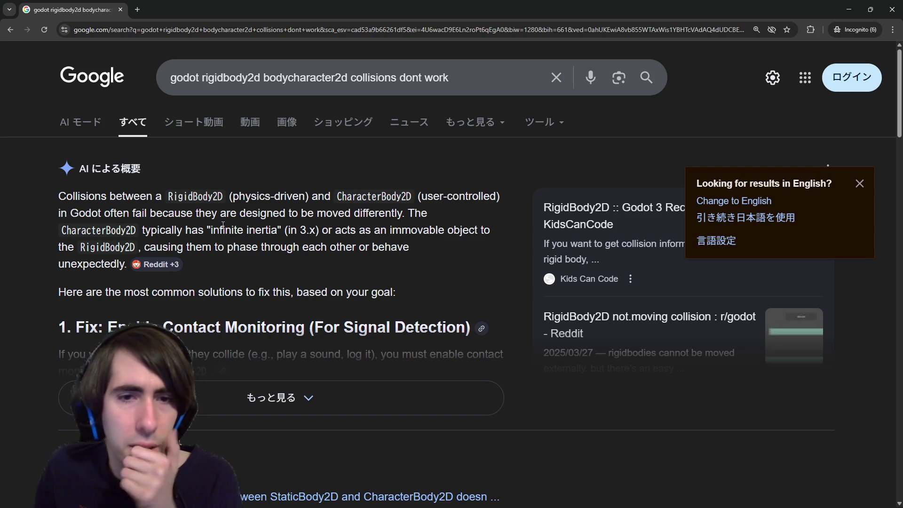
Expand and read through the AI overview's list of collision fixes.
{"action": "left_click_drag", "start_coordinate": [224, 227], "coordinate": [244, 262]}
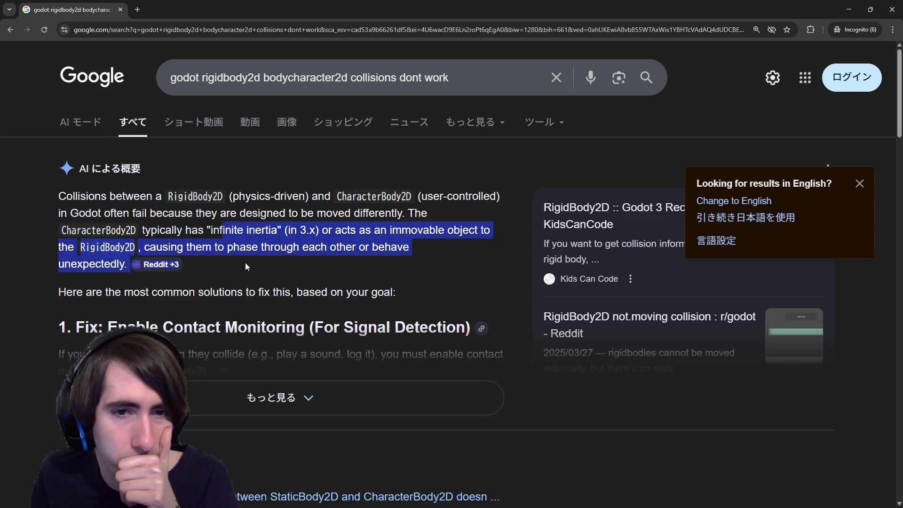
{"action": "left_click", "coordinate": [248, 276]}
{"action": "left_click", "coordinate": [259, 395]}
{"action": "scroll", "coordinate": [253, 334], "scroll_direction": "down", "scroll_amount": 2}
{"action": "scroll", "coordinate": [253, 334], "scroll_direction": "down", "scroll_amount": 2}
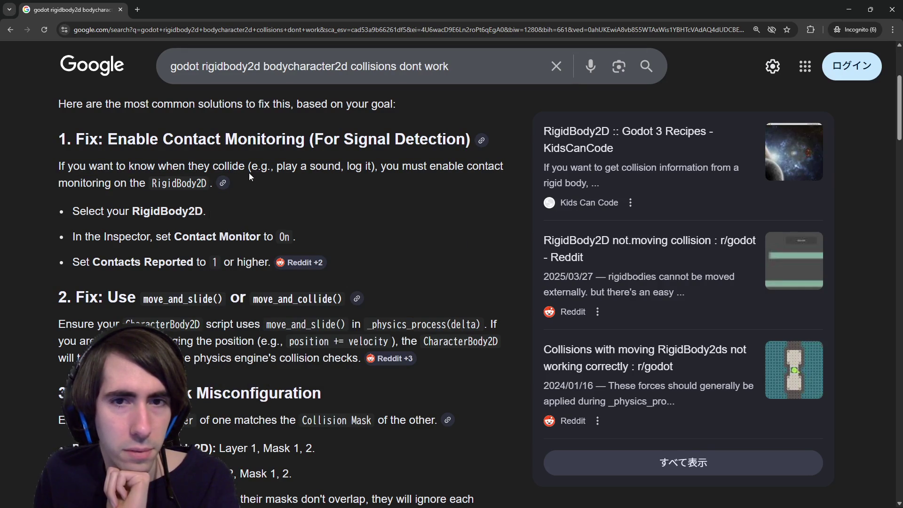
{"action": "scroll", "coordinate": [235, 272], "scroll_direction": "down", "scroll_amount": 1}
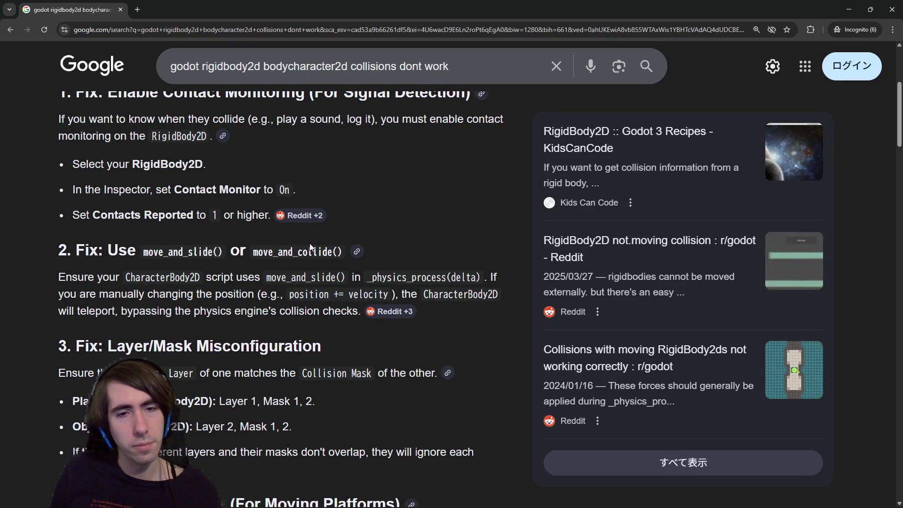
{"action": "scroll", "coordinate": [287, 273], "scroll_direction": "down", "scroll_amount": 2}
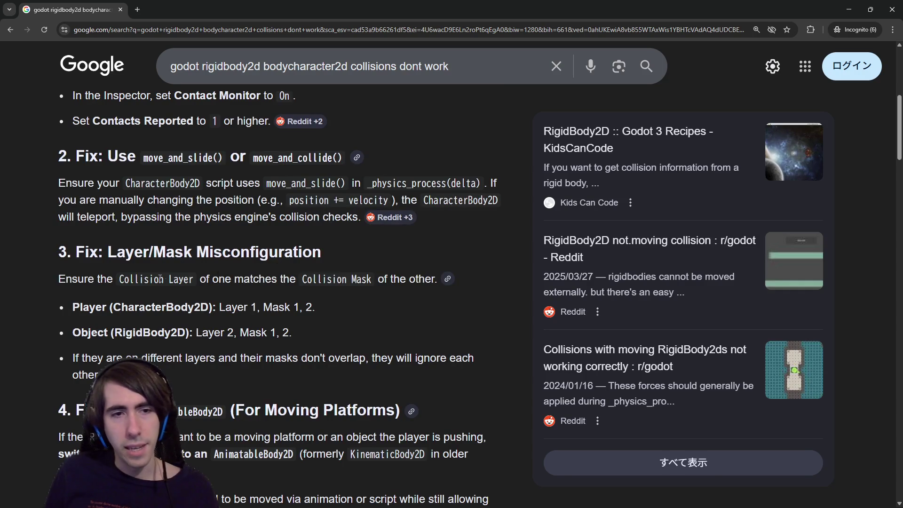
{"action": "scroll", "coordinate": [160, 279], "scroll_direction": "down", "scroll_amount": 2}
{"action": "scroll", "coordinate": [159, 279], "scroll_direction": "down", "scroll_amount": 1}
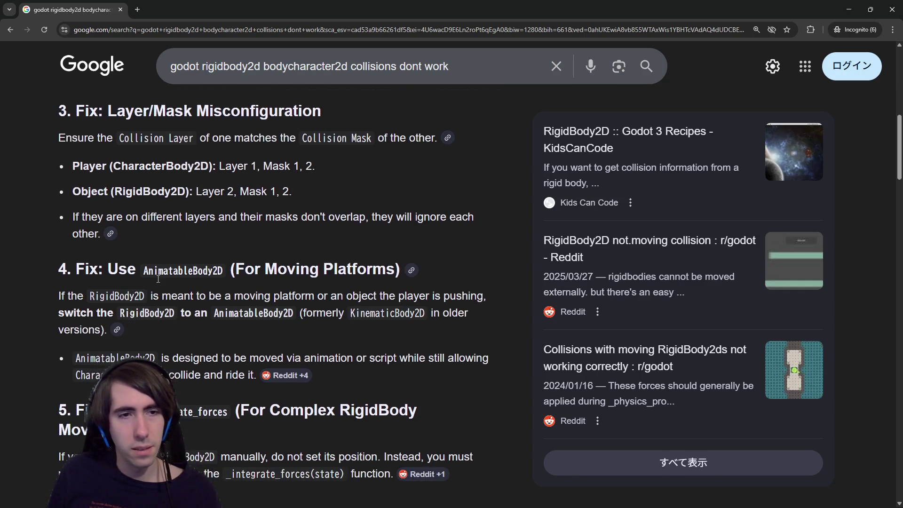
Highlight the AnimatableBody2D fix and its advice against setting position, then return to Godot.
{"action": "double_click", "coordinate": [172, 272]}
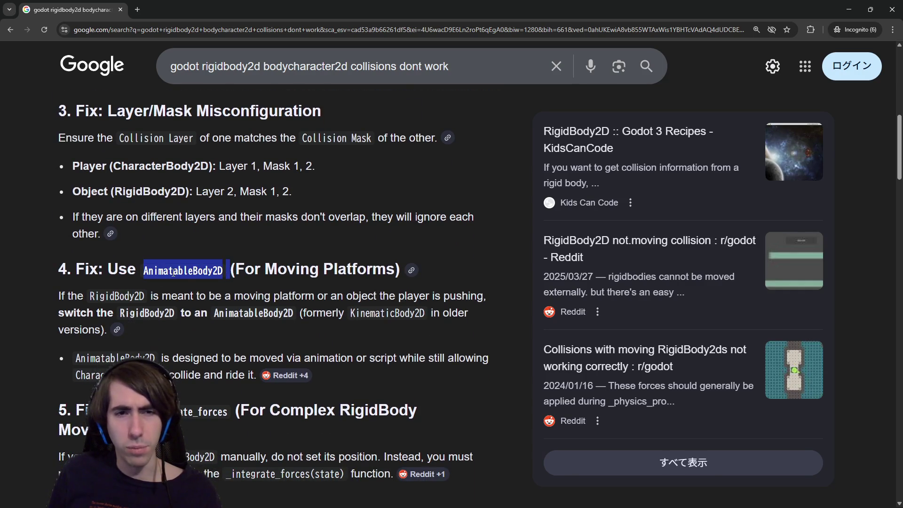
{"action": "scroll", "coordinate": [172, 275], "scroll_direction": "down", "scroll_amount": 3}
{"action": "scroll", "coordinate": [169, 272], "scroll_direction": "down", "scroll_amount": 1}
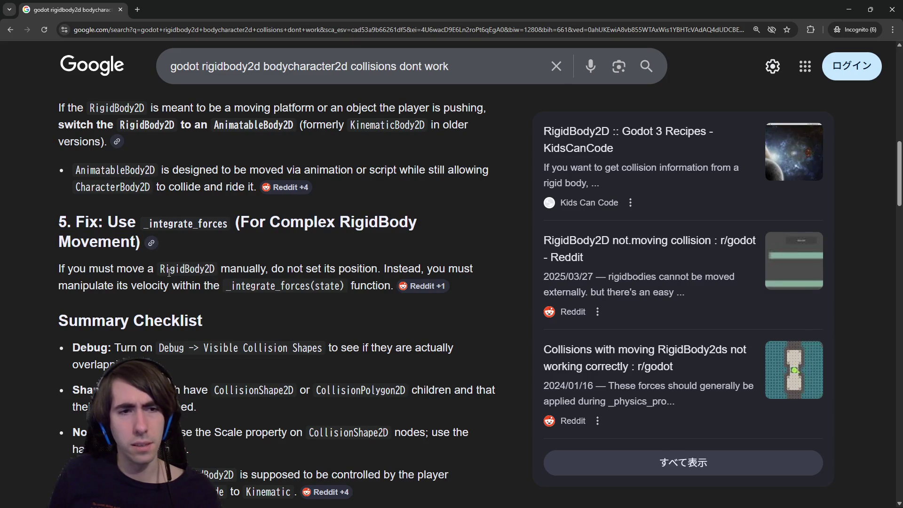
{"action": "left_click_drag", "start_coordinate": [292, 269], "coordinate": [346, 271]}
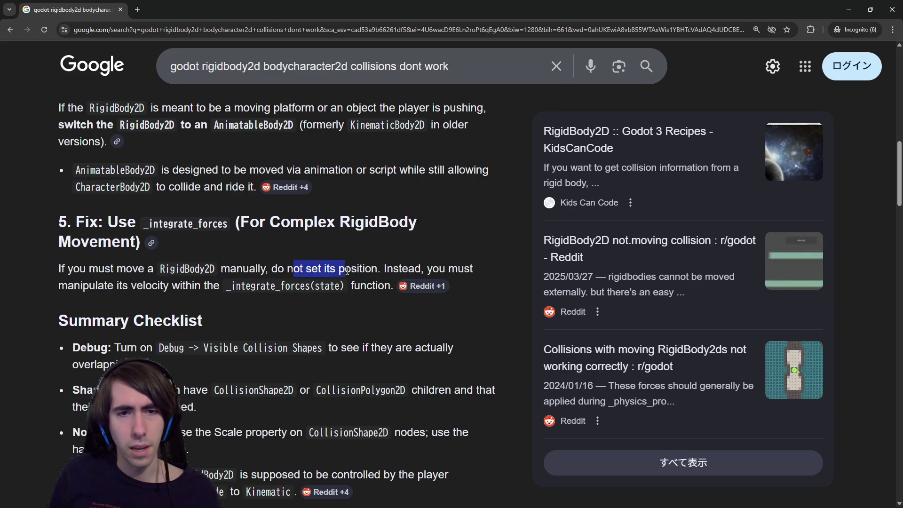
{"action": "scroll", "coordinate": [243, 267], "scroll_direction": "down", "scroll_amount": 2}
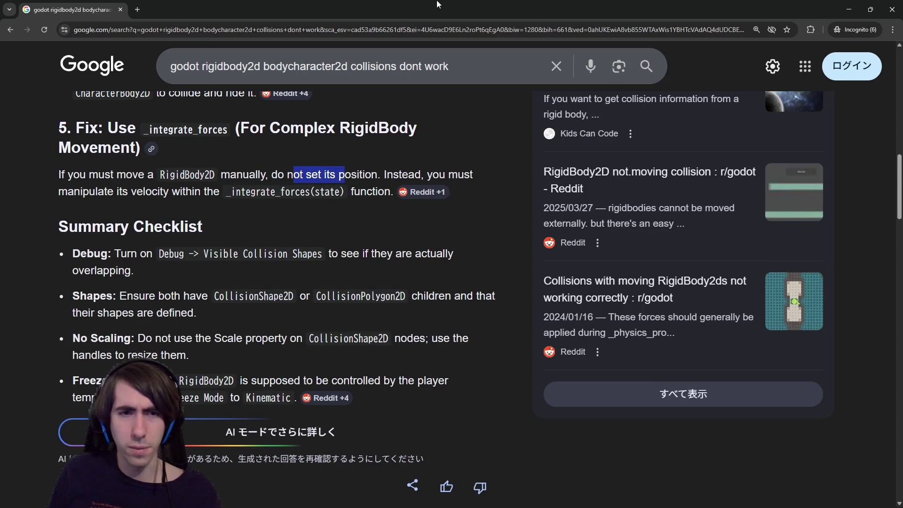
{"action": "key", "text": "alt+Tab"}
{"action": "scroll", "coordinate": [432, 284], "scroll_direction": "down", "scroll_amount": 3}
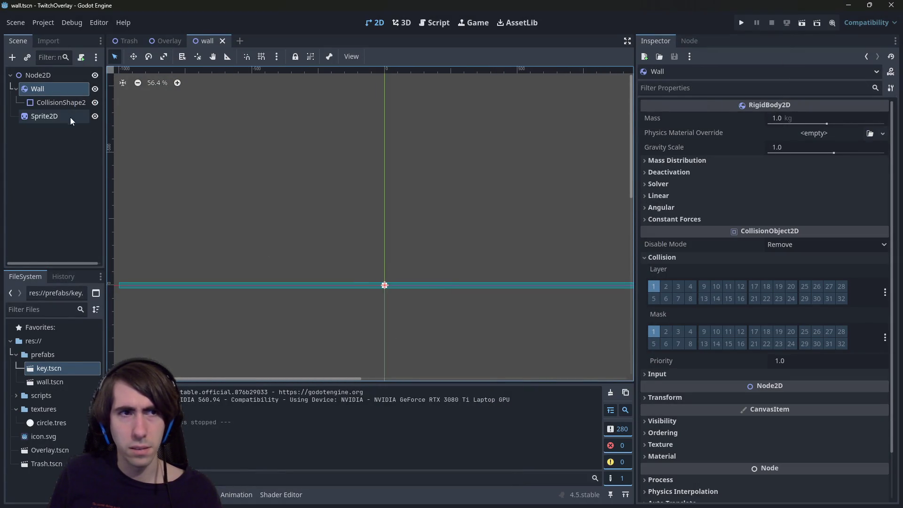
Inspect the wall's Sprite2D, collision shape and body, then switch to the Overlay scene.
{"action": "left_click", "coordinate": [70, 116]}
{"action": "left_click", "coordinate": [60, 102]}
{"action": "left_click", "coordinate": [60, 90]}
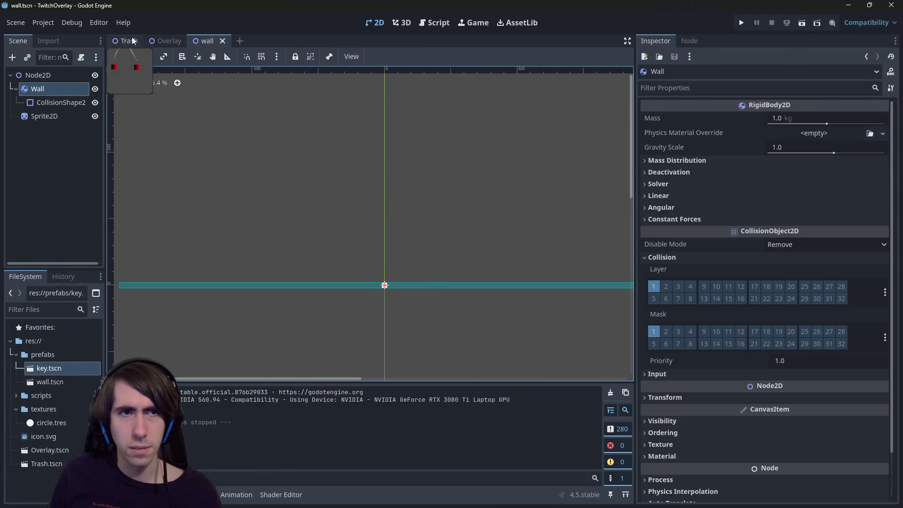
{"action": "left_click", "coordinate": [132, 41]}
{"action": "left_click", "coordinate": [170, 42]}
Run the Overlay scene and toggle the game view's 2D selection and input modes.
{"action": "left_click", "coordinate": [802, 22]}
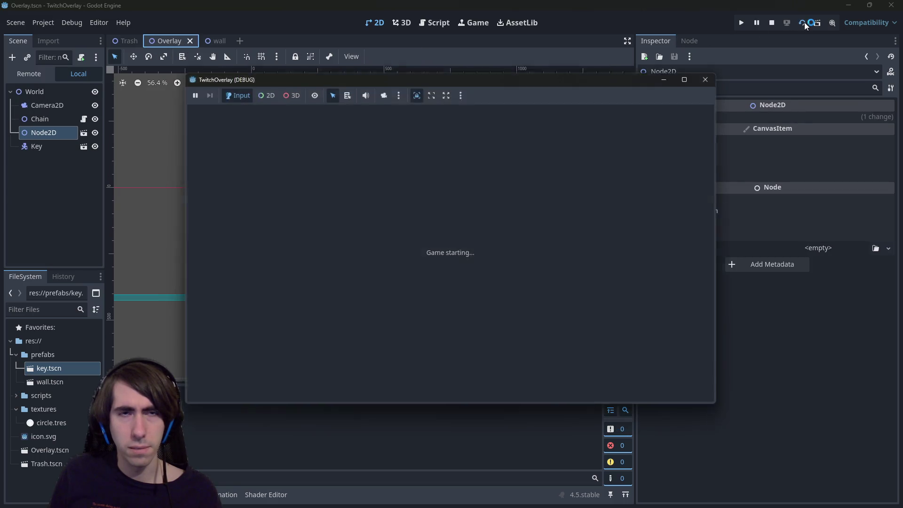
{"action": "left_click", "coordinate": [398, 91]}
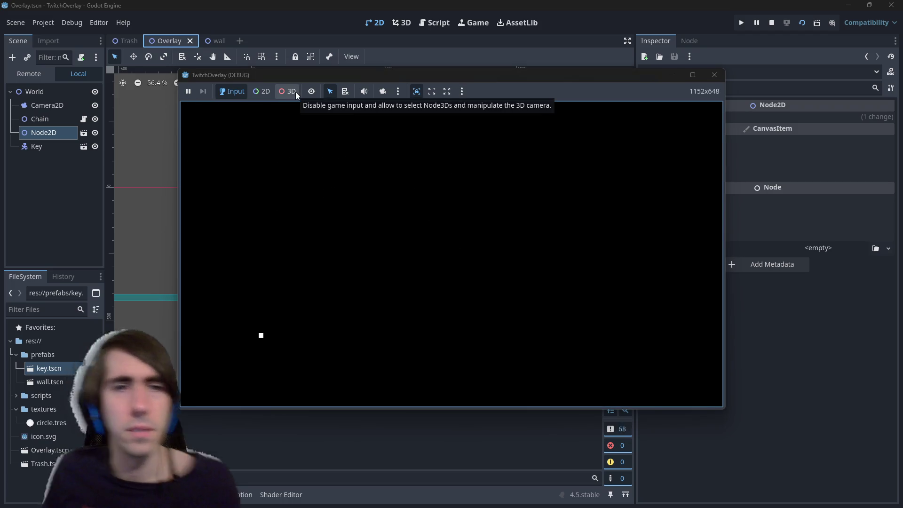
{"action": "left_click", "coordinate": [269, 93]}
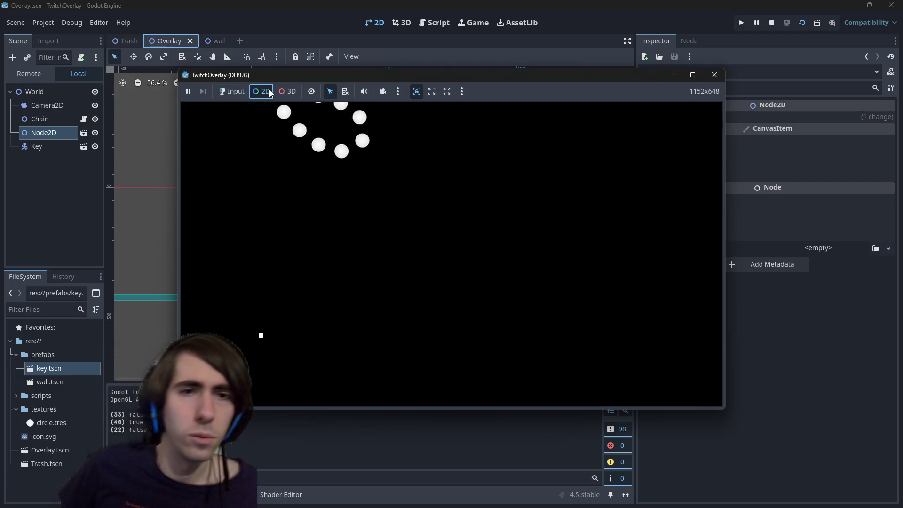
{"action": "left_click", "coordinate": [235, 91]}
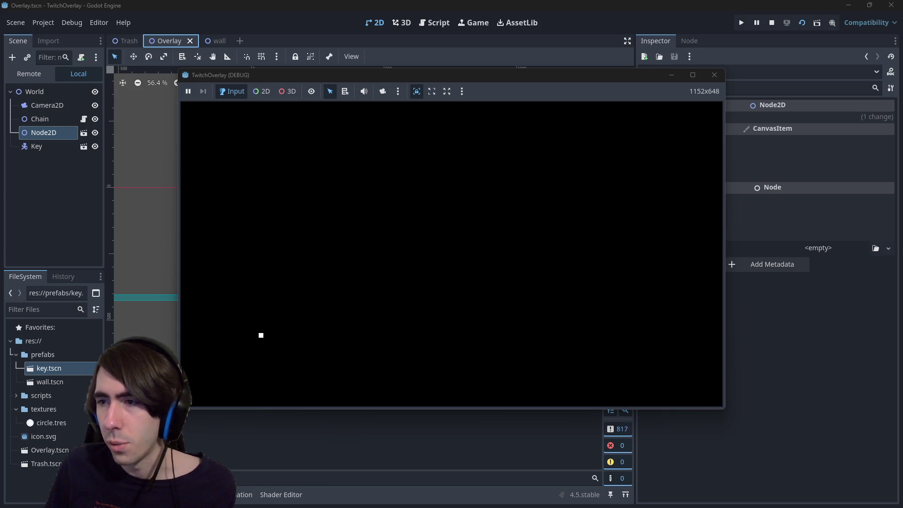
{"action": "key", "text": "alt+Tab"}
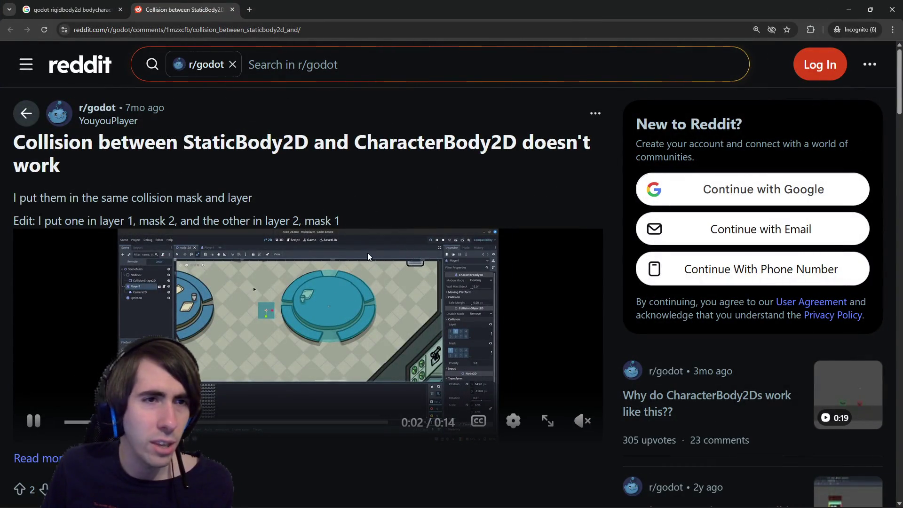
Read the Reddit comment about putting the player on Layer 2, then return to the running game.
{"action": "scroll", "coordinate": [345, 239], "scroll_direction": "down", "scroll_amount": 1}
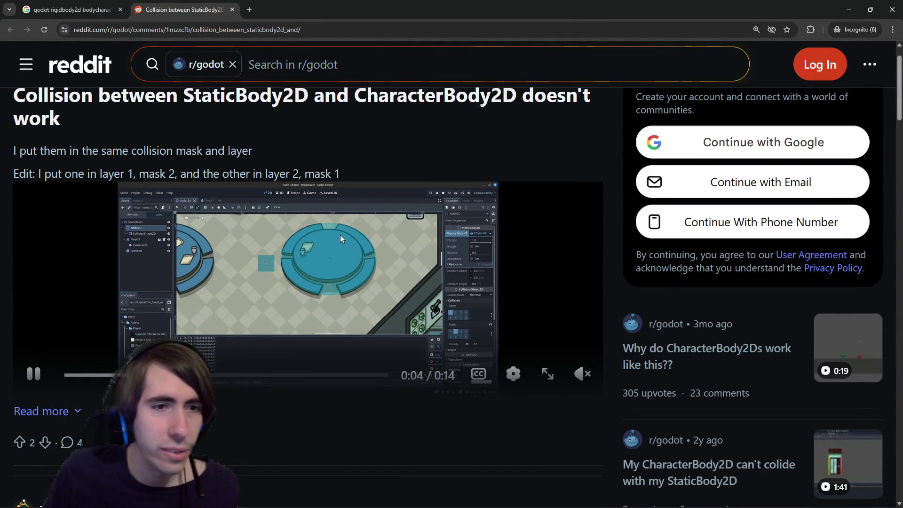
{"action": "scroll", "coordinate": [337, 237], "scroll_direction": "down", "scroll_amount": 6}
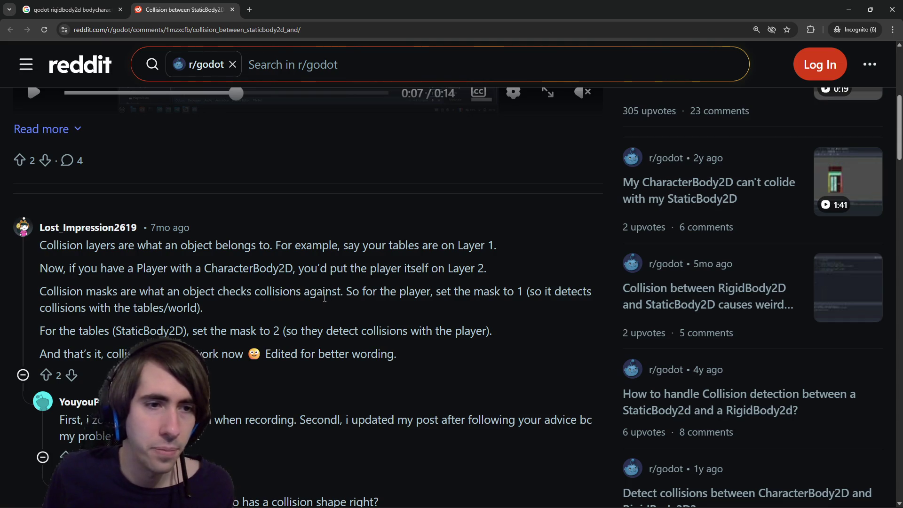
{"action": "left_click_drag", "start_coordinate": [152, 268], "coordinate": [285, 266]}
{"action": "left_click", "coordinate": [284, 264]}
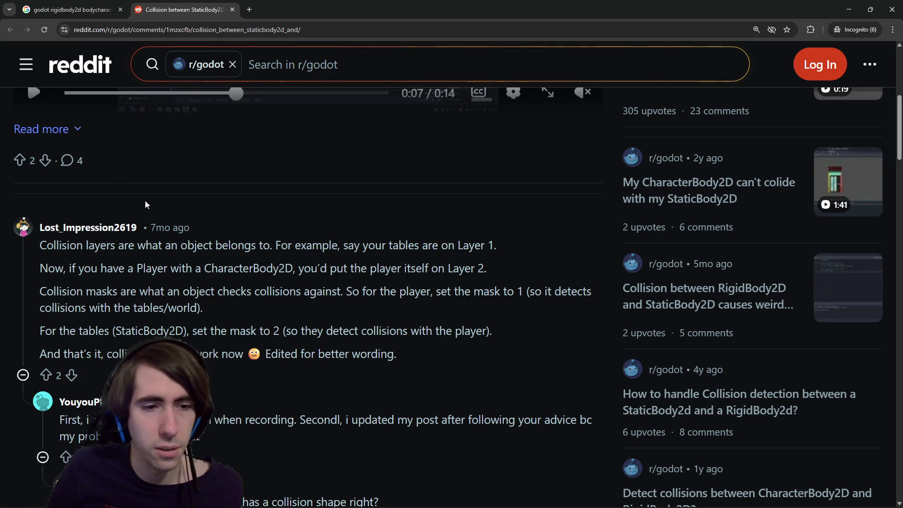
{"action": "key", "text": "alt+Tab"}
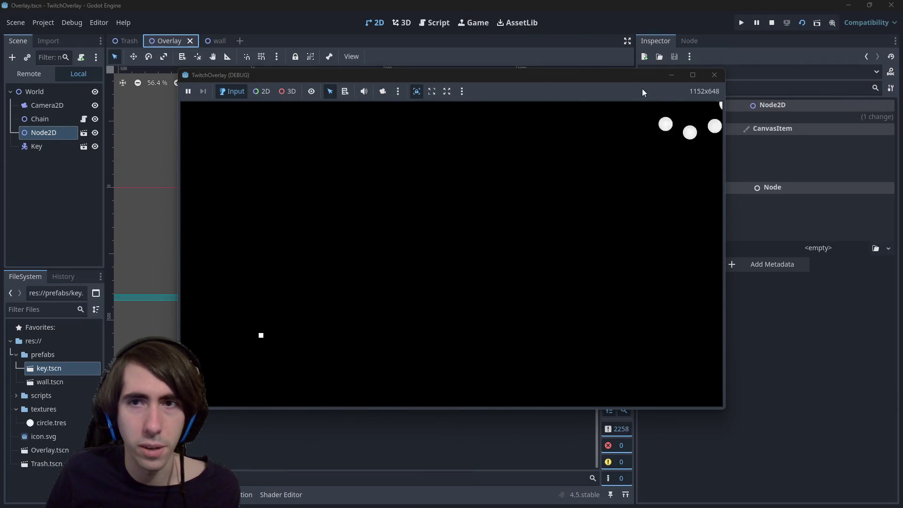
Stop the game and confirm Wall in wall.tscn uses collision layer 1 and mask 1.
{"action": "left_click", "coordinate": [721, 80]}
{"action": "left_click", "coordinate": [713, 114]}
{"action": "left_click", "coordinate": [712, 114]}
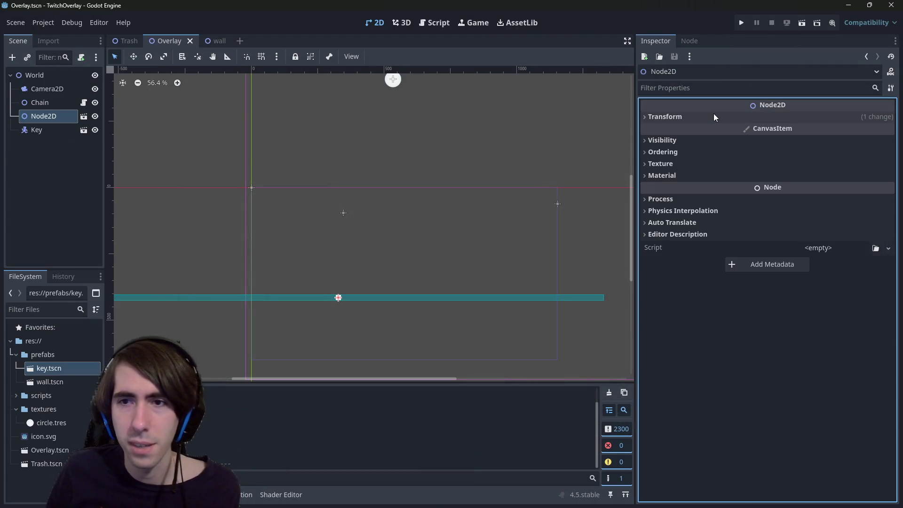
{"action": "left_click", "coordinate": [44, 106]}
{"action": "left_click", "coordinate": [44, 118]}
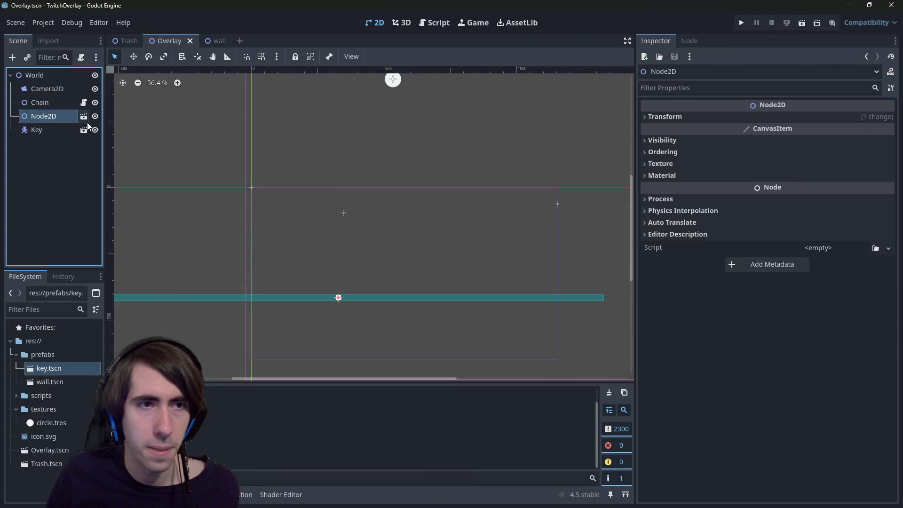
{"action": "left_click", "coordinate": [84, 116]}
{"action": "left_click", "coordinate": [42, 77]}
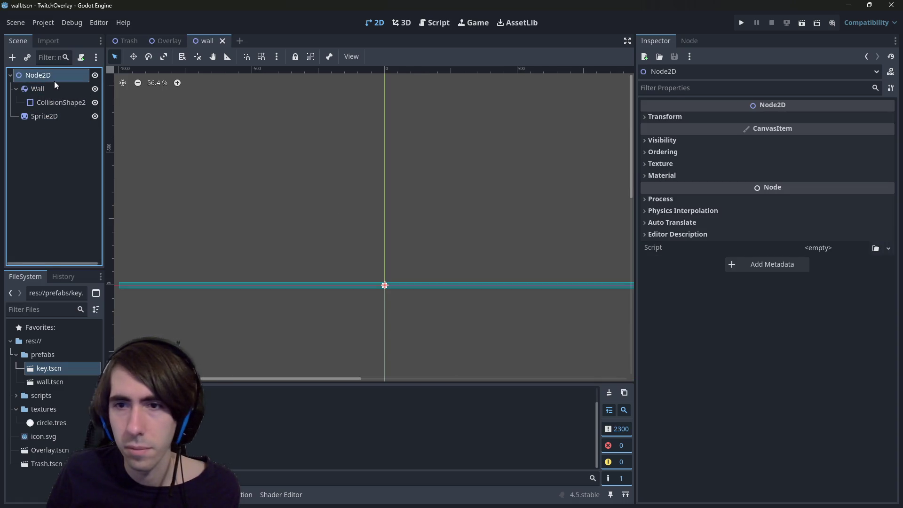
{"action": "left_click", "coordinate": [53, 86]}
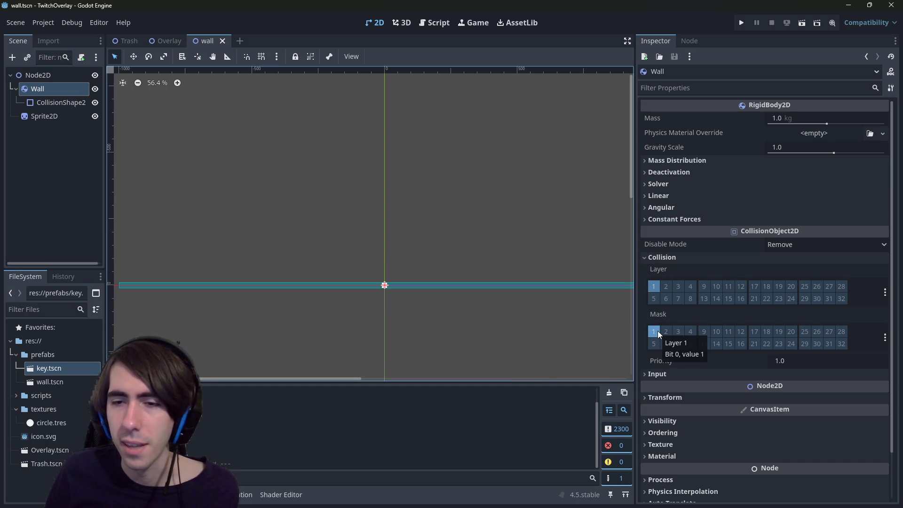
{"action": "left_click", "coordinate": [659, 377]}
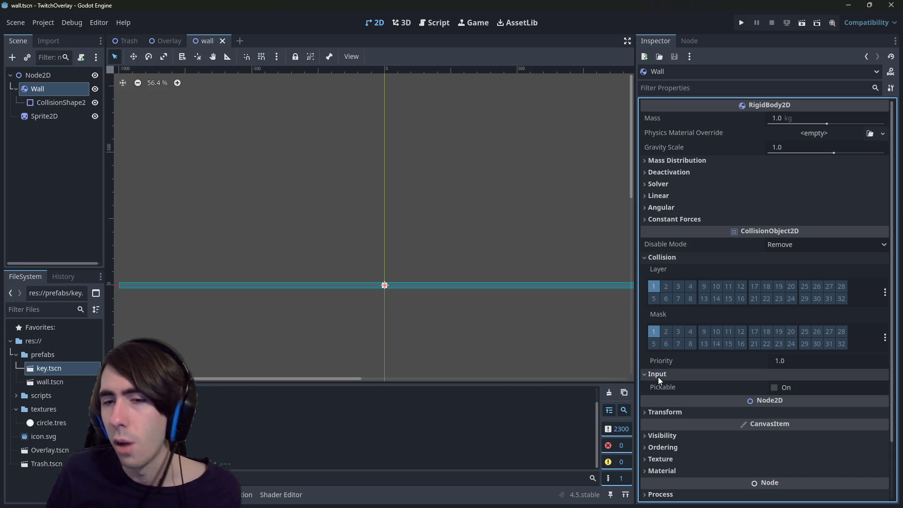
{"action": "left_click", "coordinate": [658, 377]}
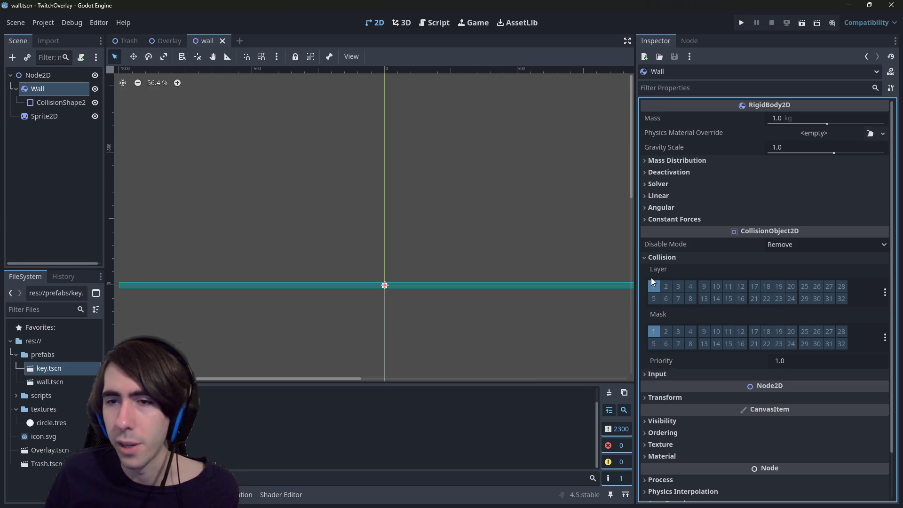
Confirm the Overlay scene's Key also uses layer 1 and mask 1, then revisit Google results.
{"action": "left_click", "coordinate": [164, 42]}
{"action": "left_click", "coordinate": [72, 102]}
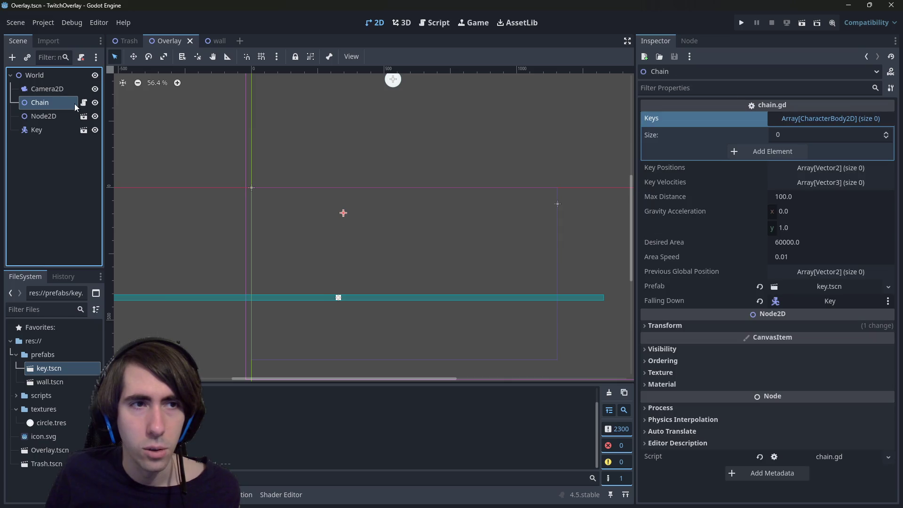
{"action": "left_click", "coordinate": [65, 131]}
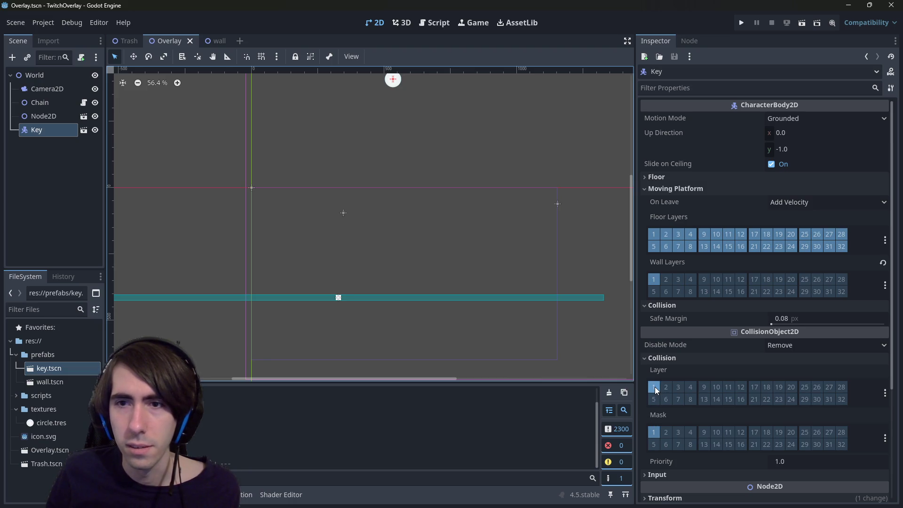
{"action": "scroll", "coordinate": [660, 428], "scroll_direction": "down", "scroll_amount": 3}
{"action": "scroll", "coordinate": [660, 399], "scroll_direction": "up", "scroll_amount": 3}
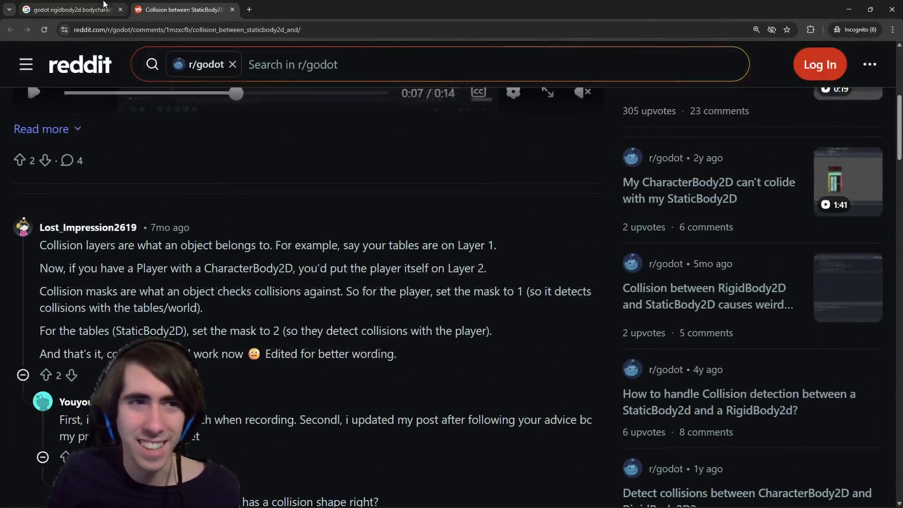
{"action": "left_click", "coordinate": [103, 5]}
{"action": "scroll", "coordinate": [267, 343], "scroll_direction": "down", "scroll_amount": 8}
{"action": "scroll", "coordinate": [270, 339], "scroll_direction": "down", "scroll_amount": 2}
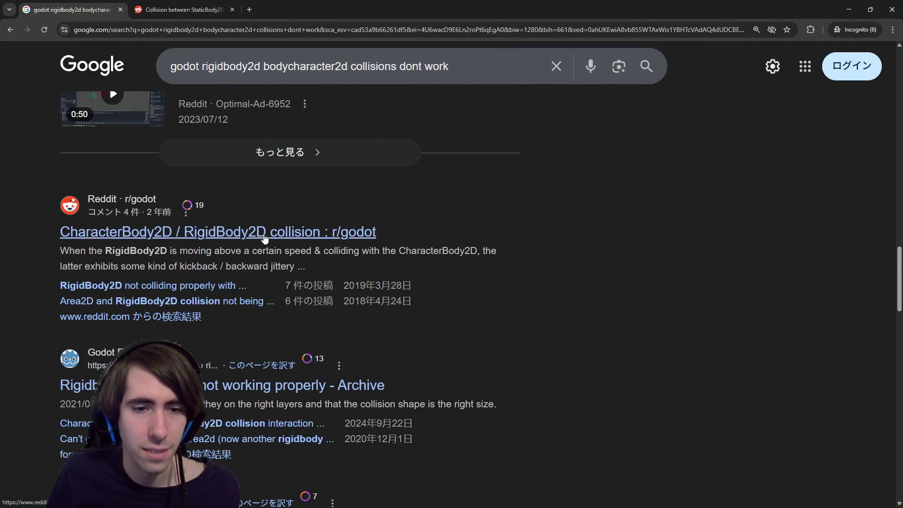
Add 'grounds' to the search and open the Reddit result in a background tab.
{"action": "left_click", "coordinate": [471, 53]}
{"action": "type", "text": "gr"}
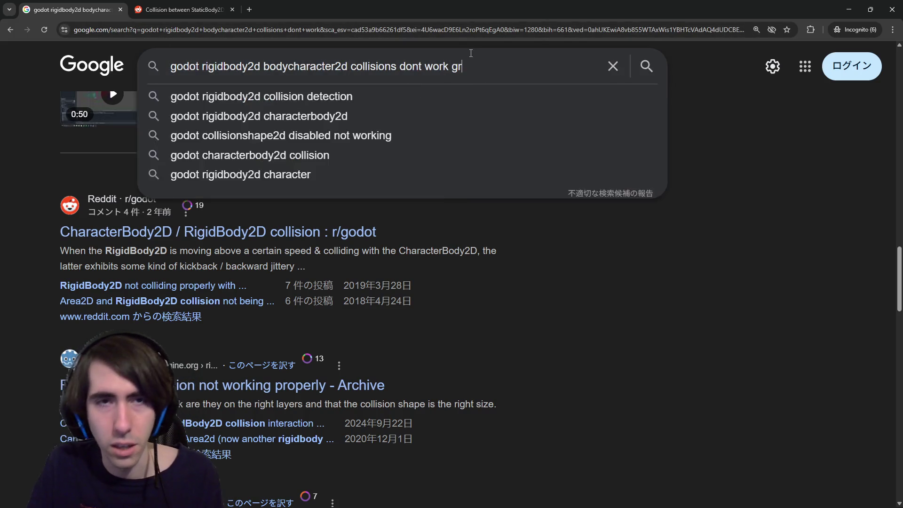
{"action": "type", "text": "ounds"}
{"action": "key", "text": "Return"}
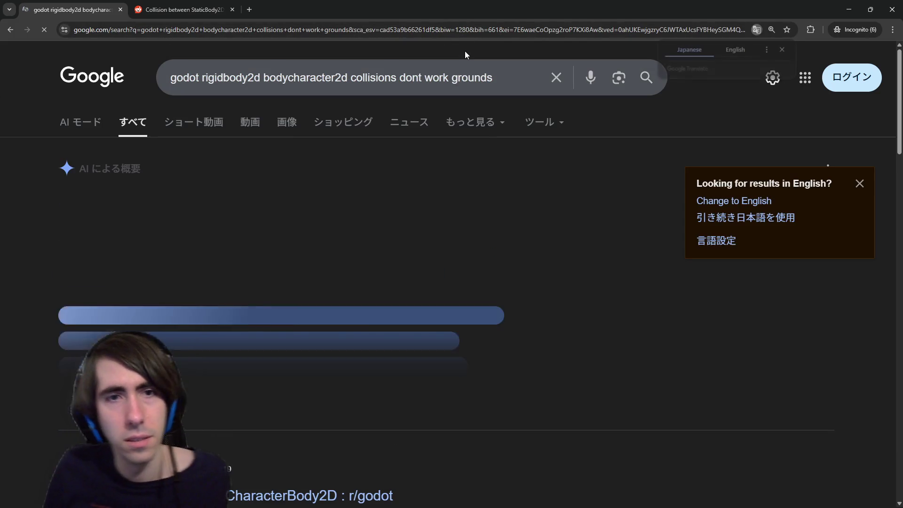
{"action": "scroll", "coordinate": [282, 229], "scroll_direction": "down", "scroll_amount": 3}
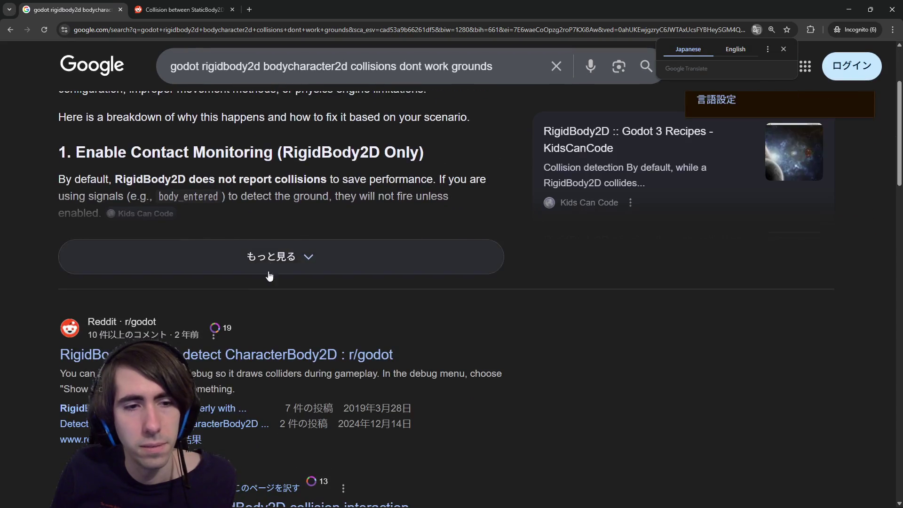
{"action": "middle_click", "coordinate": [249, 353]}
Skim the Reddit thread on RigidBody2D detection and return to the search results.
{"action": "scroll", "coordinate": [328, 226], "scroll_direction": "down", "scroll_amount": 2}
{"action": "scroll", "coordinate": [328, 226], "scroll_direction": "down", "scroll_amount": 4}
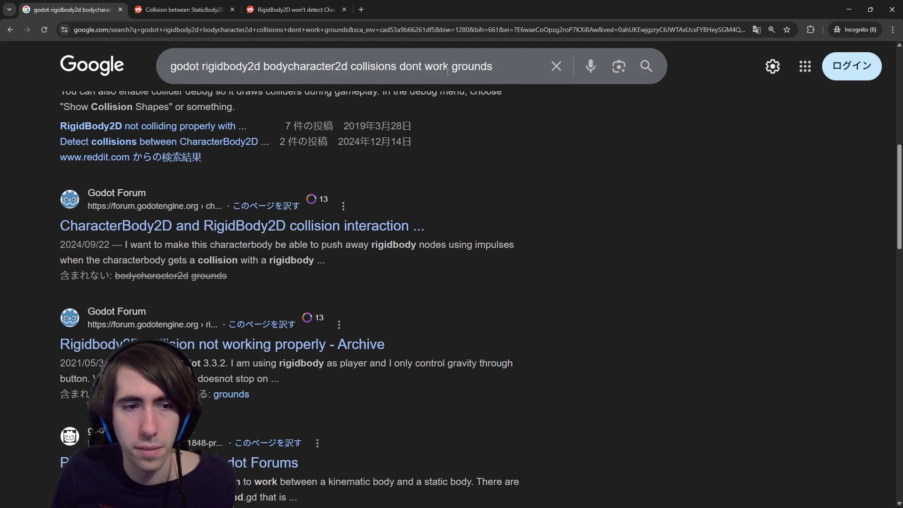
{"action": "left_click", "coordinate": [292, 9]}
{"action": "scroll", "coordinate": [139, 301], "scroll_direction": "down", "scroll_amount": 3}
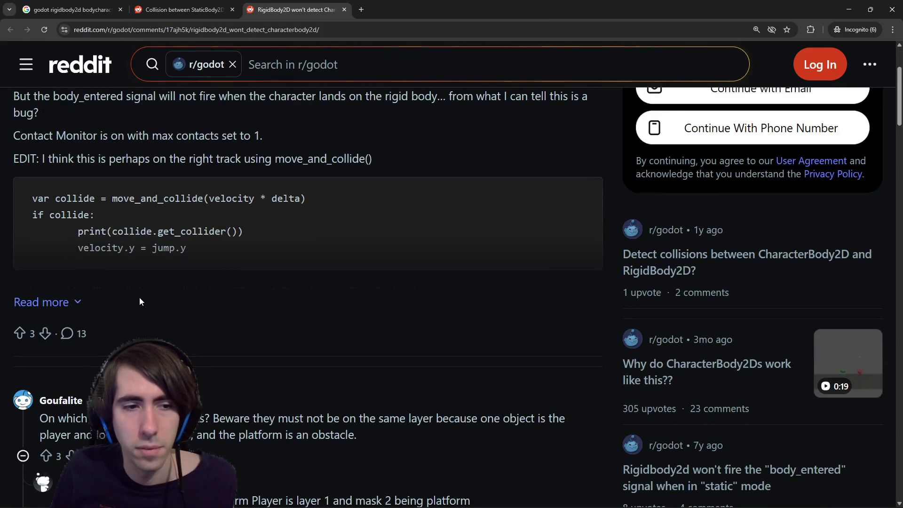
{"action": "scroll", "coordinate": [139, 301], "scroll_direction": "down", "scroll_amount": 2}
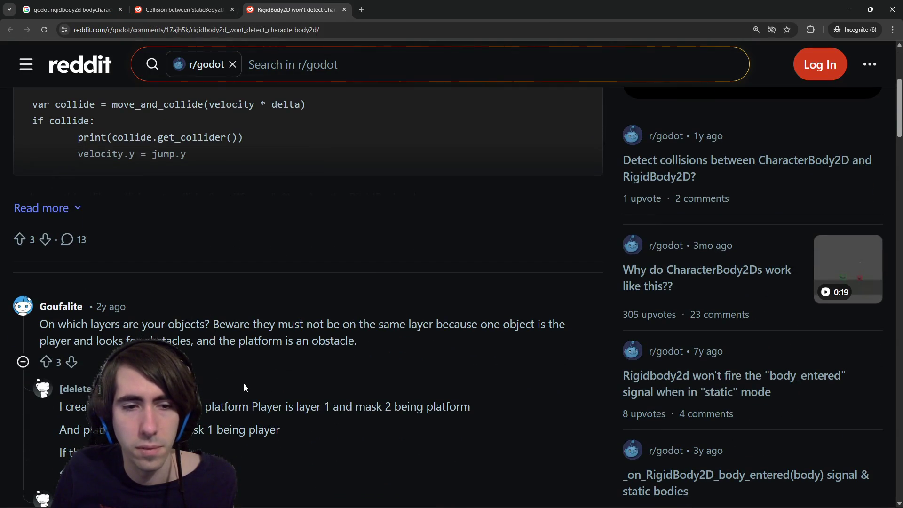
{"action": "left_click", "coordinate": [70, 9]}
{"action": "scroll", "coordinate": [336, 301], "scroll_direction": "down", "scroll_amount": 5}
{"action": "scroll", "coordinate": [328, 351], "scroll_direction": "up", "scroll_amount": 20}
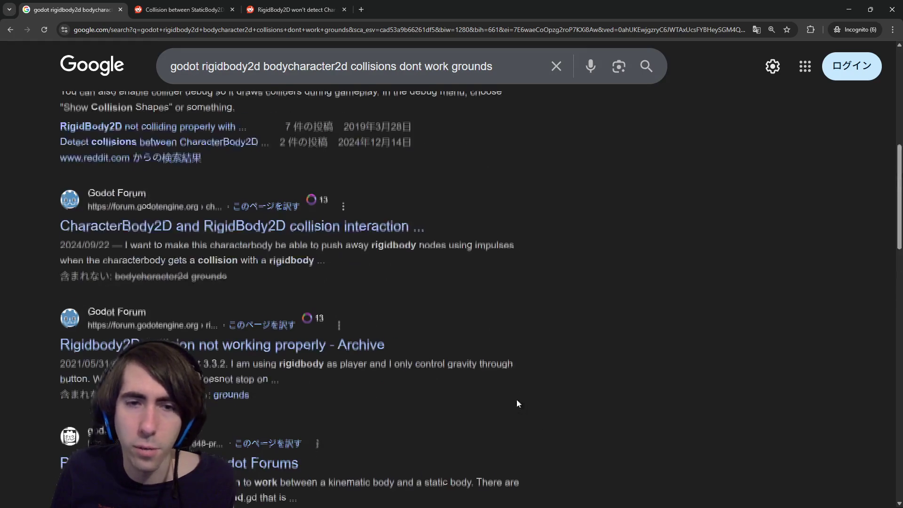
Switch to the Videos tab and search 'godot characterbody2d make ground' using autocomplete.
{"action": "left_click", "coordinate": [249, 124]}
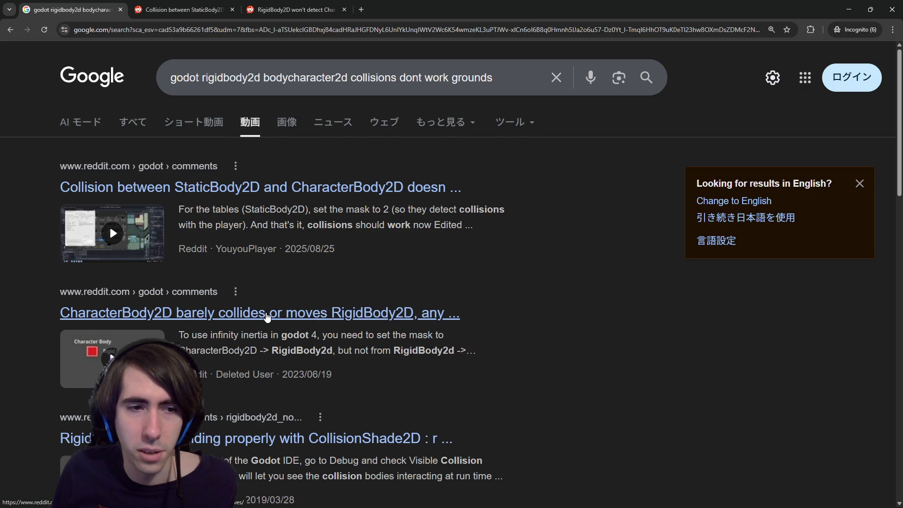
{"action": "scroll", "coordinate": [267, 316], "scroll_direction": "down", "scroll_amount": 2}
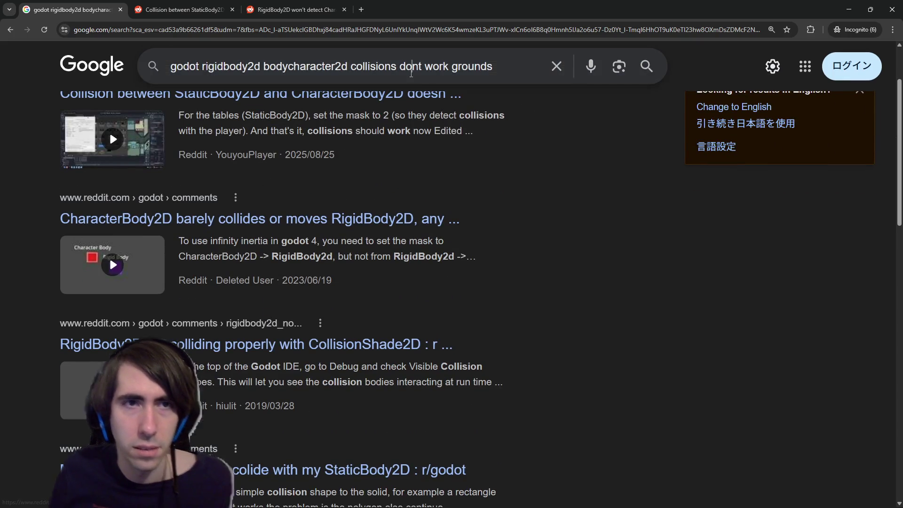
{"action": "triple_click", "coordinate": [410, 72]}
{"action": "type", "text": "godot "}
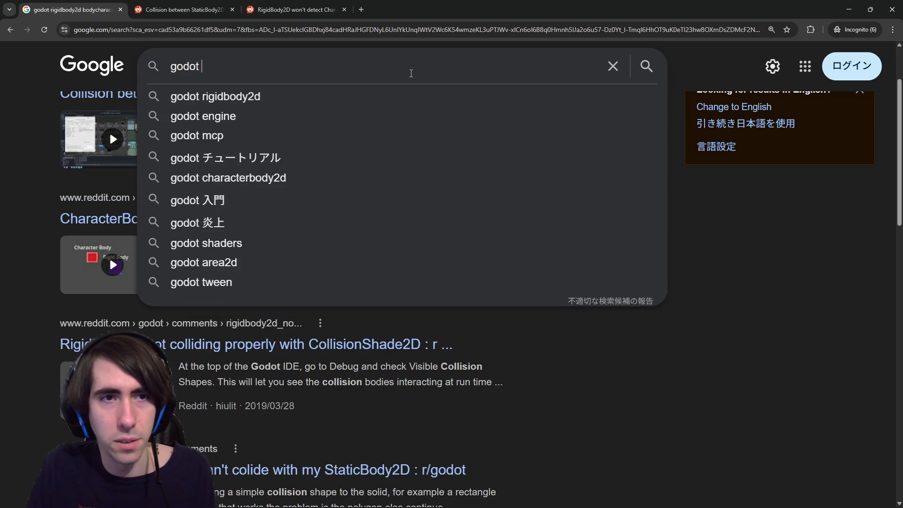
{"action": "type", "text": "2d"}
{"action": "key", "text": "BackSpace"}
{"action": "key", "text": "BackSpace"}
{"action": "key", "text": "BackSpace"}
{"action": "type", "text": "ch"}
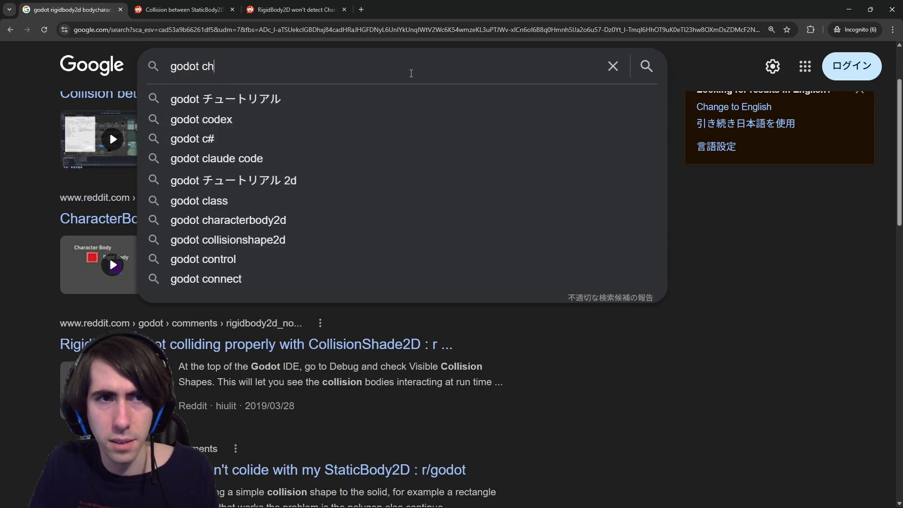
{"action": "type", "text": "arac"}
{"action": "key", "text": "Down"}
{"action": "type", "text": "make ground"}
{"action": "key", "text": "Return"}
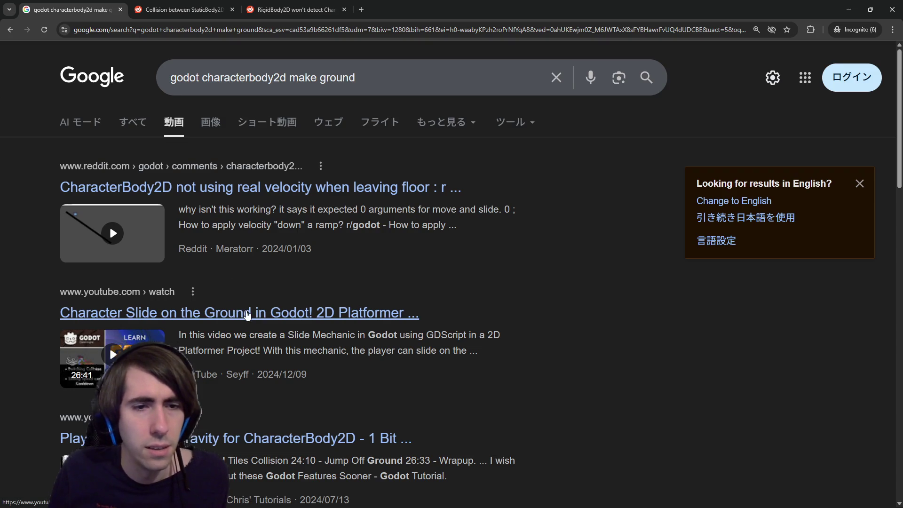
Watch the Character Slide on the Ground tutorial fullscreen, scrubbing through its code, then close it.
{"action": "middle_click", "coordinate": [247, 313]}
{"action": "left_click", "coordinate": [407, 10]}
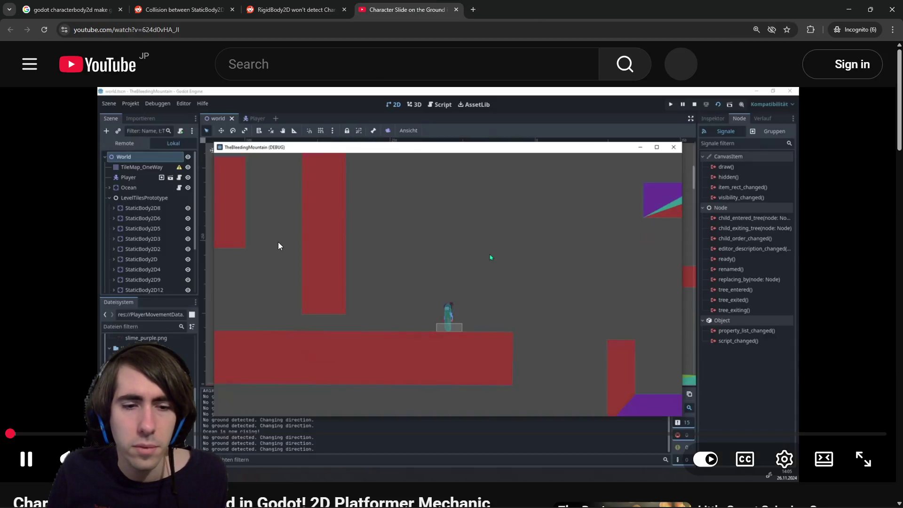
{"action": "double_click", "coordinate": [278, 242]}
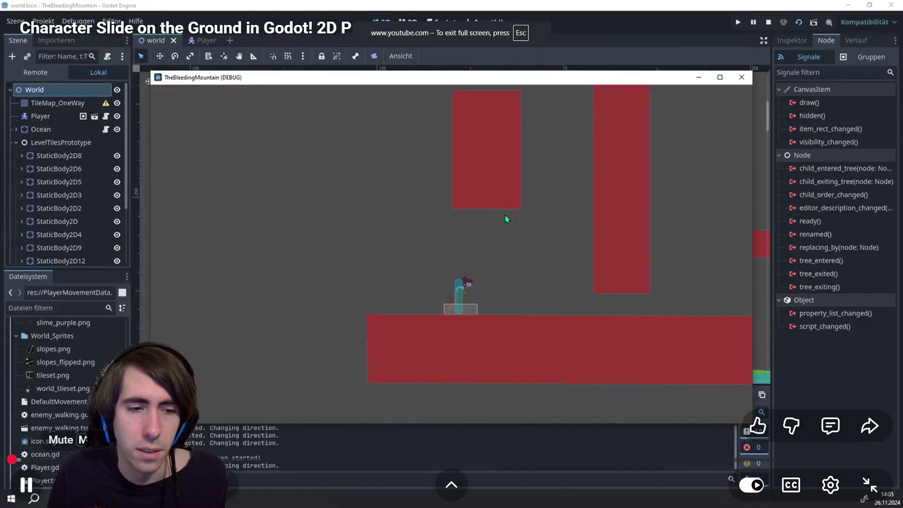
{"action": "left_click_drag", "start_coordinate": [11, 459], "coordinate": [43, 460]}
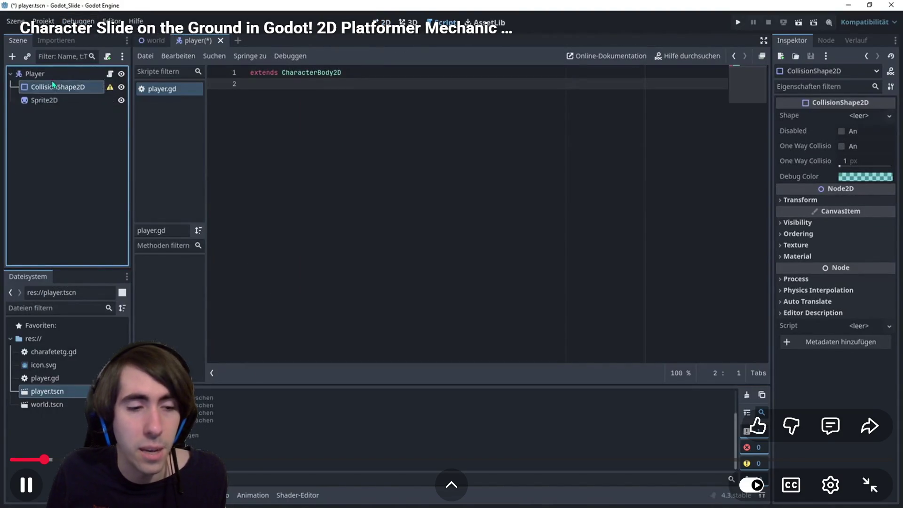
{"action": "mouse_move", "coordinate": [43, 459]}
{"action": "left_mouse_down"}
{"action": "mouse_move", "coordinate": [66, 459]}
{"action": "mouse_move", "coordinate": [28, 460]}
{"action": "mouse_move", "coordinate": [384, 464]}
{"action": "mouse_move", "coordinate": [375, 460]}
{"action": "mouse_move", "coordinate": [385, 460]}
{"action": "mouse_move", "coordinate": [389, 445]}
{"action": "mouse_move", "coordinate": [420, 442]}
{"action": "mouse_move", "coordinate": [436, 466]}
{"action": "left_mouse_up"}
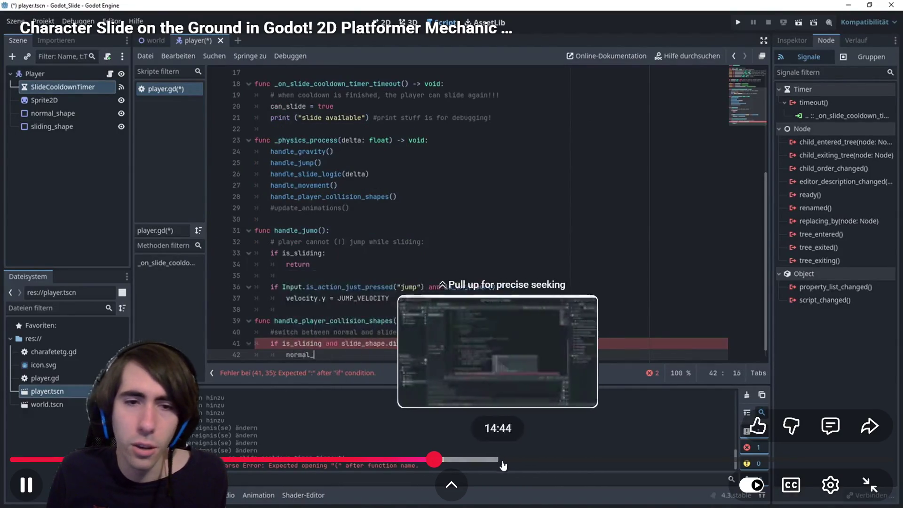
{"action": "left_click", "coordinate": [615, 463]}
{"action": "left_click_drag", "start_coordinate": [615, 463], "coordinate": [424, 459]}
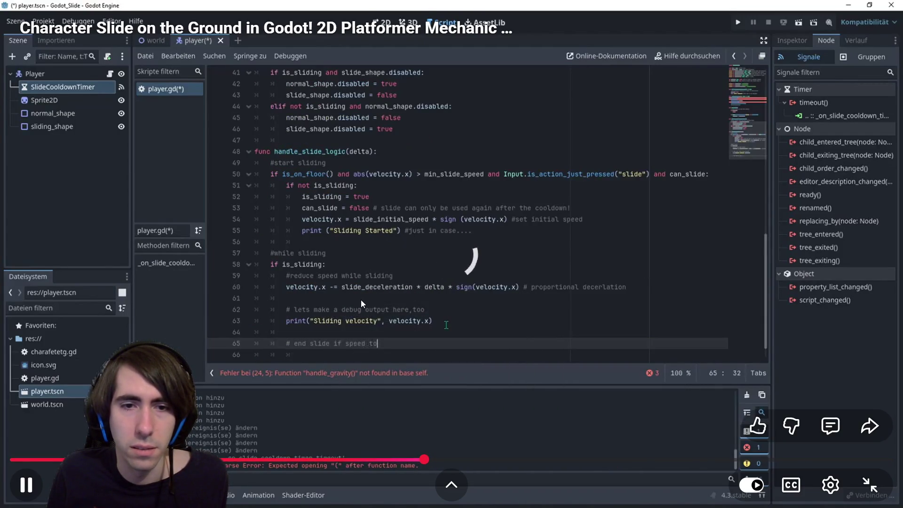
{"action": "left_click", "coordinate": [360, 300]}
{"action": "key", "text": "Escape"}
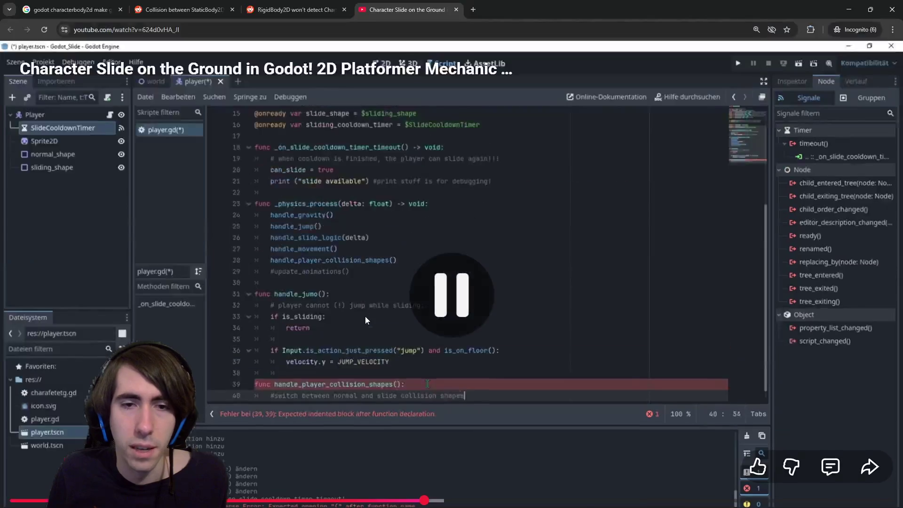
{"action": "middle_click", "coordinate": [392, 4]}
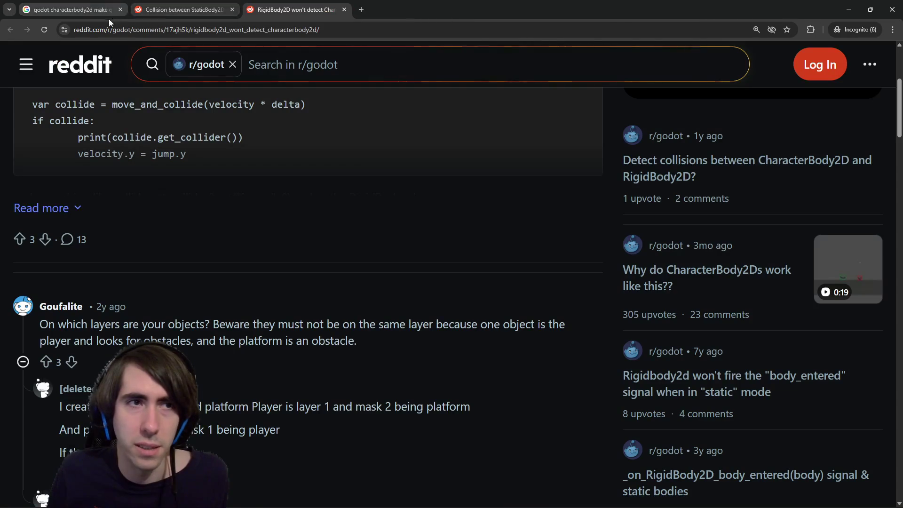
Watch the Player Jumping & Gravity for CharacterBody2D tutorial fullscreen, scrubbing to its Jump Input code.
{"action": "left_click", "coordinate": [109, 12]}
{"action": "left_click", "coordinate": [391, 64]}
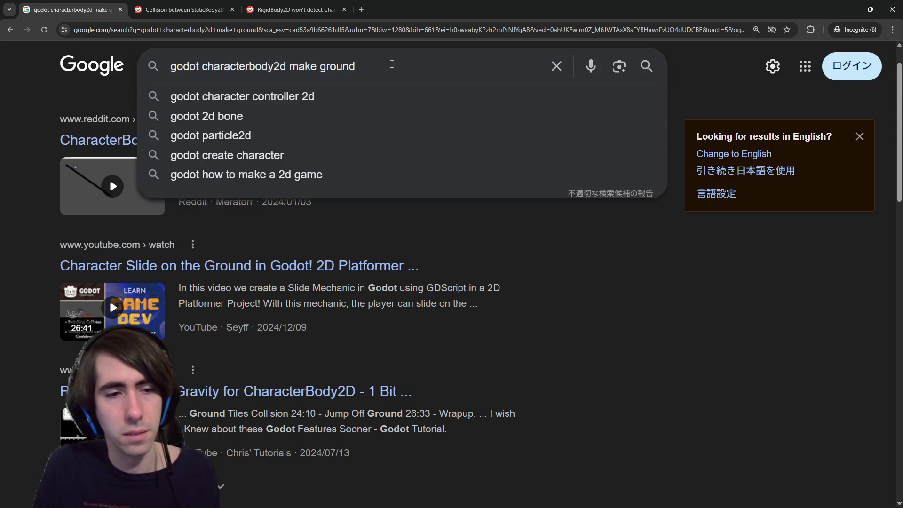
{"action": "middle_click", "coordinate": [239, 402]}
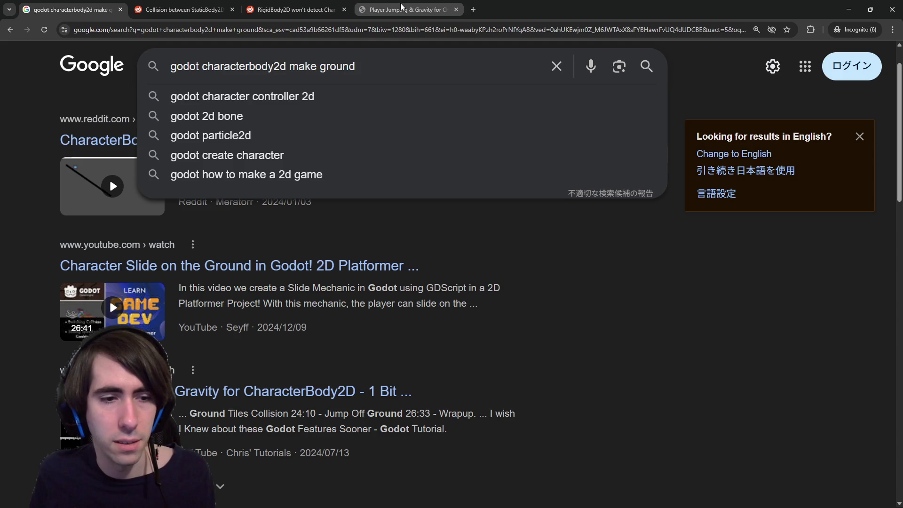
{"action": "left_click", "coordinate": [400, 7]}
{"action": "double_click", "coordinate": [320, 233]}
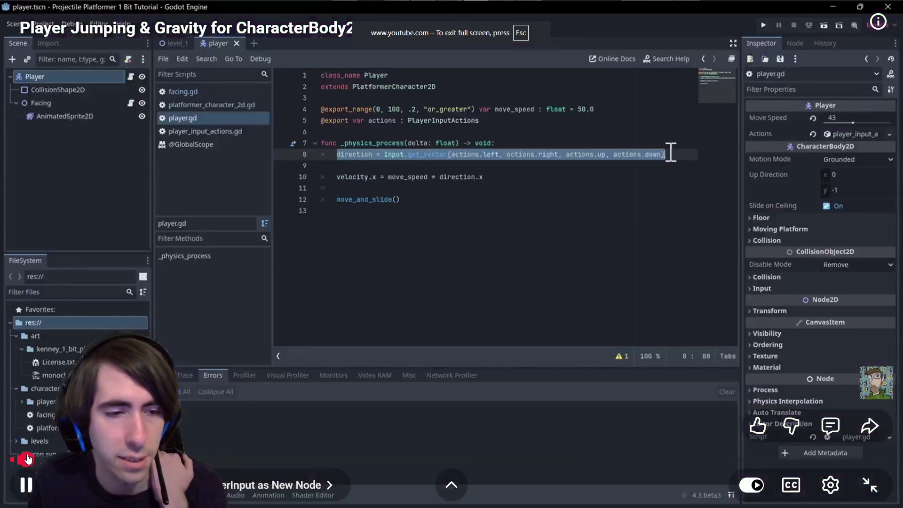
{"action": "mouse_move", "coordinate": [26, 459]}
{"action": "left_mouse_down"}
{"action": "mouse_move", "coordinate": [44, 458]}
{"action": "mouse_move", "coordinate": [16, 454]}
{"action": "mouse_move", "coordinate": [414, 459]}
{"action": "mouse_move", "coordinate": [398, 459]}
{"action": "left_mouse_up"}
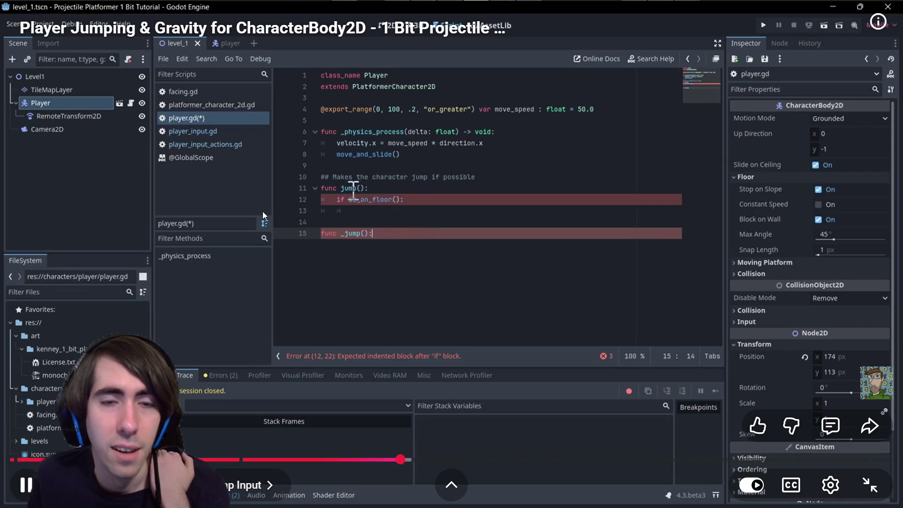
{"action": "left_click", "coordinate": [445, 447]}
{"action": "left_click", "coordinate": [446, 459]}
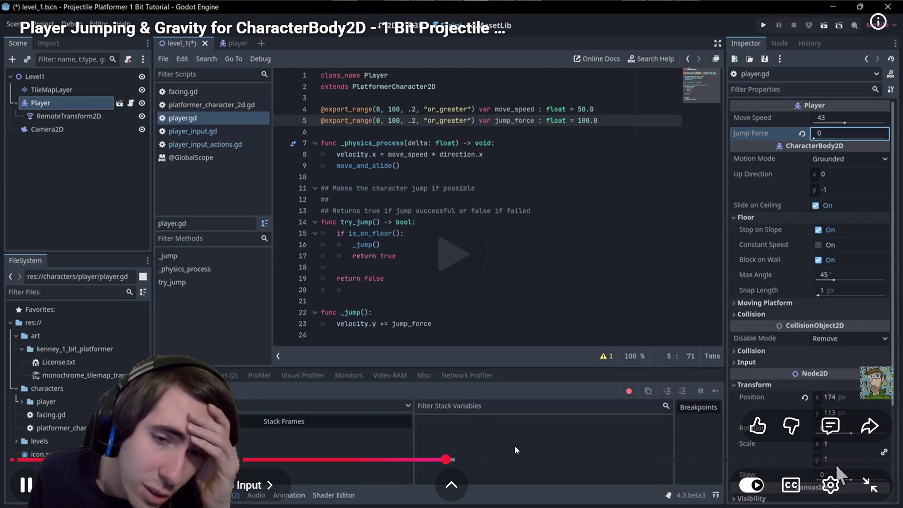
{"action": "left_click", "coordinate": [501, 459]}
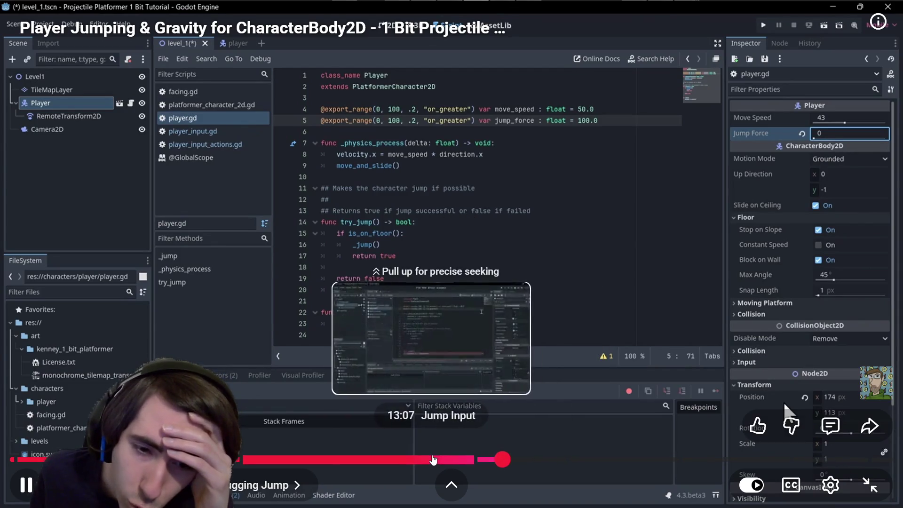
{"action": "mouse_move", "coordinate": [390, 459]}
{"action": "left_mouse_down"}
{"action": "mouse_move", "coordinate": [299, 460]}
{"action": "mouse_move", "coordinate": [385, 459]}
{"action": "mouse_move", "coordinate": [364, 460]}
{"action": "left_mouse_up"}
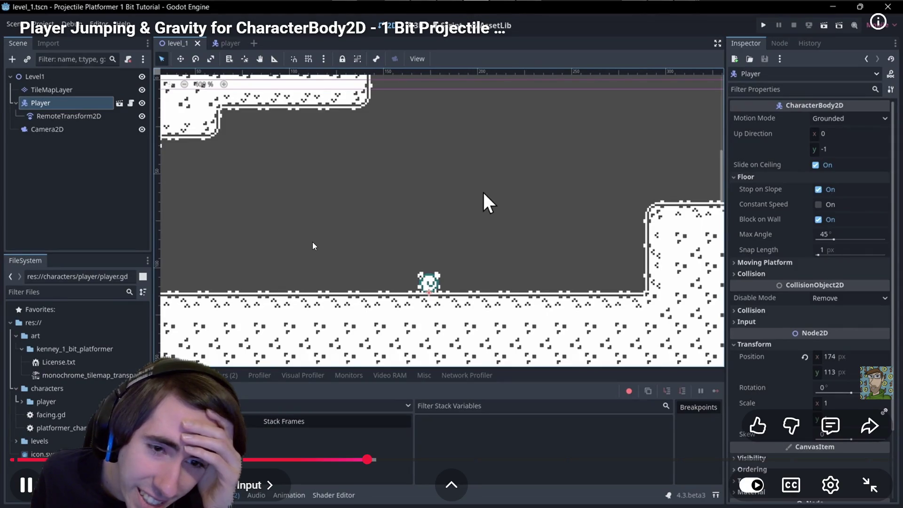
{"action": "double_click", "coordinate": [313, 245]}
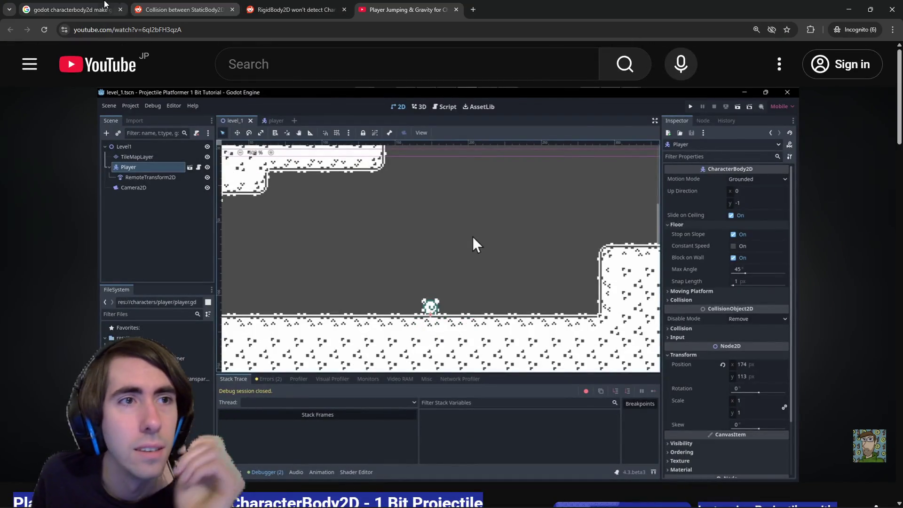
Change the query to 'godot characterbody2d without tilemap' and open the Tilemap vs StaticBody2D post.
{"action": "left_click", "coordinate": [104, 3]}
{"action": "key", "text": "ctrl+BackSpace"}
{"action": "key", "text": "ctrl+BackSpace"}
{"action": "type", "text": "without tilemap"}
{"action": "key", "text": "Return"}
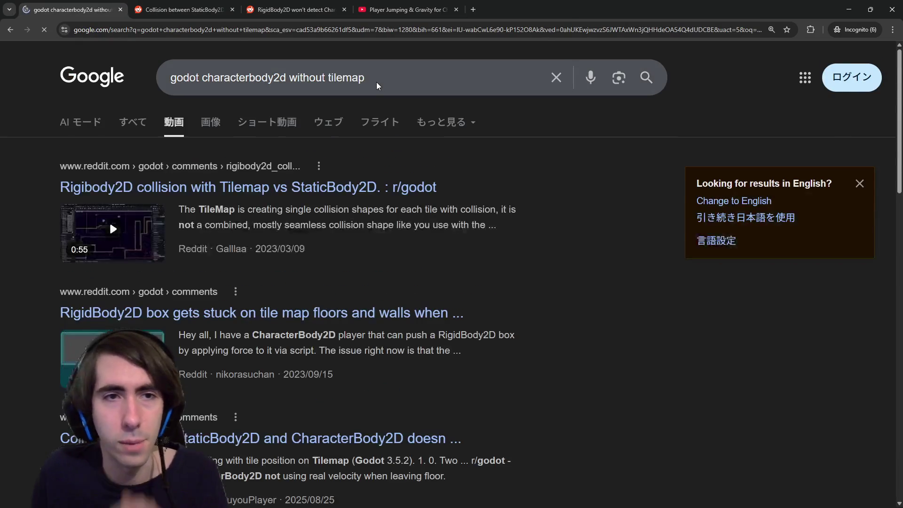
{"action": "left_click", "coordinate": [292, 78]}
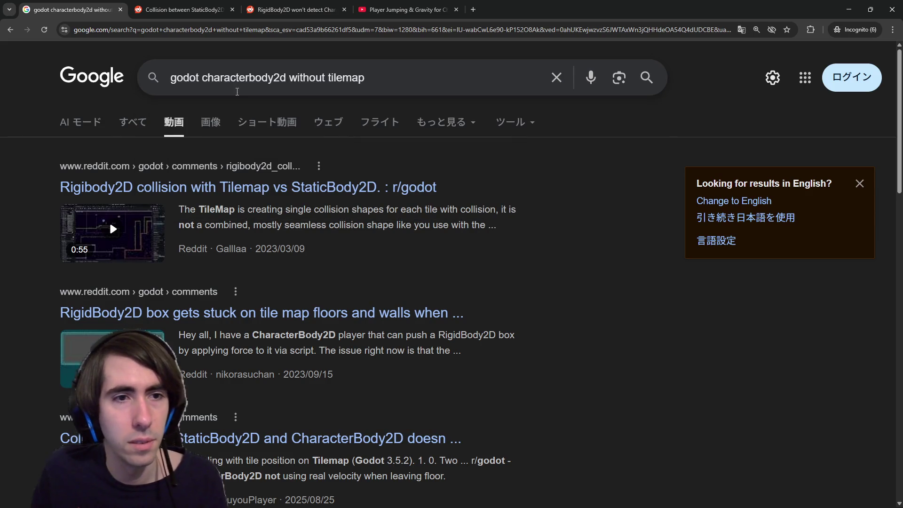
{"action": "left_click", "coordinate": [202, 187]}
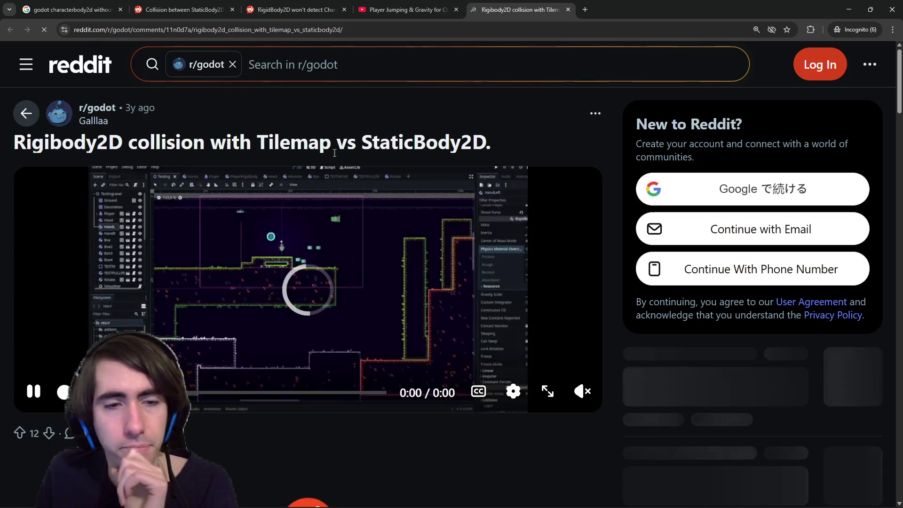
Read the replies blaming seams between per-tile TileMap collision shapes, then return to Google.
{"action": "scroll", "coordinate": [342, 292], "scroll_direction": "down", "scroll_amount": 7}
{"action": "scroll", "coordinate": [251, 279], "scroll_direction": "up", "scroll_amount": 3}
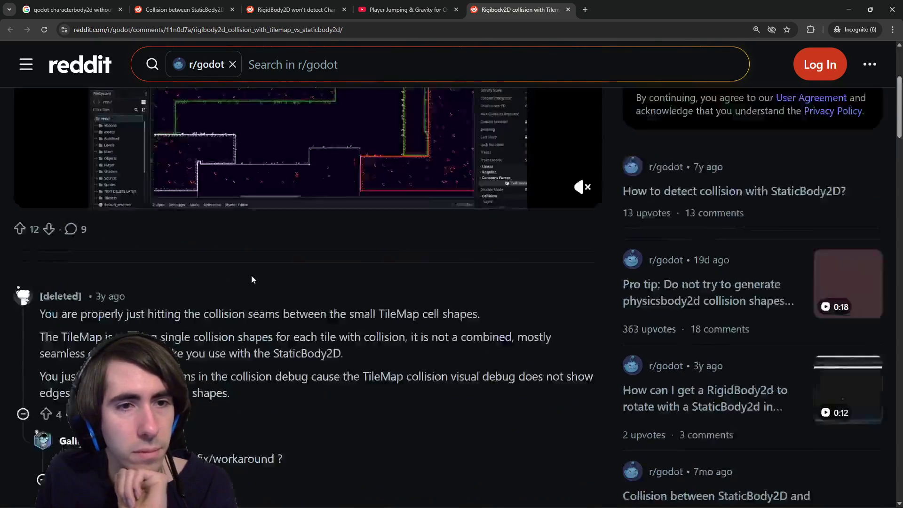
{"action": "scroll", "coordinate": [249, 292], "scroll_direction": "down", "scroll_amount": 1}
{"action": "scroll", "coordinate": [242, 341], "scroll_direction": "down", "scroll_amount": 4}
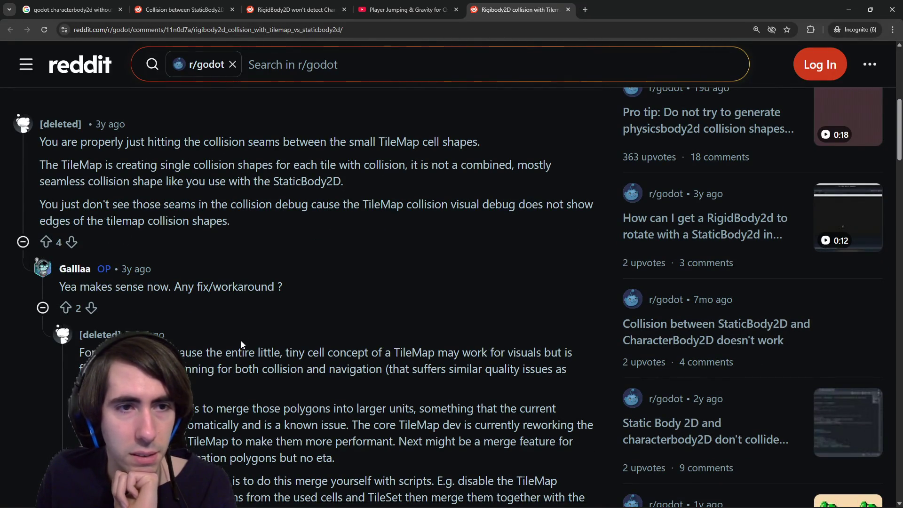
{"action": "scroll", "coordinate": [241, 340], "scroll_direction": "down", "scroll_amount": 3}
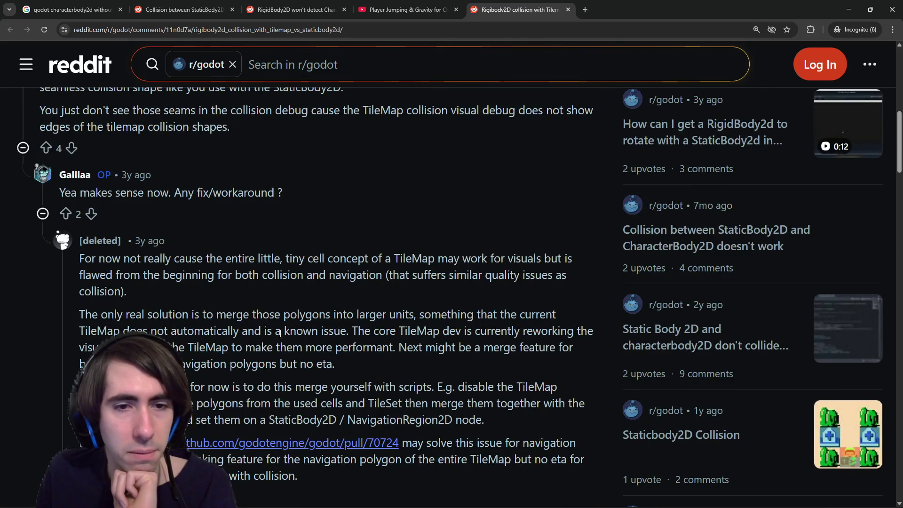
{"action": "scroll", "coordinate": [281, 334], "scroll_direction": "down", "scroll_amount": 5}
{"action": "scroll", "coordinate": [271, 322], "scroll_direction": "down", "scroll_amount": 2}
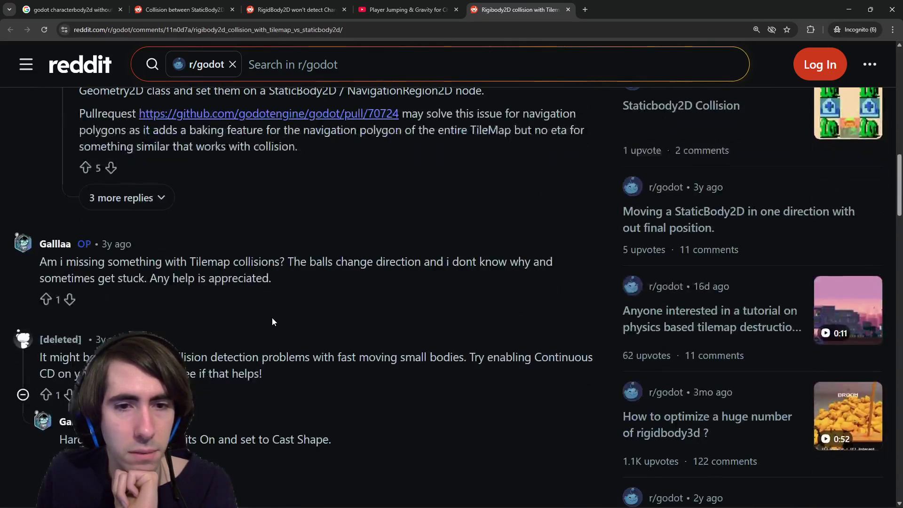
{"action": "scroll", "coordinate": [302, 226], "scroll_direction": "up", "scroll_amount": 10}
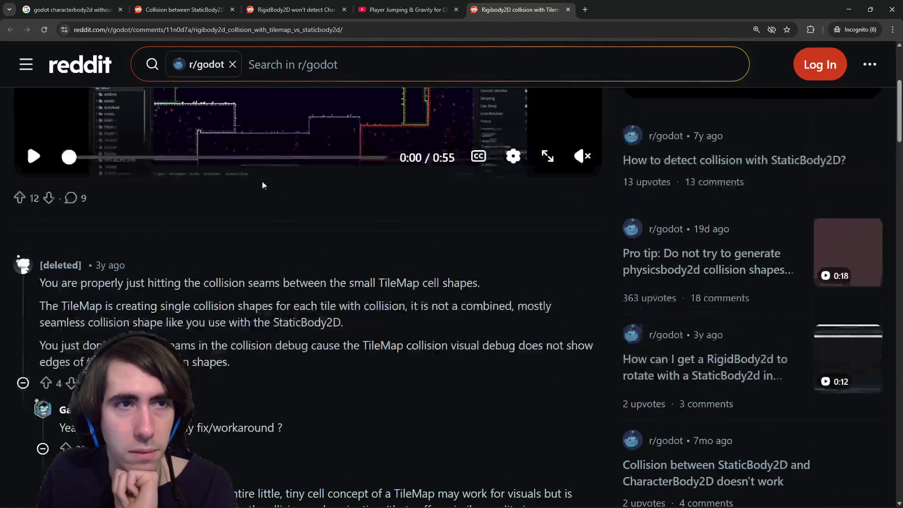
{"action": "left_click", "coordinate": [111, 2]}
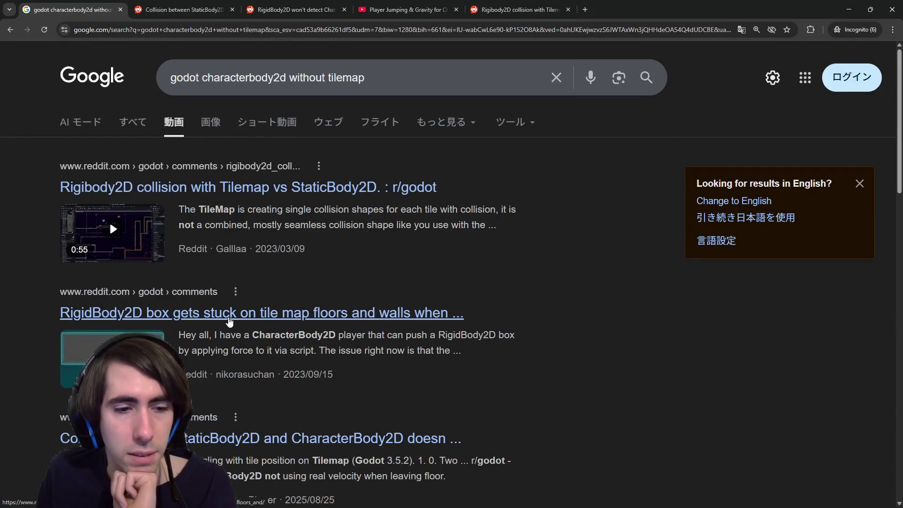
Refine the Google search to 'godot characterbody2d collision without tilemap' and copy the query for YouTube.
{"action": "scroll", "coordinate": [230, 322], "scroll_direction": "down", "scroll_amount": 1}
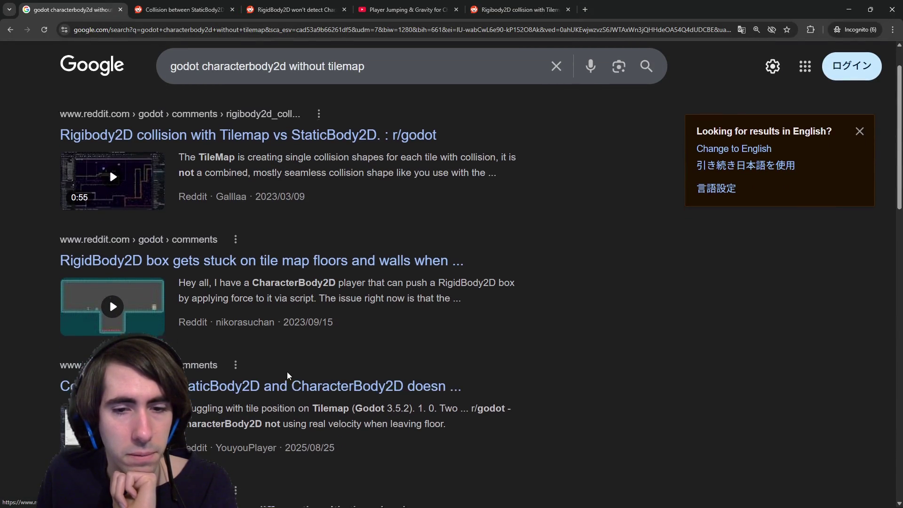
{"action": "scroll", "coordinate": [289, 389], "scroll_direction": "down", "scroll_amount": 5}
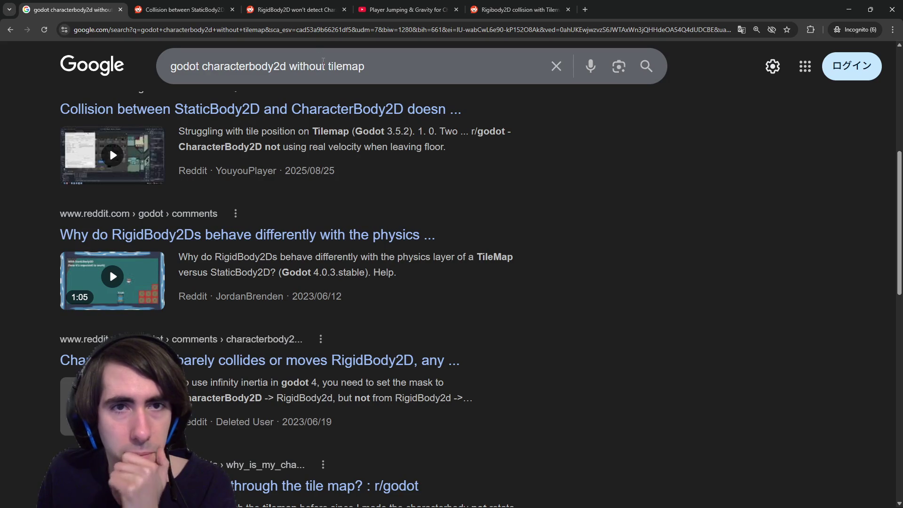
{"action": "left_click", "coordinate": [291, 66]}
{"action": "type", "text": "collisi"}
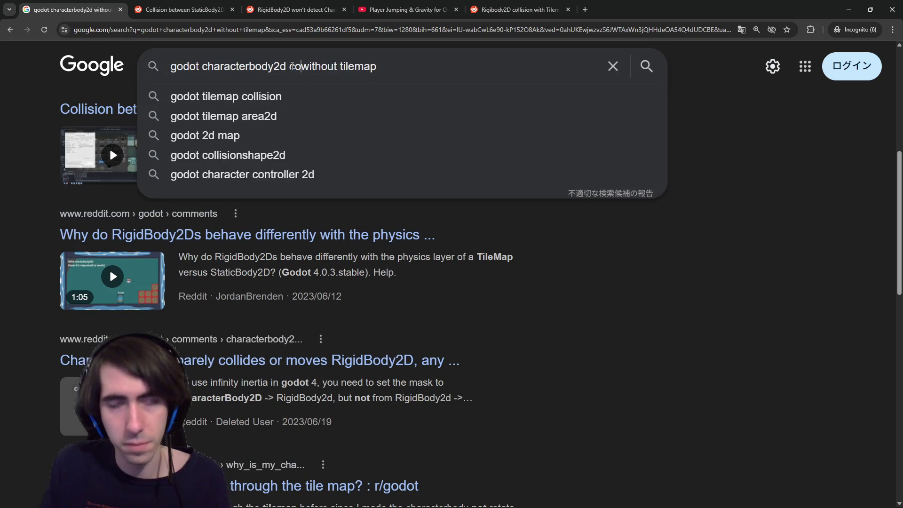
{"action": "type", "text": "on"}
{"action": "key", "text": "Return"}
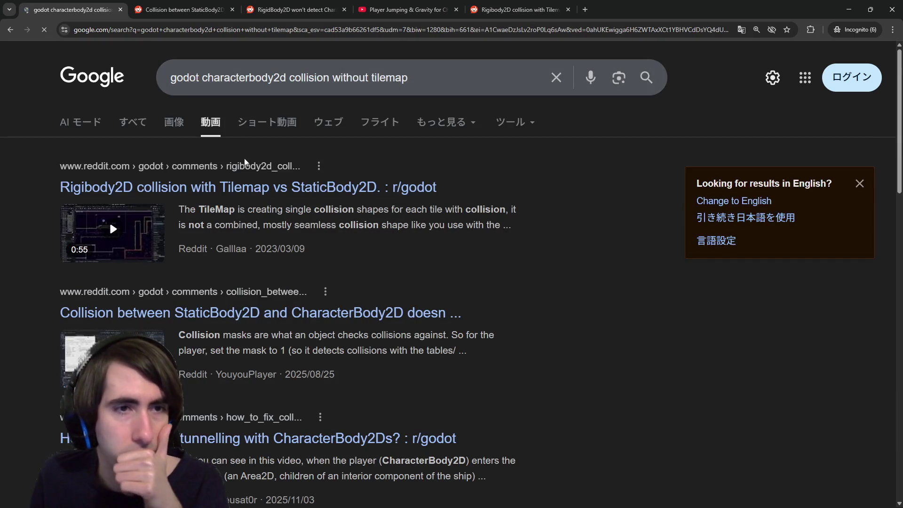
{"action": "triple_click", "coordinate": [246, 78]}
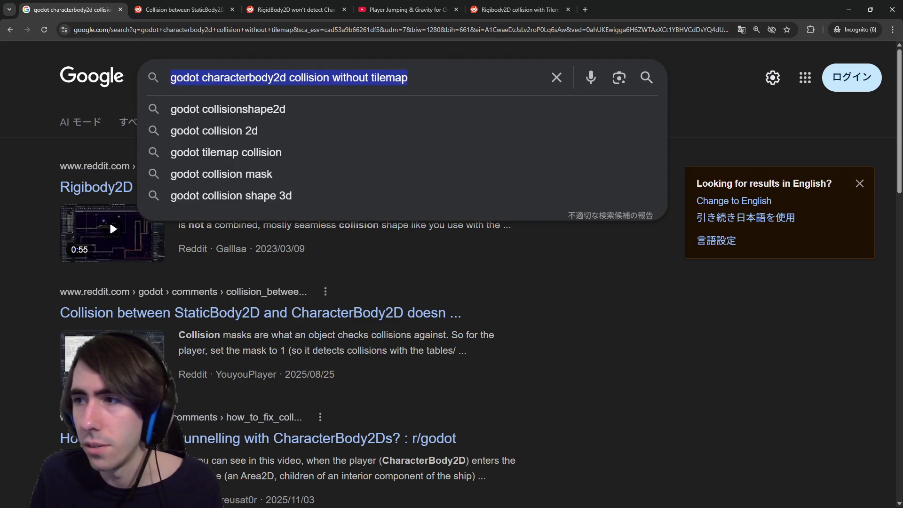
{"action": "key", "text": "ctrl+shift+n"}
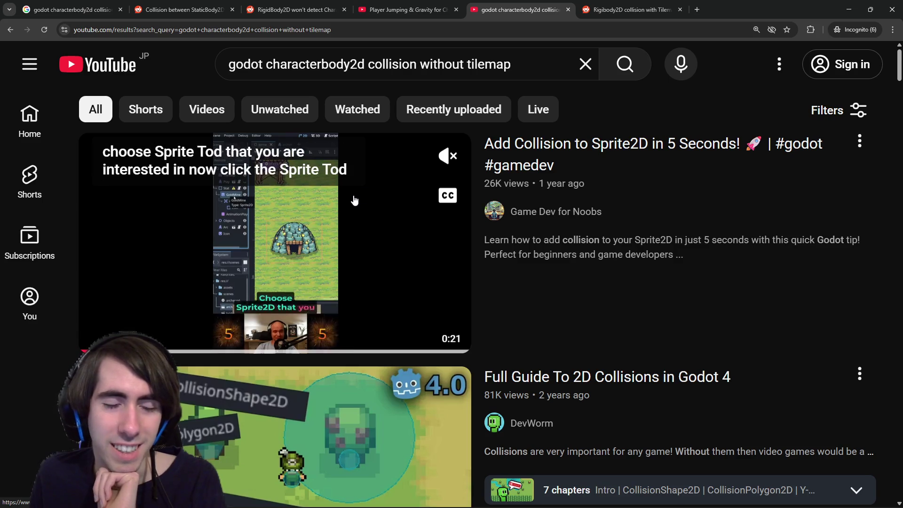
Open 'Full Guide To 2D Collisions in Godot 4' in its own tab.
{"action": "scroll", "coordinate": [315, 212], "scroll_direction": "down", "scroll_amount": 2}
{"action": "scroll", "coordinate": [470, 122], "scroll_direction": "down", "scroll_amount": 1}
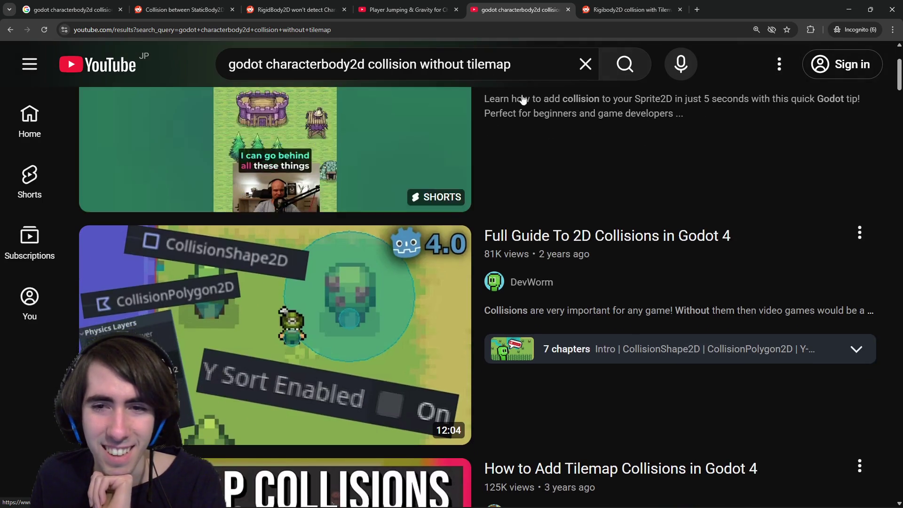
{"action": "middle_click", "coordinate": [661, 241]}
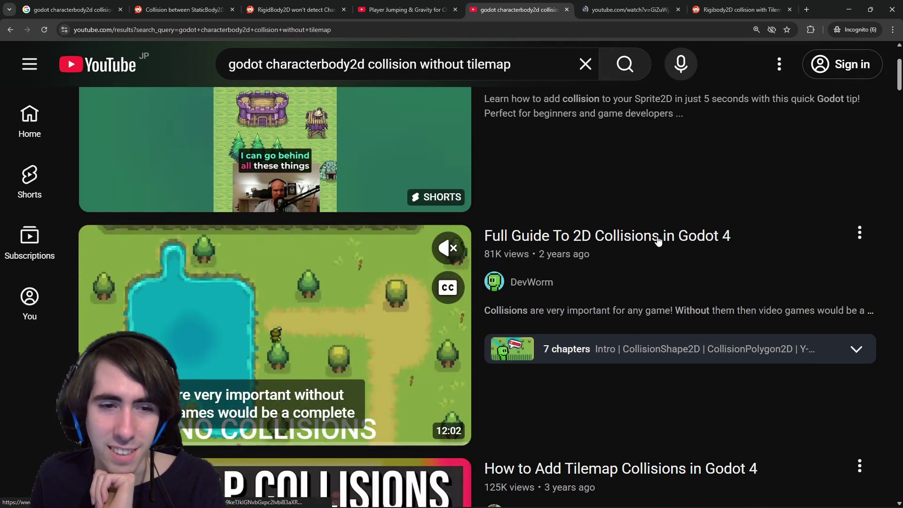
{"action": "scroll", "coordinate": [658, 241], "scroll_direction": "down", "scroll_amount": 1}
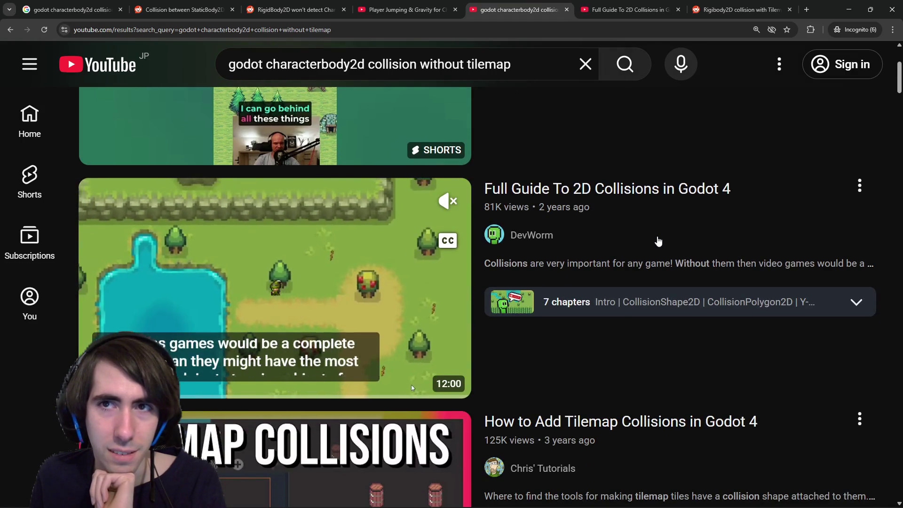
{"action": "key", "text": "ctrl+Tab"}
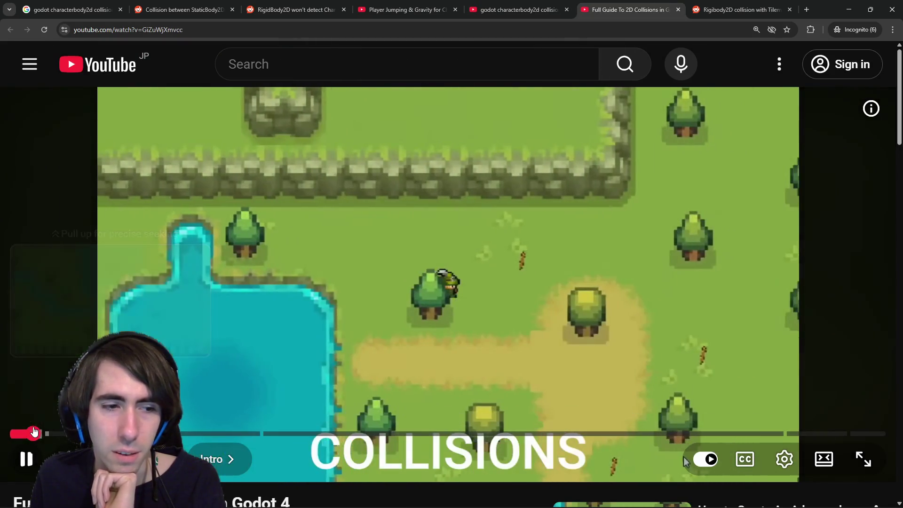
Scrub the tutorial video forward to its CollisionPolygon2D section.
{"action": "left_click", "coordinate": [62, 434]}
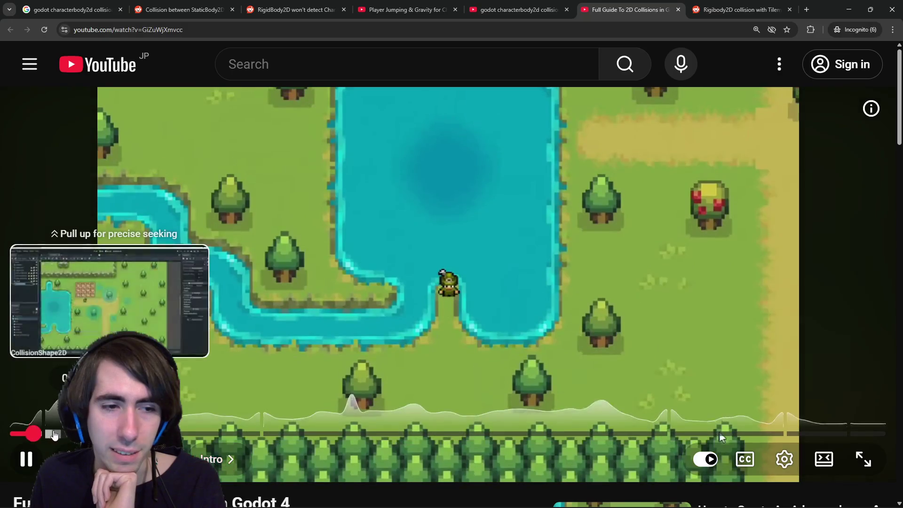
{"action": "left_click_drag", "start_coordinate": [62, 435], "coordinate": [58, 433]}
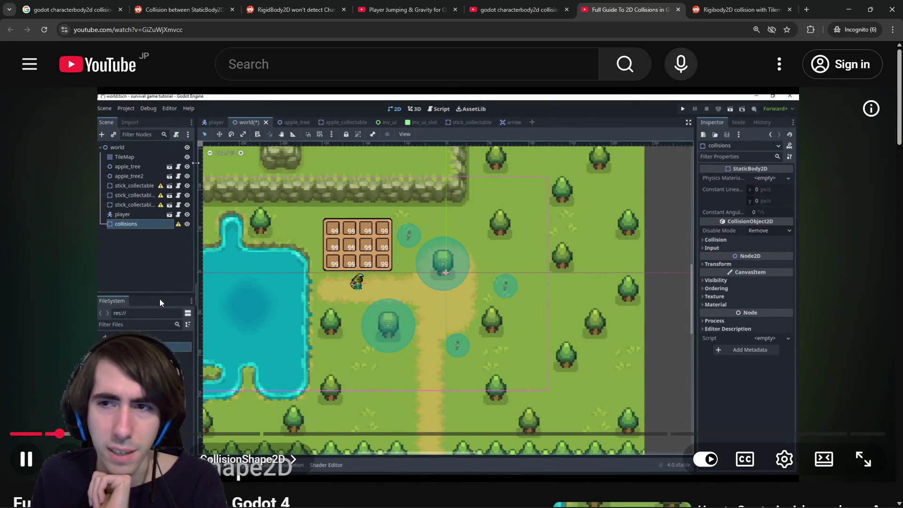
{"action": "left_click", "coordinate": [388, 195]}
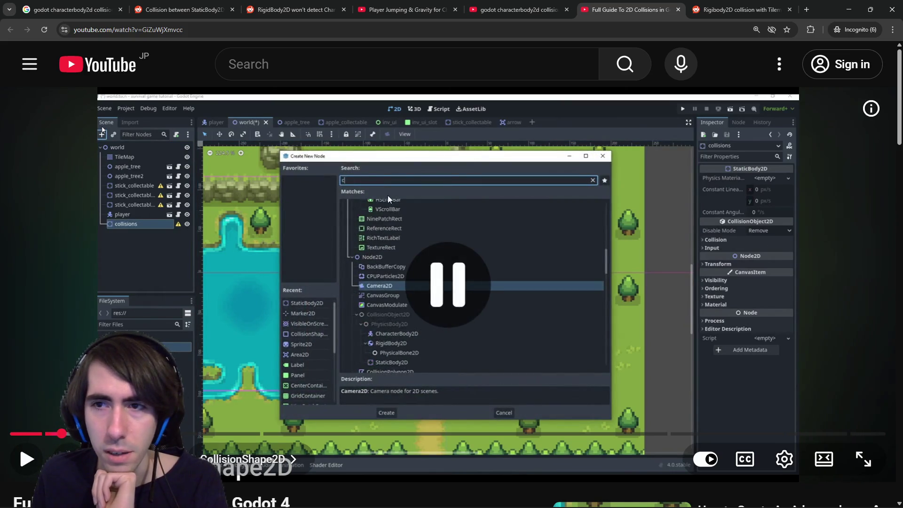
{"action": "left_click", "coordinate": [351, 269]}
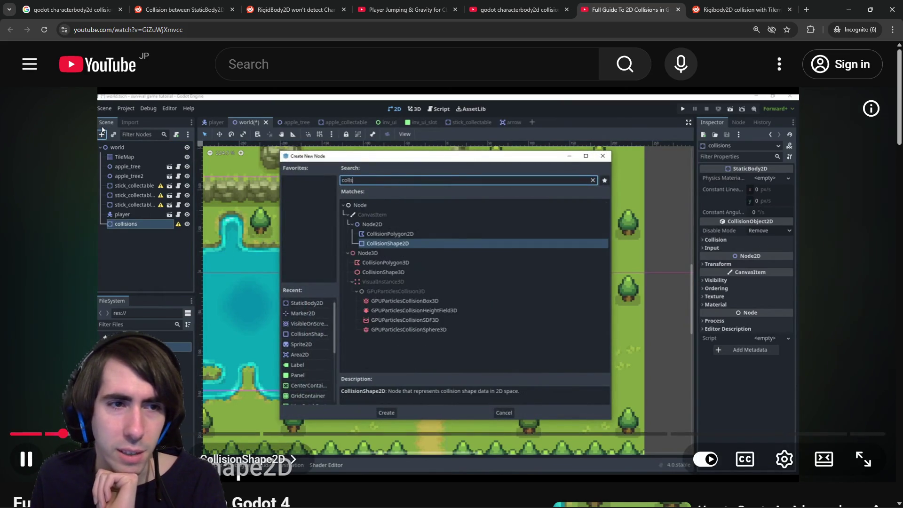
{"action": "left_click_drag", "start_coordinate": [62, 433], "coordinate": [66, 433]}
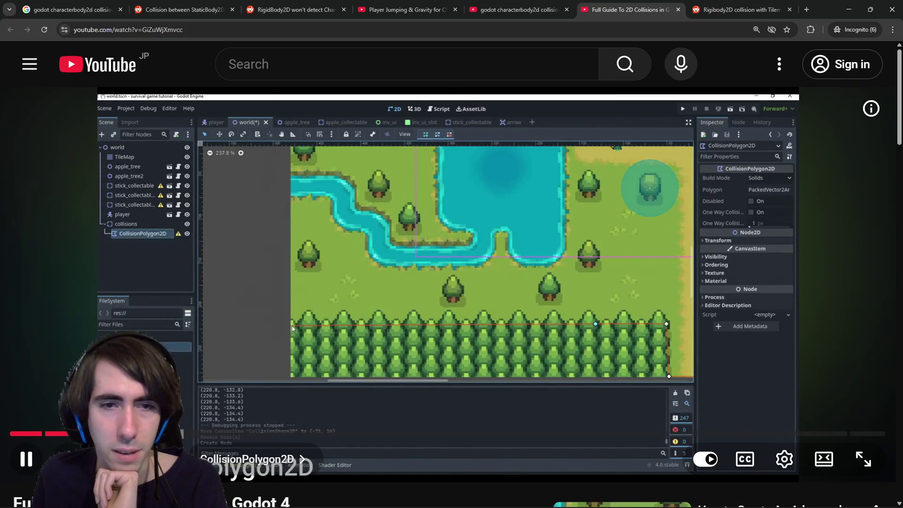
{"action": "left_click", "coordinate": [331, 260]}
{"action": "key", "text": "alt+Tab"}
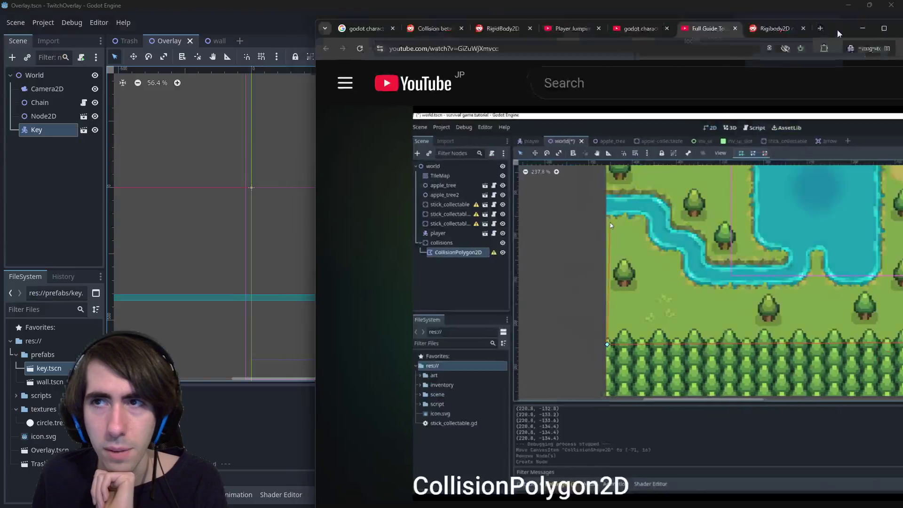
Add a RigidBody2D child node under World in the Overlay scene.
{"action": "right_click", "coordinate": [47, 73]}
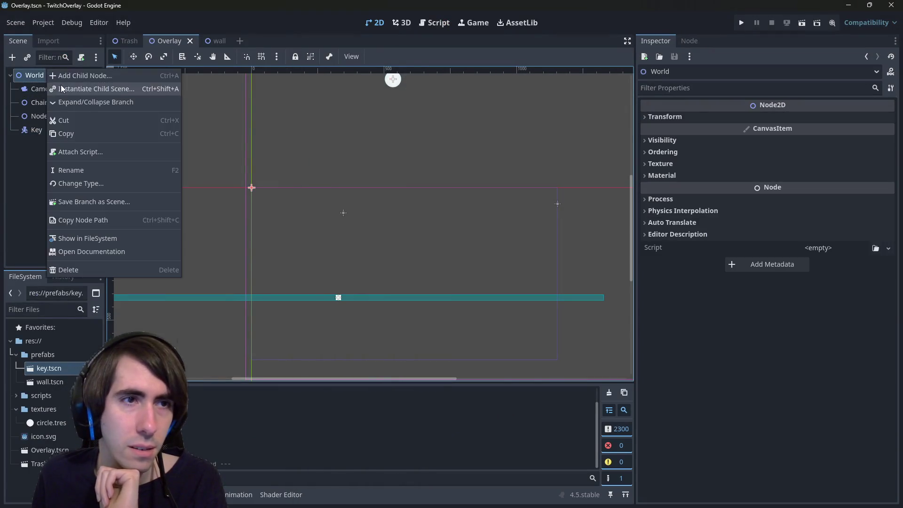
{"action": "key", "text": "Escape"}
{"action": "right_click", "coordinate": [57, 74]}
{"action": "left_click", "coordinate": [80, 77]}
{"action": "type", "text": "rigid"}
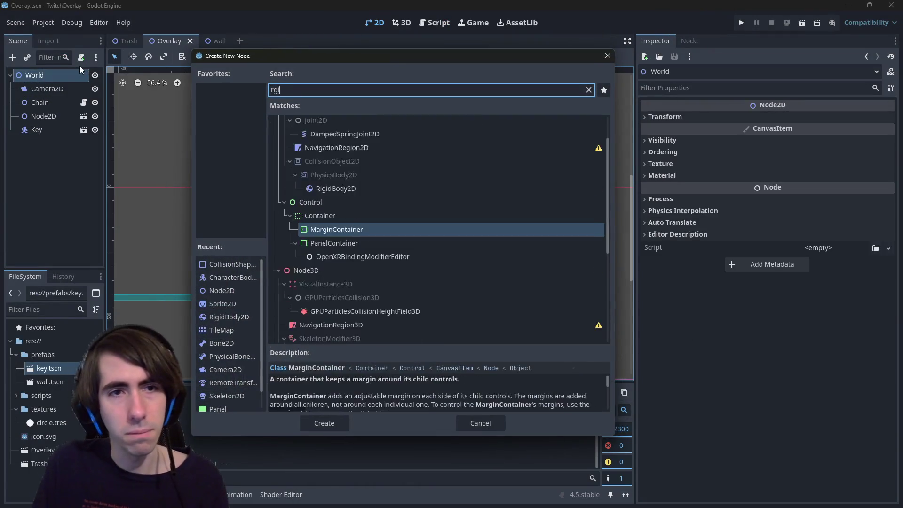
{"action": "key", "text": "Return"}
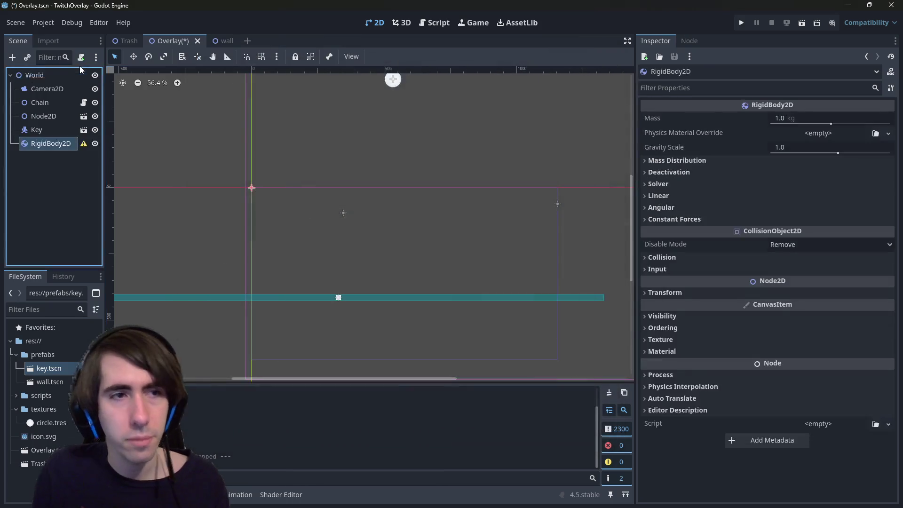
Delete the new RigidBody2D node again and save the Overlay scene.
{"action": "scroll", "coordinate": [275, 184], "scroll_direction": "down", "scroll_amount": 4}
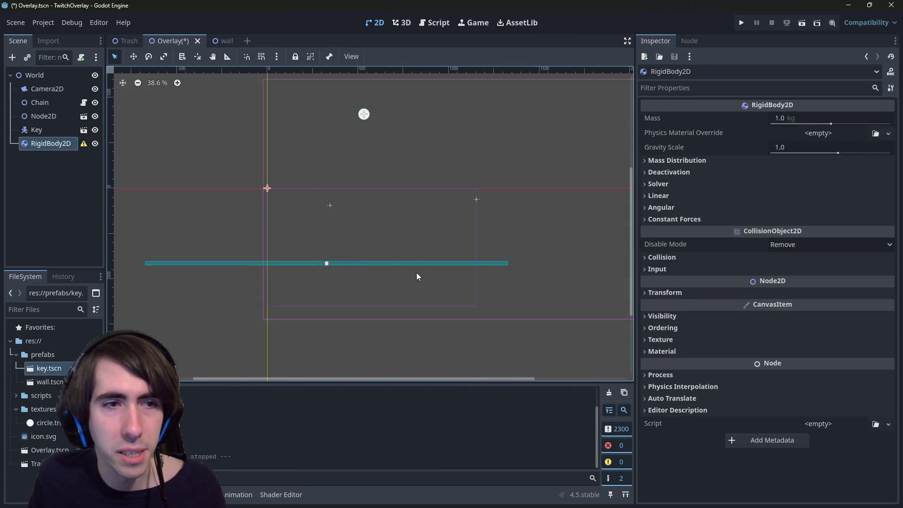
{"action": "right_click", "coordinate": [61, 149]}
{"action": "key", "text": "Escape"}
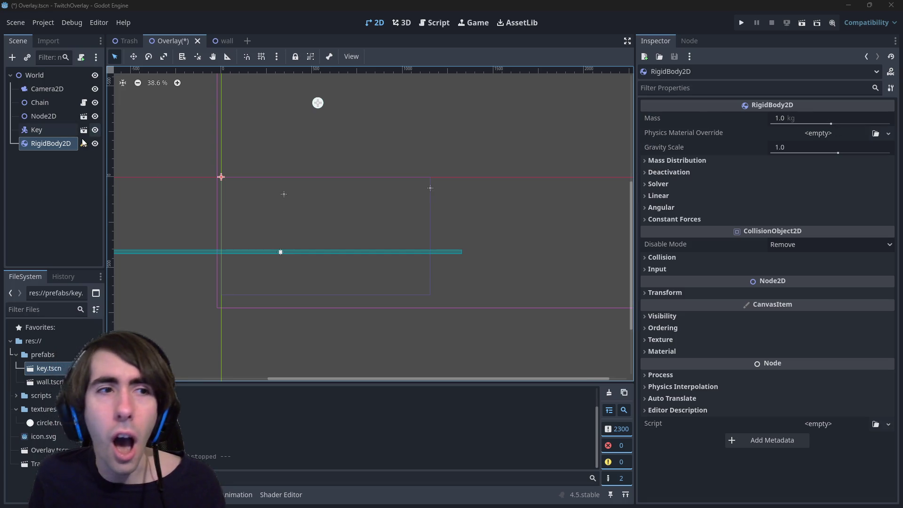
{"action": "left_click", "coordinate": [54, 132]}
{"action": "left_click", "coordinate": [47, 143]}
{"action": "key", "text": "Delete"}
{"action": "key", "text": "Return"}
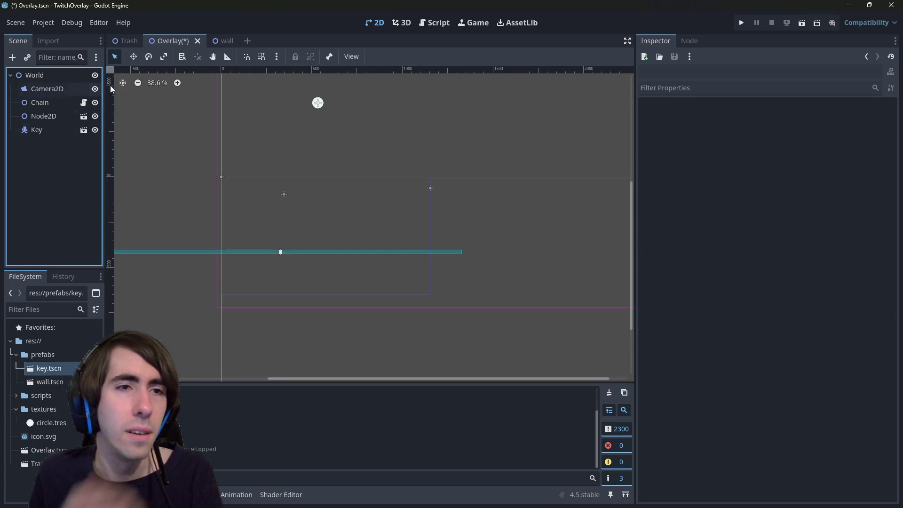
{"action": "key", "text": "ctrl+s"}
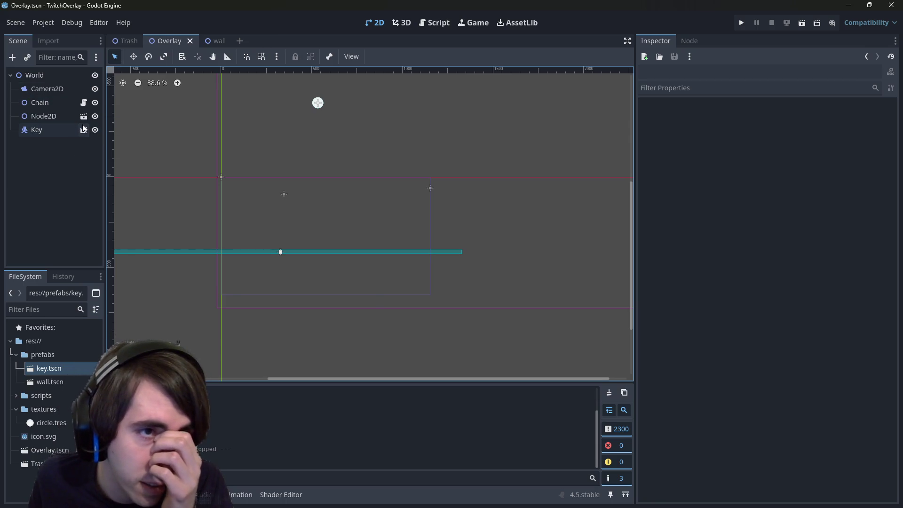
In wall.tscn, change the Wall node's type to StaticBody2D and save.
{"action": "left_click", "coordinate": [84, 117]}
{"action": "right_click", "coordinate": [49, 89]}
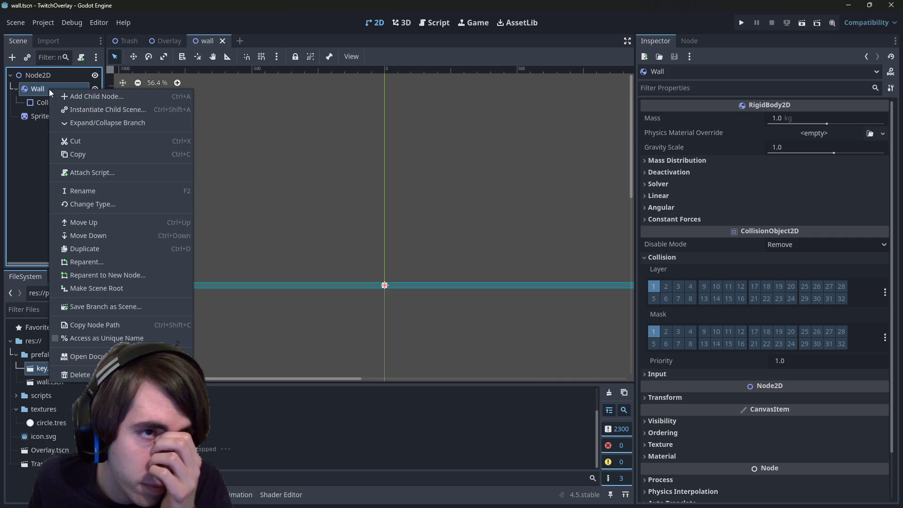
{"action": "left_click", "coordinate": [107, 203]}
{"action": "type", "text": "static"}
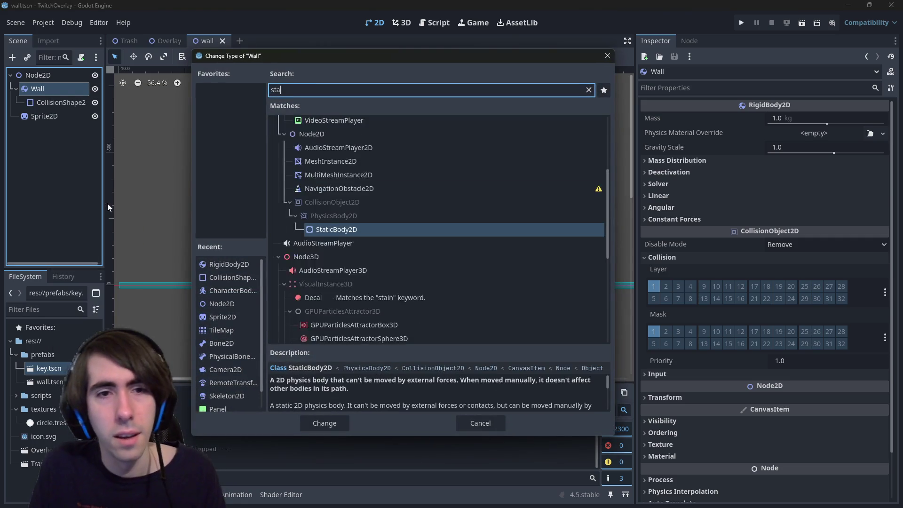
{"action": "key", "text": "Return"}
{"action": "key", "text": "ctrl+s"}
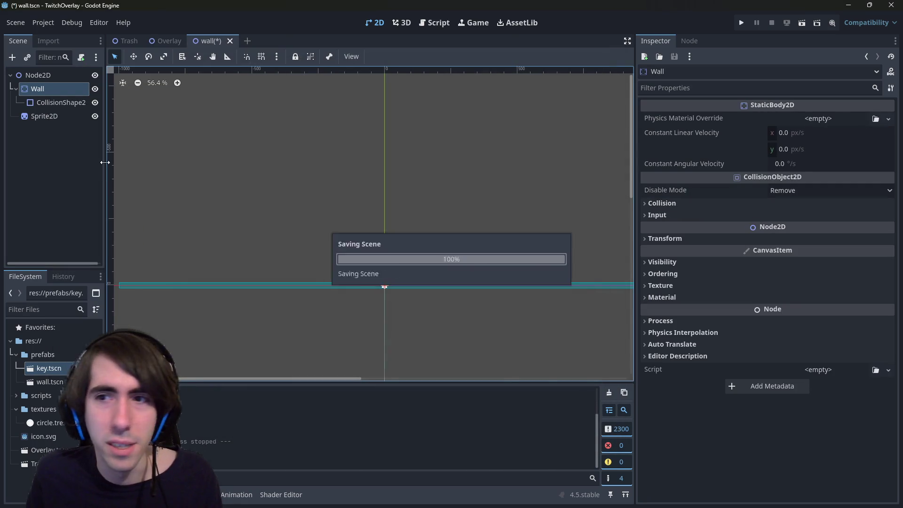
{"action": "left_click", "coordinate": [668, 205]}
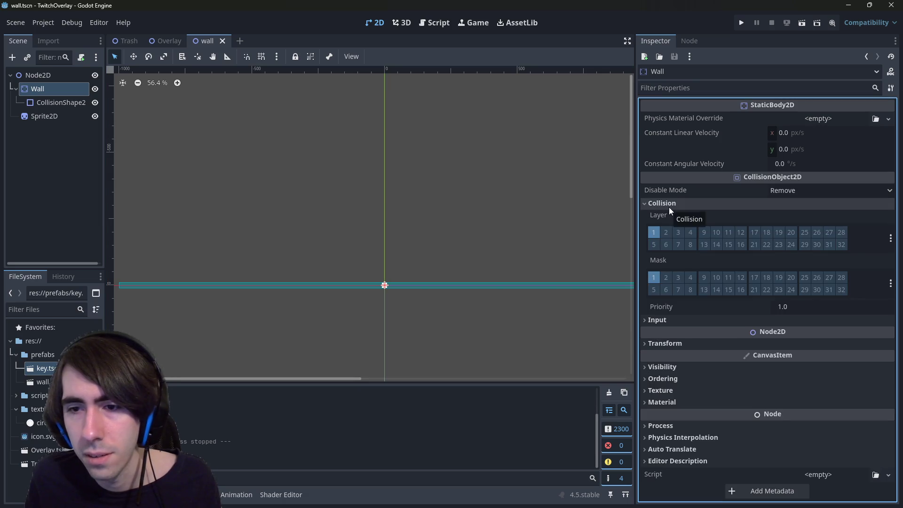
{"action": "left_click", "coordinate": [669, 207]}
{"action": "left_click", "coordinate": [132, 42]}
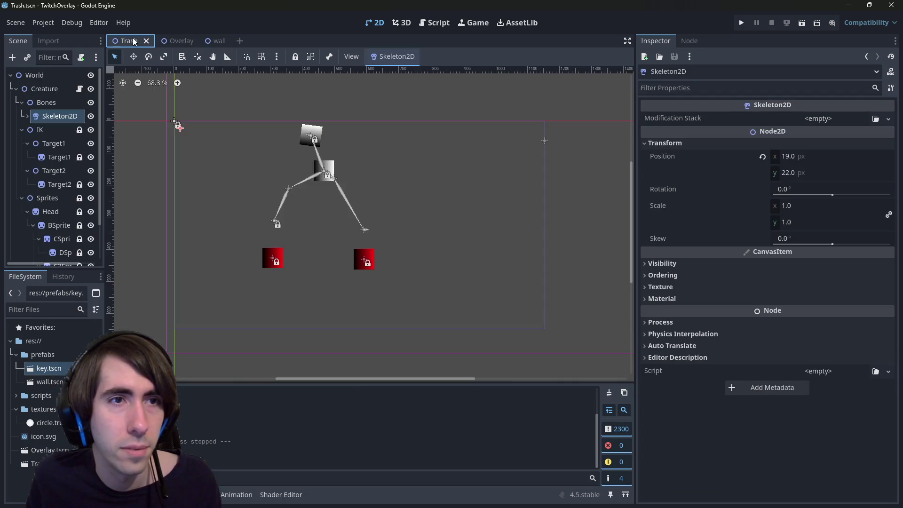
Run the Overlay scene to test the ball chain, then stop it.
{"action": "left_click", "coordinate": [167, 41]}
{"action": "left_click", "coordinate": [803, 23]}
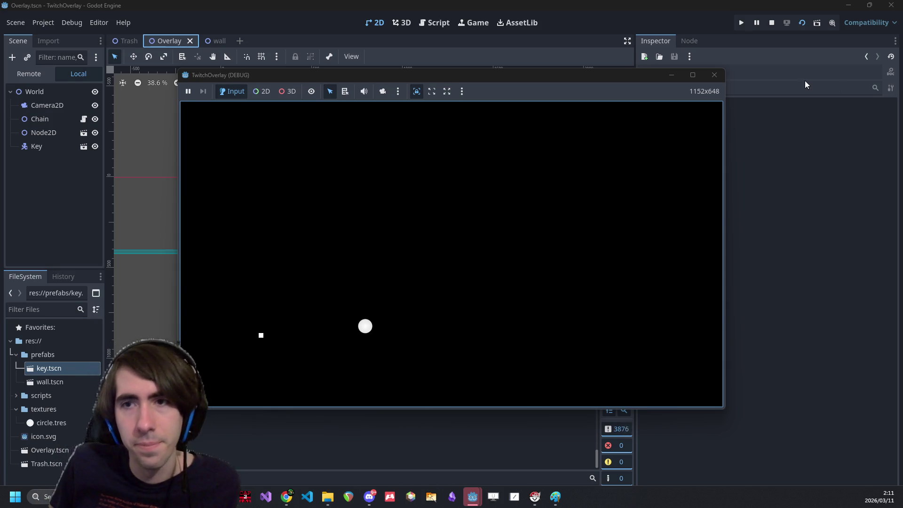
{"action": "left_click", "coordinate": [713, 76]}
In chain.gd, delete the debug print line.
{"action": "left_click", "coordinate": [432, 24]}
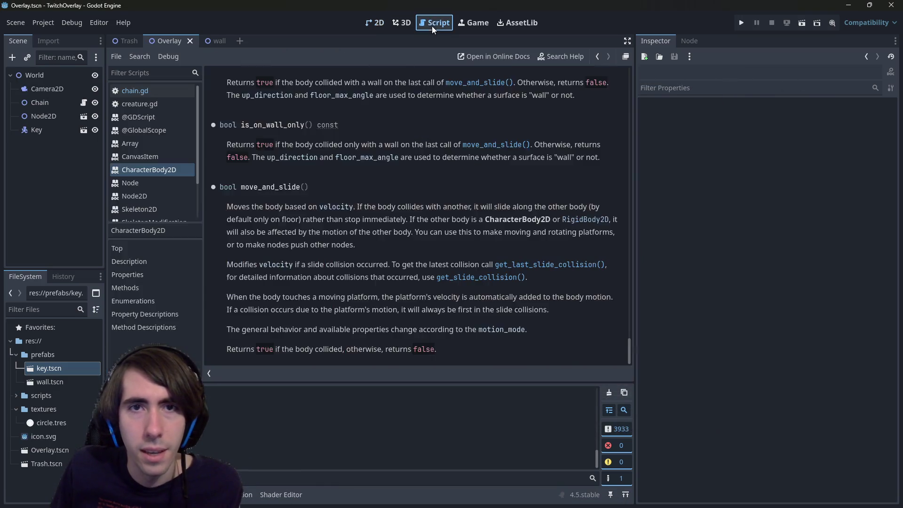
{"action": "left_click", "coordinate": [148, 94]}
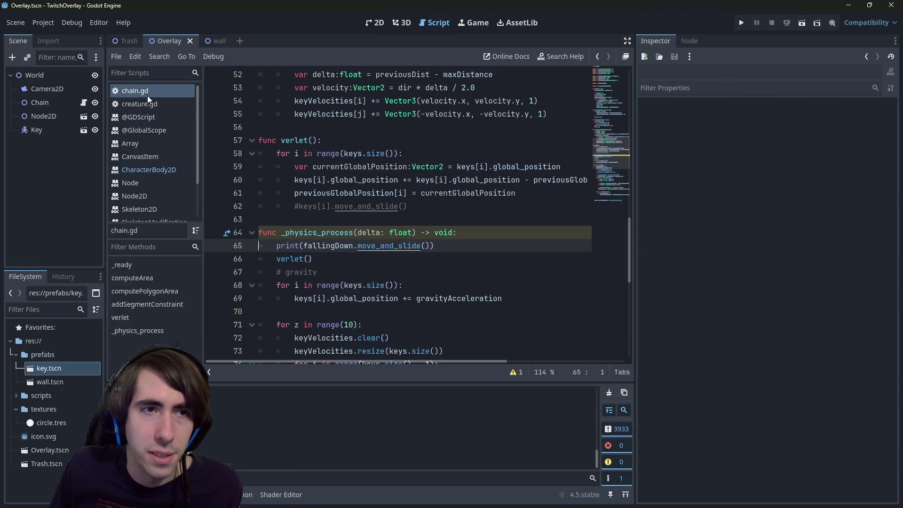
{"action": "scroll", "coordinate": [395, 267], "scroll_direction": "up", "scroll_amount": 1}
{"action": "scroll", "coordinate": [396, 267], "scroll_direction": "down", "scroll_amount": 1}
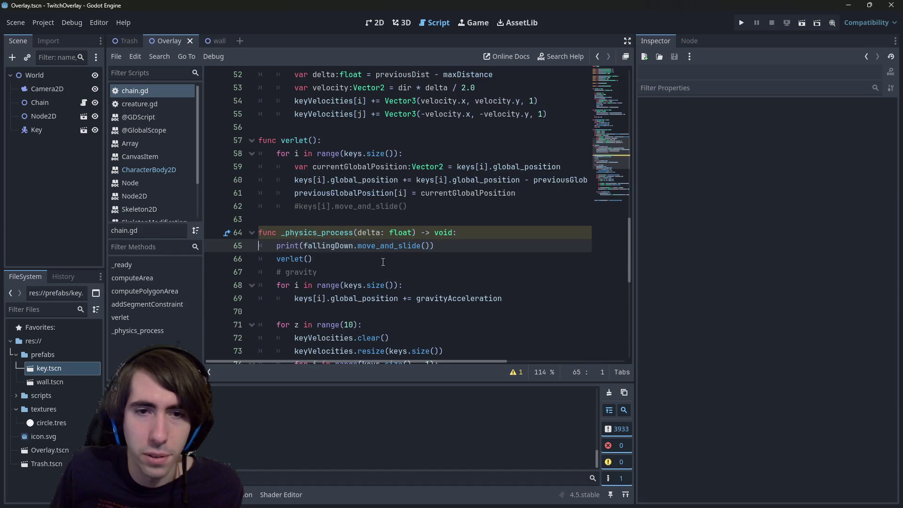
{"action": "left_click_drag", "start_coordinate": [383, 262], "coordinate": [266, 250]}
{"action": "left_click_drag", "start_coordinate": [473, 252], "coordinate": [472, 246]}
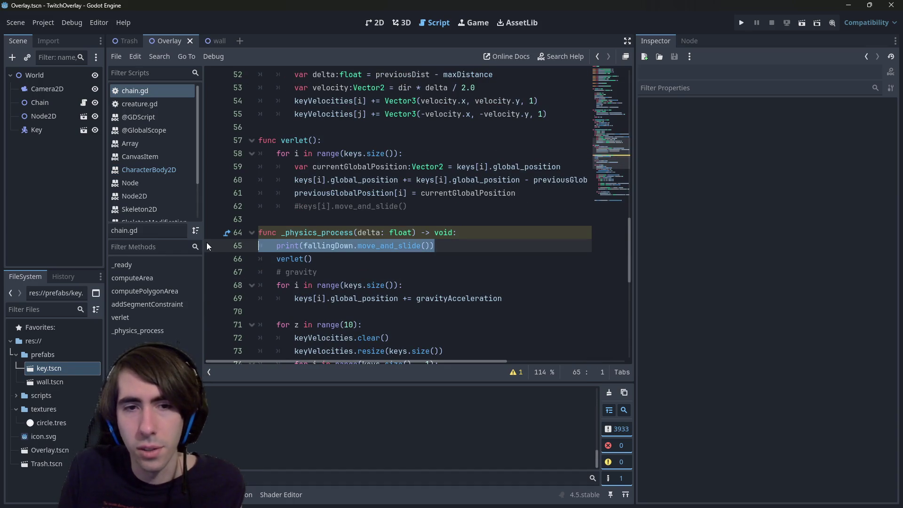
{"action": "key", "text": "BackSpace"}
Remove the fallingDown export declaration and leftover blank lines after prefab.
{"action": "scroll", "coordinate": [378, 217], "scroll_direction": "up", "scroll_amount": 10}
{"action": "scroll", "coordinate": [374, 226], "scroll_direction": "up", "scroll_amount": 5}
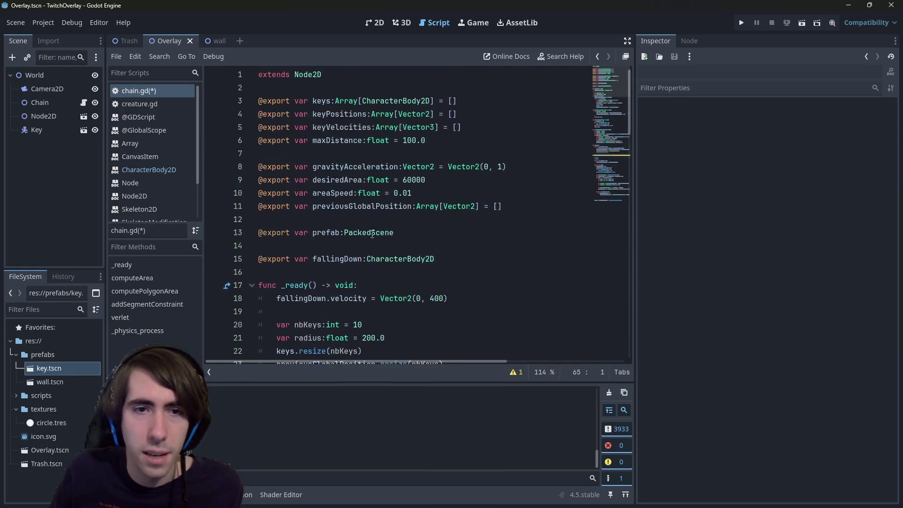
{"action": "left_click_drag", "start_coordinate": [470, 259], "coordinate": [226, 251]}
{"action": "key", "text": "BackSpace"}
{"action": "key", "text": "BackSpace"}
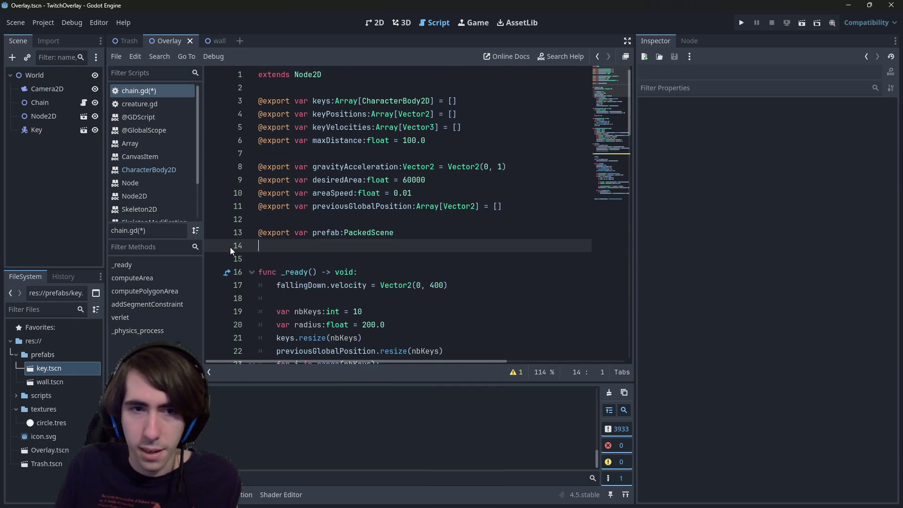
{"action": "key", "text": "F5"}
{"action": "left_click", "coordinate": [337, 114]}
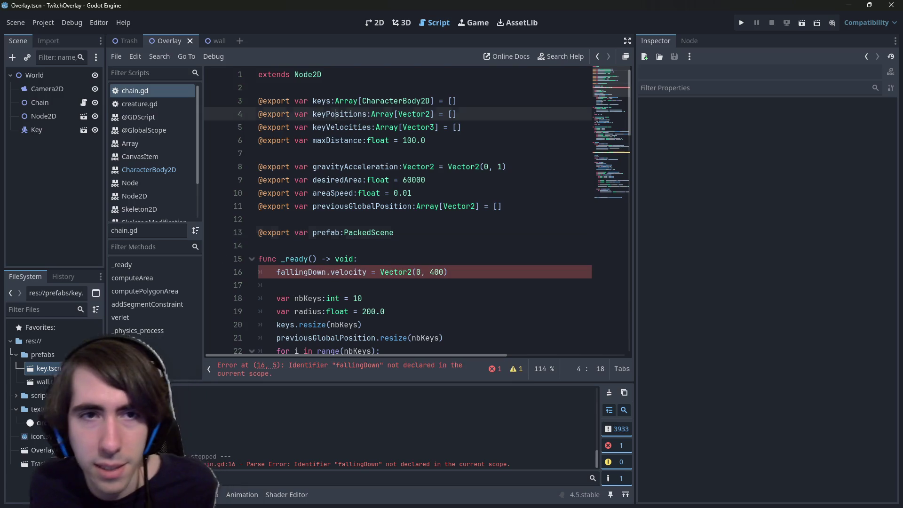
{"action": "key", "text": "ctrl+z"}
{"action": "key", "text": "ctrl+shift+z"}
Delete the fallingDown.velocity line from _ready and save the script.
{"action": "left_click_drag", "start_coordinate": [463, 273], "coordinate": [187, 277]}
{"action": "key", "text": "BackSpace"}
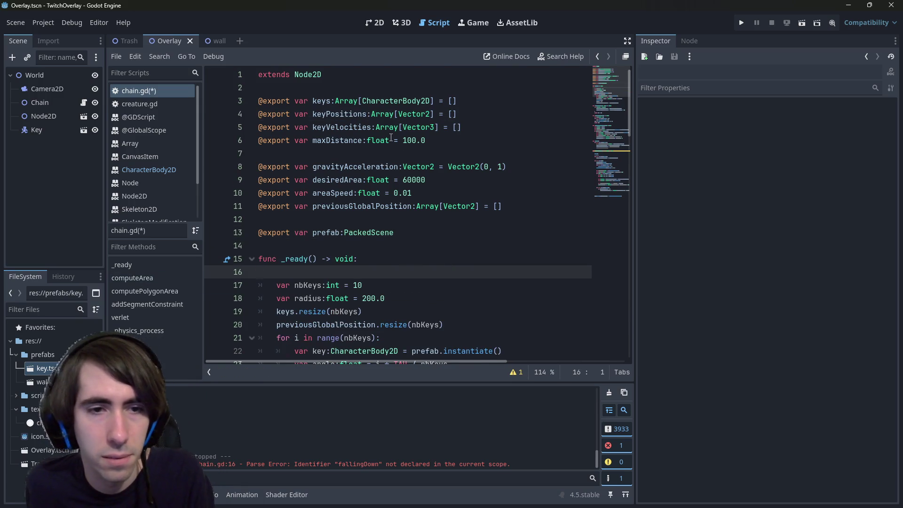
{"action": "key", "text": "BackSpace"}
{"action": "key", "text": "Delete"}
{"action": "key", "text": "ctrl+s"}
Select the keyPositions name and move the caret to the top of _physics_process.
{"action": "double_click", "coordinate": [349, 115]}
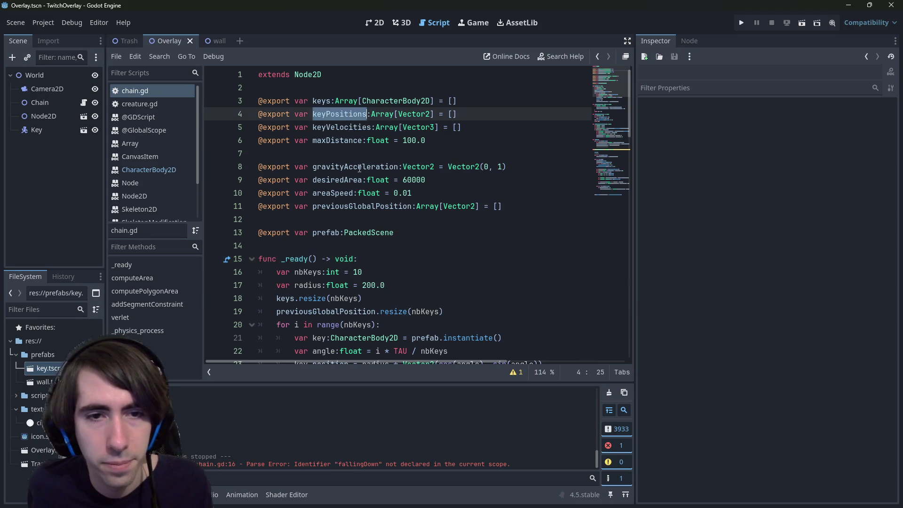
{"action": "scroll", "coordinate": [359, 168], "scroll_direction": "down", "scroll_amount": 15}
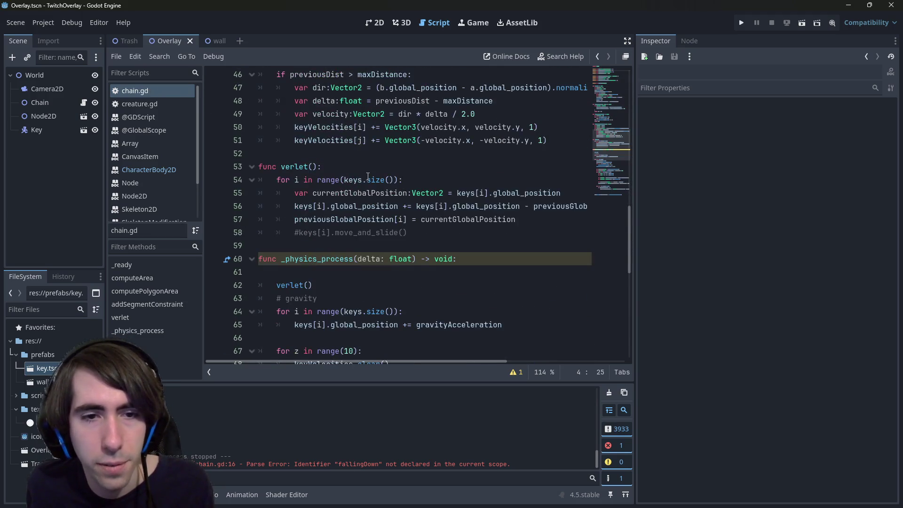
{"action": "scroll", "coordinate": [367, 175], "scroll_direction": "down", "scroll_amount": 10}
{"action": "scroll", "coordinate": [374, 199], "scroll_direction": "up", "scroll_amount": 8}
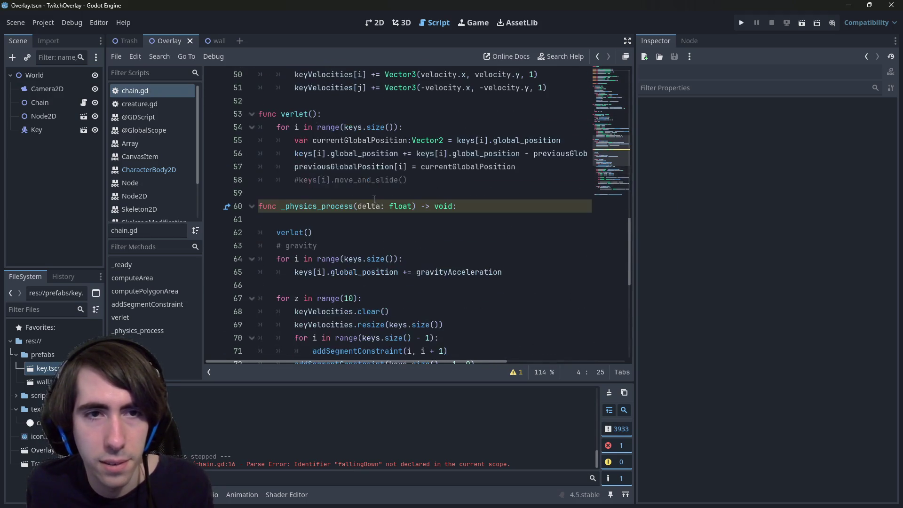
{"action": "left_click", "coordinate": [354, 232]}
Add keyPositions.resize(keys.size()) as the first line of _physics_process.
{"action": "left_click", "coordinate": [350, 220]}
{"action": "key", "text": "Return"}
{"action": "key", "text": "Return"}
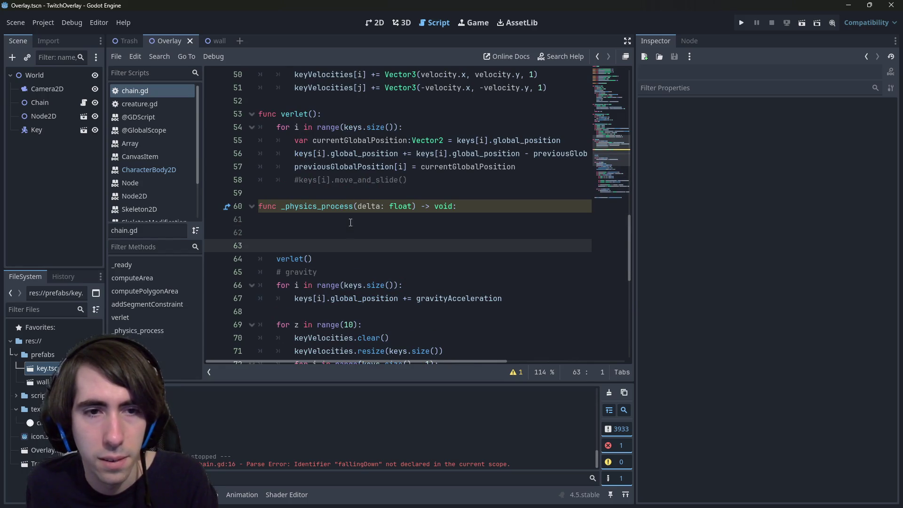
{"action": "key", "text": "Up"}
{"action": "type", "text": ".resi"}
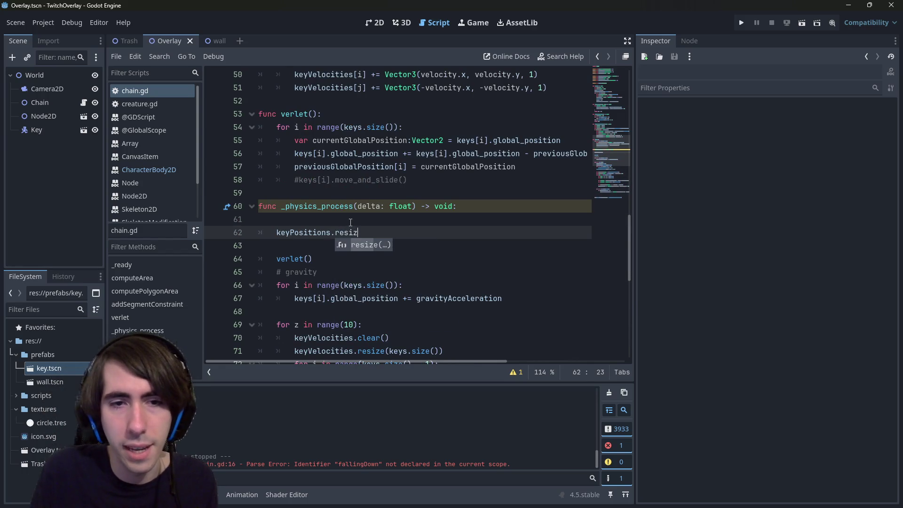
{"action": "key", "text": "Return"}
{"action": "key", "text": "Down"}
{"action": "key", "text": "Down"}
{"action": "key", "text": "Down"}
{"action": "key", "text": "ctrl+shift+Right"}
{"action": "key", "text": "ctrl+shift+Right"}
{"action": "key", "text": "ctrl+shift+Right"}
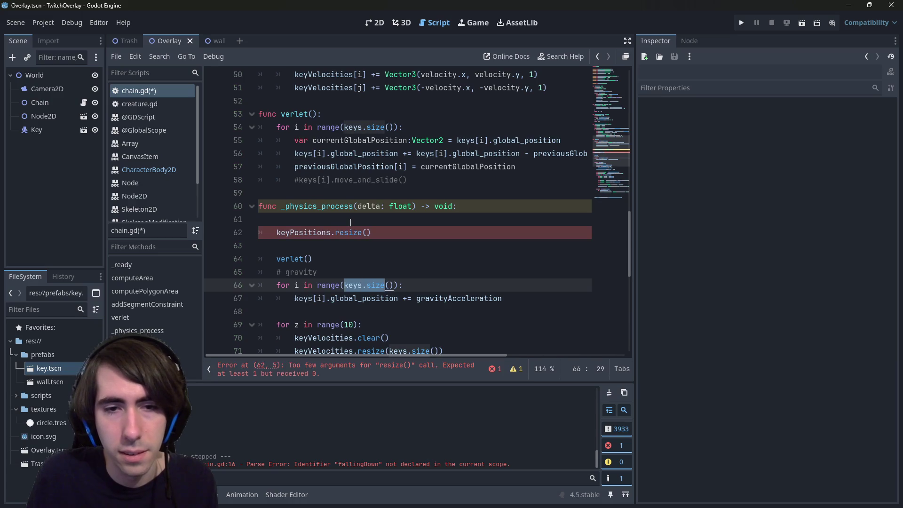
{"action": "key", "text": "Up"}
{"action": "key", "text": "Up"}
{"action": "key", "text": "Up"}
{"action": "key", "text": "Left"}
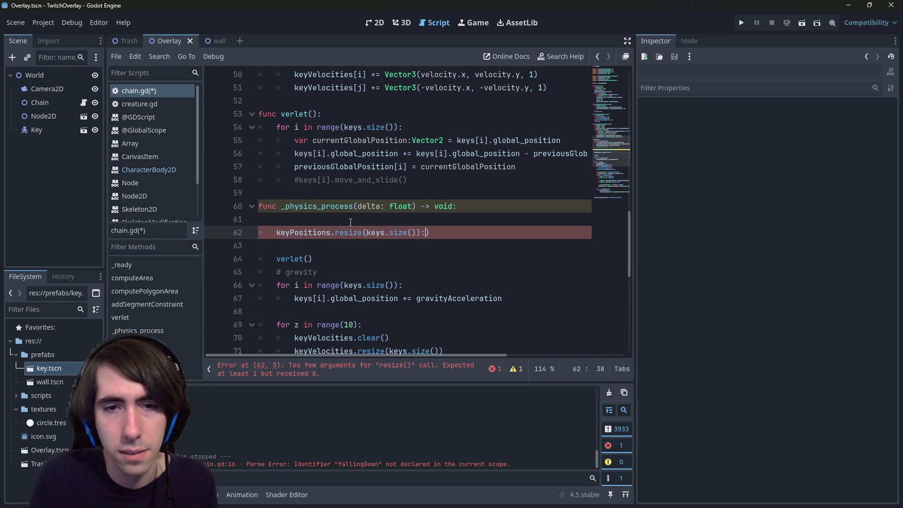
{"action": "key", "text": "BackSpace"}
{"action": "key", "text": "ctrl+s"}
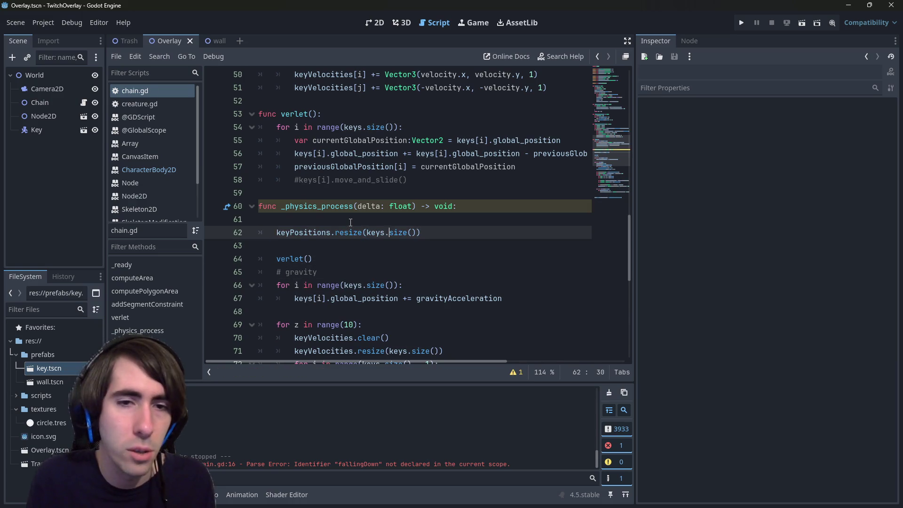
Add a for loop setting keyPositions[i] = keys[i].global_position, and save.
{"action": "key", "text": "End"}
{"action": "key", "text": "Return"}
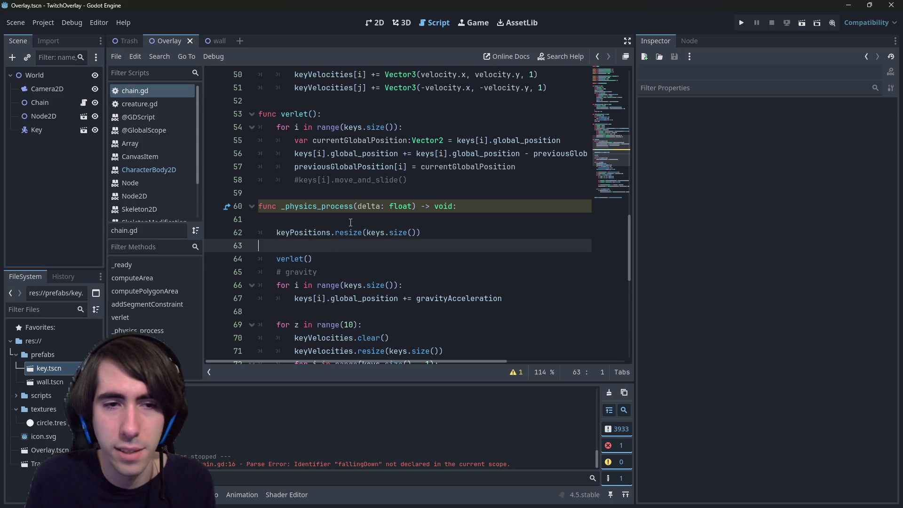
{"action": "key", "text": "Down"}
{"action": "key", "text": "Up"}
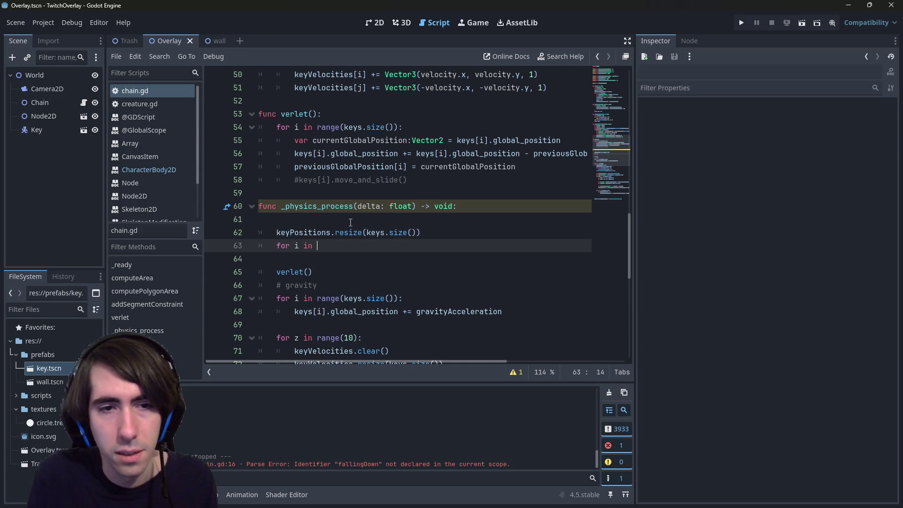
{"action": "type", "text": ":"}
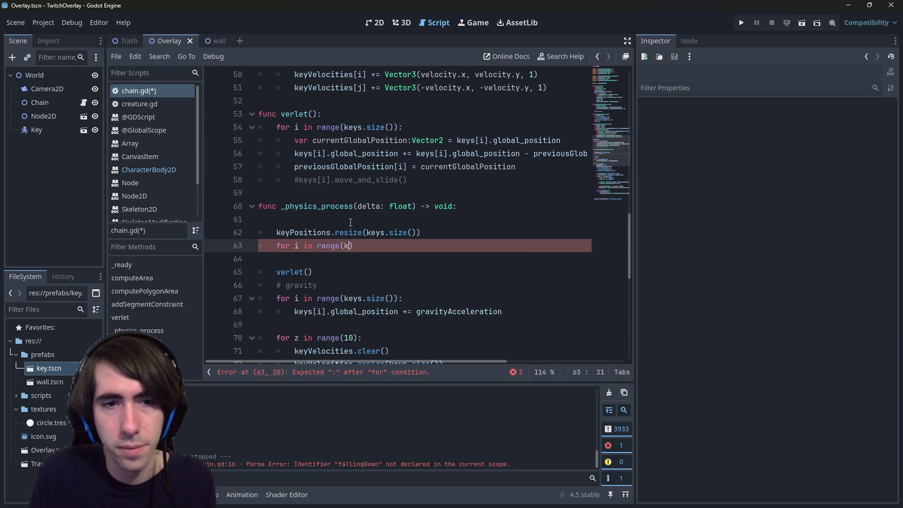
{"action": "type", "text": ":"}
{"action": "key", "text": "Return"}
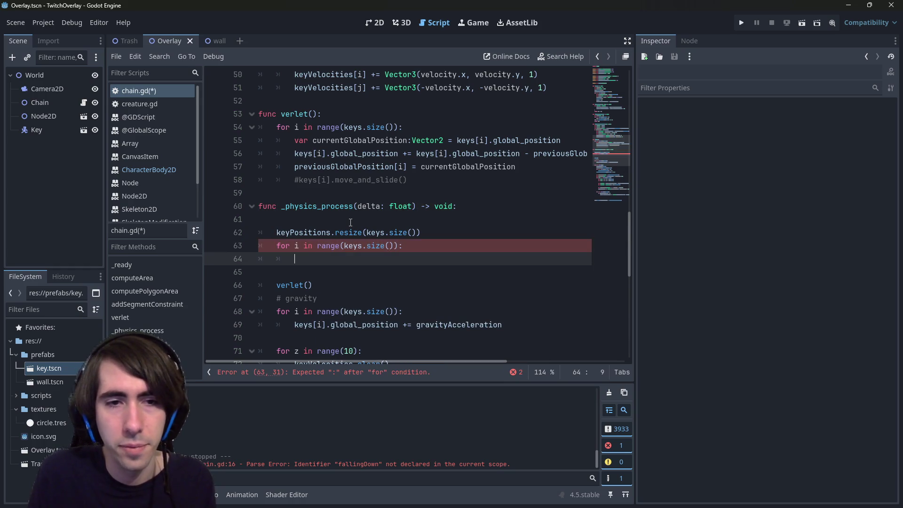
{"action": "type", "text": "[i]"}
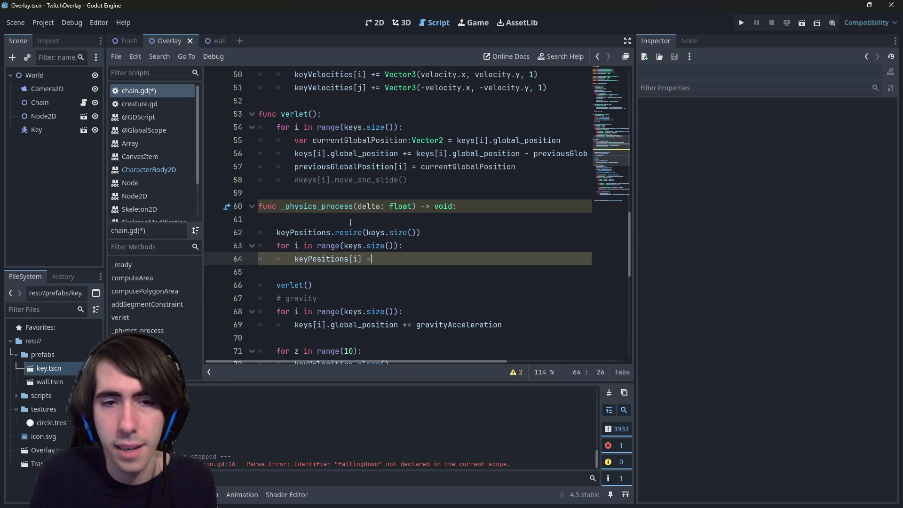
{"action": "type", "text": " = keys."}
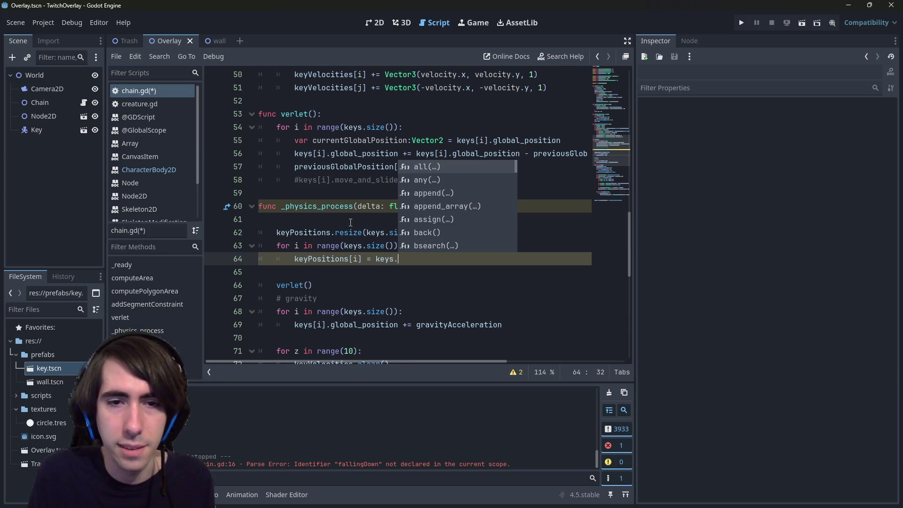
{"action": "key", "text": "BackSpace"}
{"action": "type", "text": "[i].gl"}
{"action": "key", "text": "Return"}
{"action": "key", "text": "ctrl+s"}
Highlight global_position on the new loop line to locate its other uses.
{"action": "left_click", "coordinate": [317, 258]}
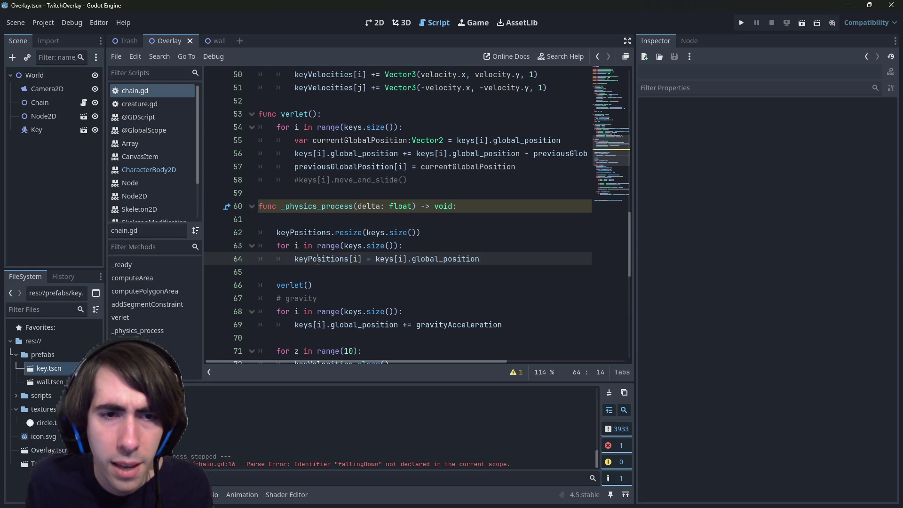
{"action": "double_click", "coordinate": [455, 259]}
{"action": "scroll", "coordinate": [451, 259], "scroll_direction": "down", "scroll_amount": 3}
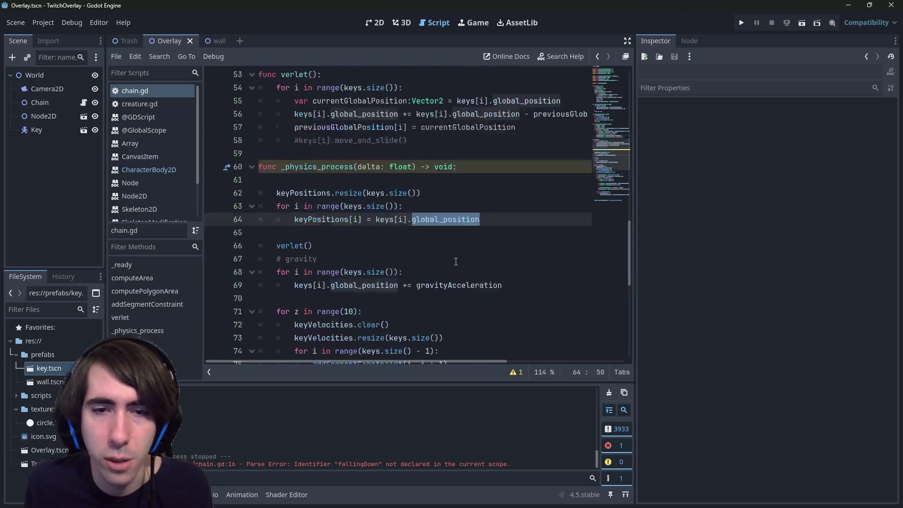
Make the gravity loop on line 69 use keyPositions instead of keys' global_position.
{"action": "double_click", "coordinate": [359, 206]}
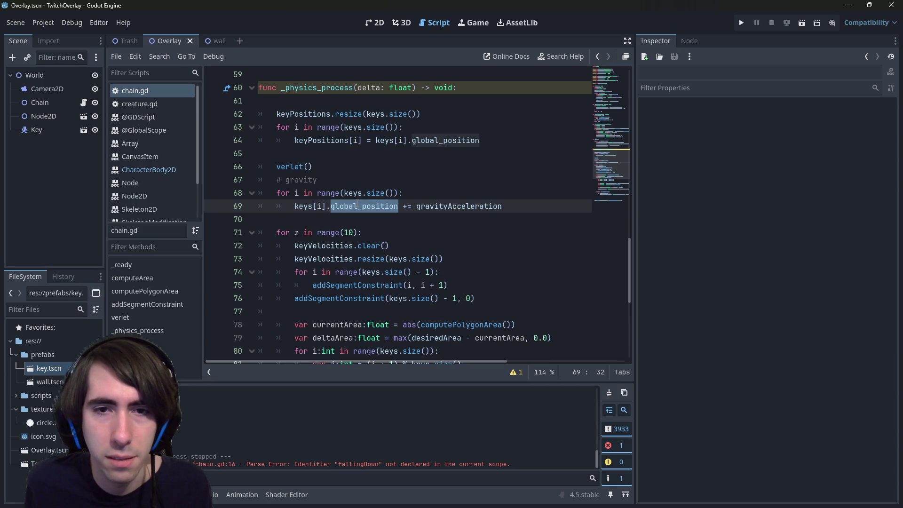
{"action": "type", "text": "keyPositions"}
{"action": "key", "text": "Return"}
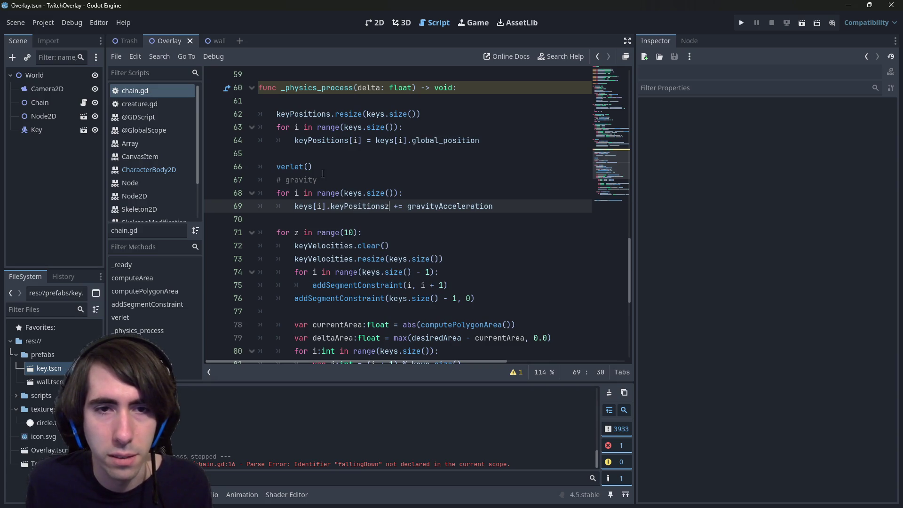
{"action": "key", "text": "ctrl+z"}
{"action": "key", "text": "ctrl+z"}
{"action": "double_click", "coordinate": [300, 206]}
{"action": "type", "text": "keyPositions"}
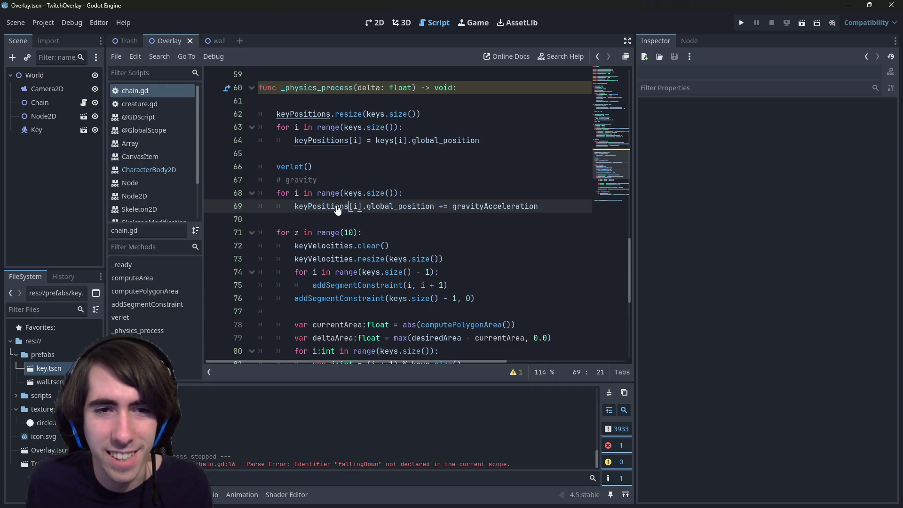
{"action": "key", "text": "BackSpace"}
{"action": "key", "text": "BackSpace"}
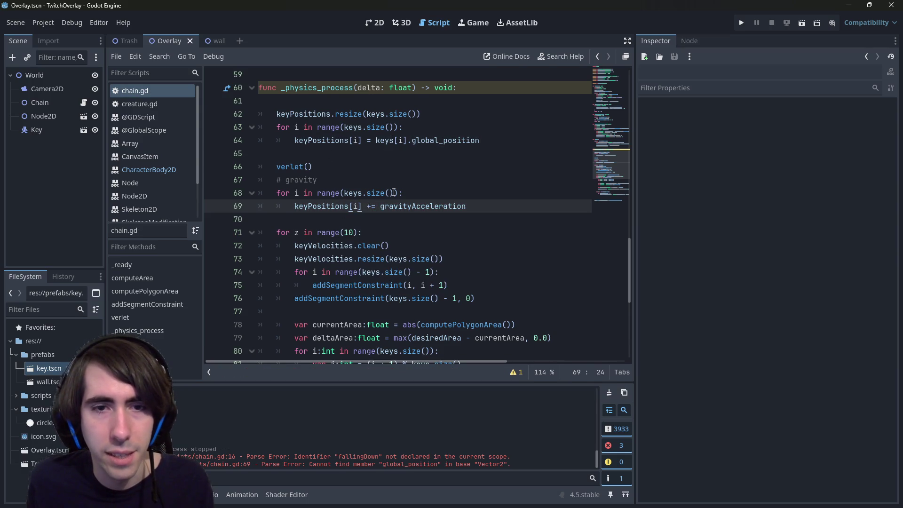
Compute d on line 84 as keyPositions[k] - keyPositions[i].
{"action": "scroll", "coordinate": [394, 192], "scroll_direction": "up", "scroll_amount": 1}
{"action": "double_click", "coordinate": [447, 180]}
{"action": "scroll", "coordinate": [438, 232], "scroll_direction": "down", "scroll_amount": 4}
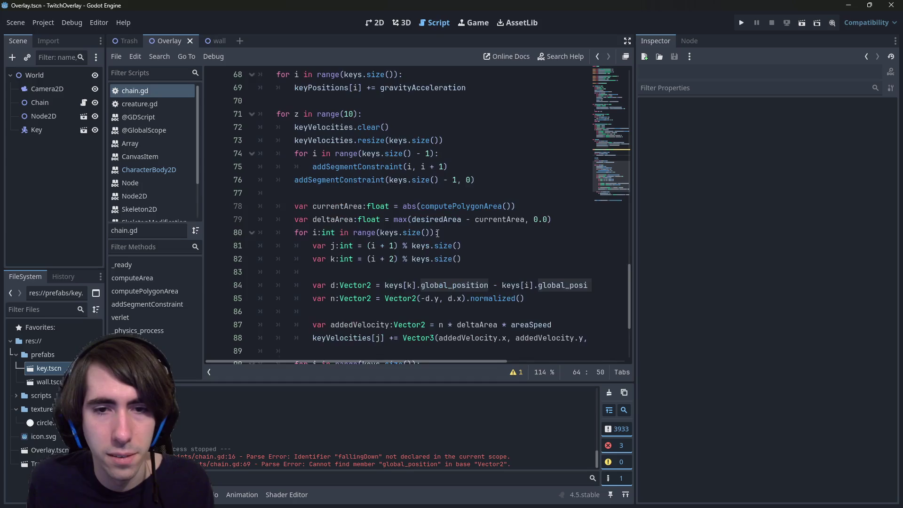
{"action": "scroll", "coordinate": [437, 233], "scroll_direction": "down", "scroll_amount": 2}
{"action": "double_click", "coordinate": [392, 206]}
{"action": "type", "text": "keyPositions"}
{"action": "double_click", "coordinate": [489, 206]}
{"action": "key", "text": "BackSpace"}
{"action": "key", "text": "BackSpace"}
{"action": "double_click", "coordinate": [520, 206]}
{"action": "key", "text": "BackSpace"}
{"action": "key", "text": "BackSpace"}
{"action": "double_click", "coordinate": [472, 206]}
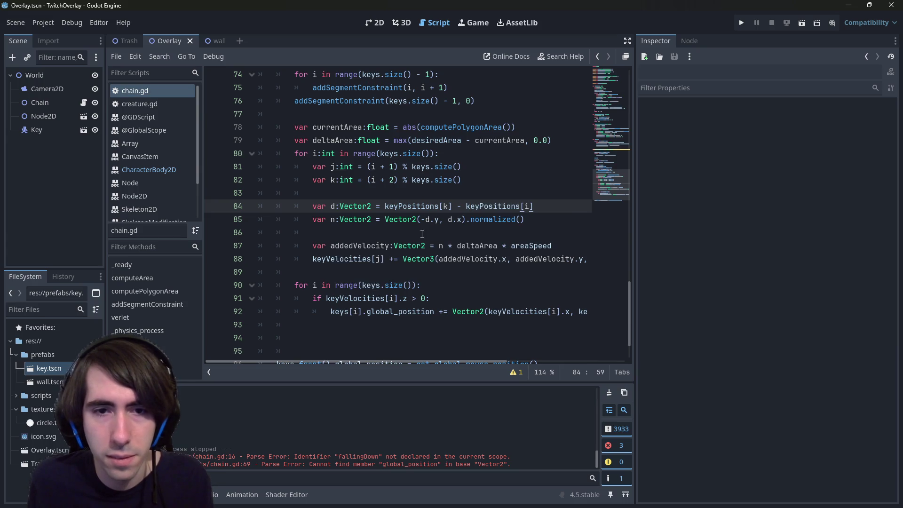
Make the velocity-apply line update keyPositions instead of the keys' global positions.
{"action": "left_click", "coordinate": [385, 311]}
{"action": "double_click", "coordinate": [340, 311]}
{"action": "type", "text": "keyPositions[i"}
{"action": "scroll", "coordinate": [427, 328], "scroll_direction": "down", "scroll_amount": 2}
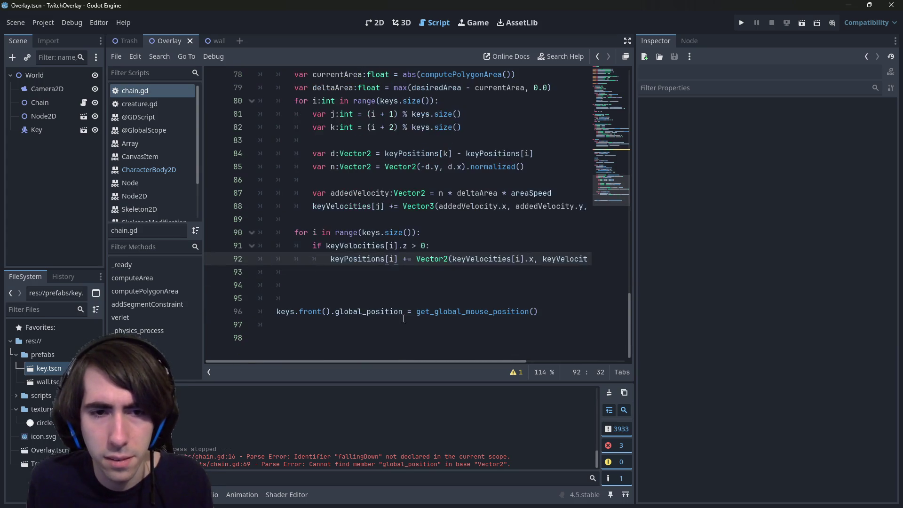
{"action": "double_click", "coordinate": [364, 312]}
{"action": "scroll", "coordinate": [381, 292], "scroll_direction": "up", "scroll_amount": 5}
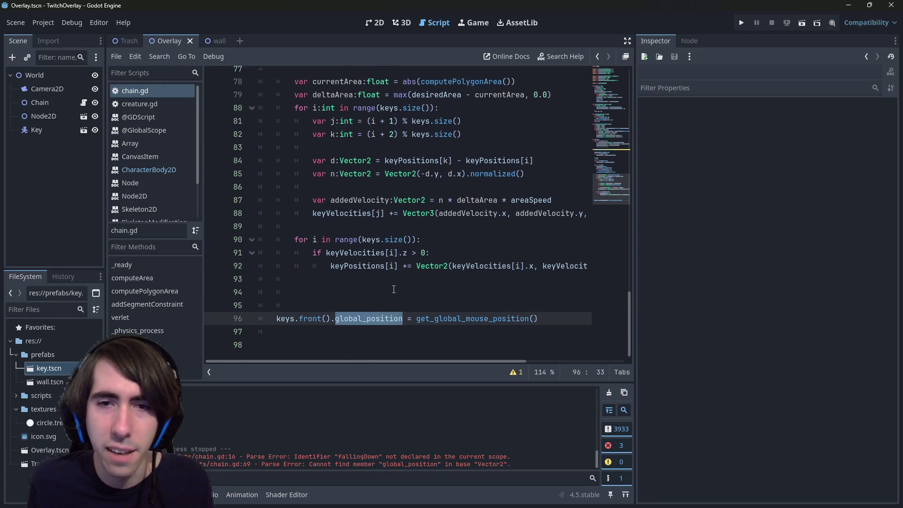
{"action": "scroll", "coordinate": [396, 279], "scroll_direction": "up", "scroll_amount": 8}
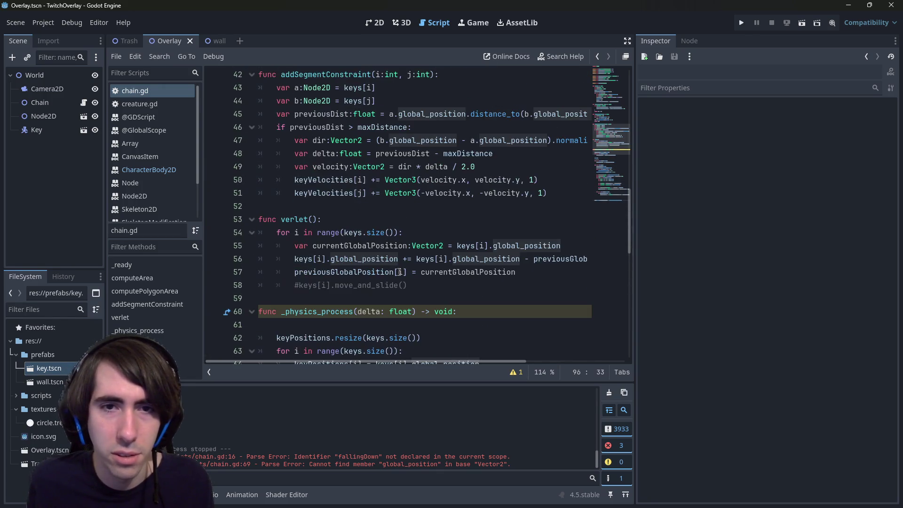
On line 55 of verlet(), replace keys[i].global_position with keyPositions[i].
{"action": "scroll", "coordinate": [397, 272], "scroll_direction": "down", "scroll_amount": 1}
{"action": "double_click", "coordinate": [379, 258]}
{"action": "scroll", "coordinate": [379, 259], "scroll_direction": "down", "scroll_amount": 2}
{"action": "scroll", "coordinate": [379, 259], "scroll_direction": "up", "scroll_amount": 2}
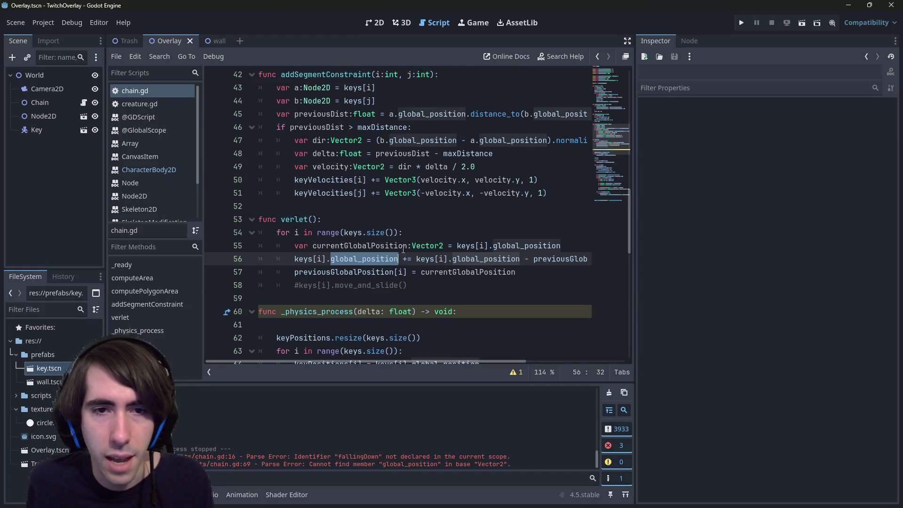
{"action": "left_click", "coordinate": [503, 245]}
{"action": "type", "text": "Positions"}
{"action": "key", "text": "shift+End"}
{"action": "key", "text": "BackSpace"}
On line 56, change both keys[i].global_position references to keyPositions[i].
{"action": "double_click", "coordinate": [336, 259]}
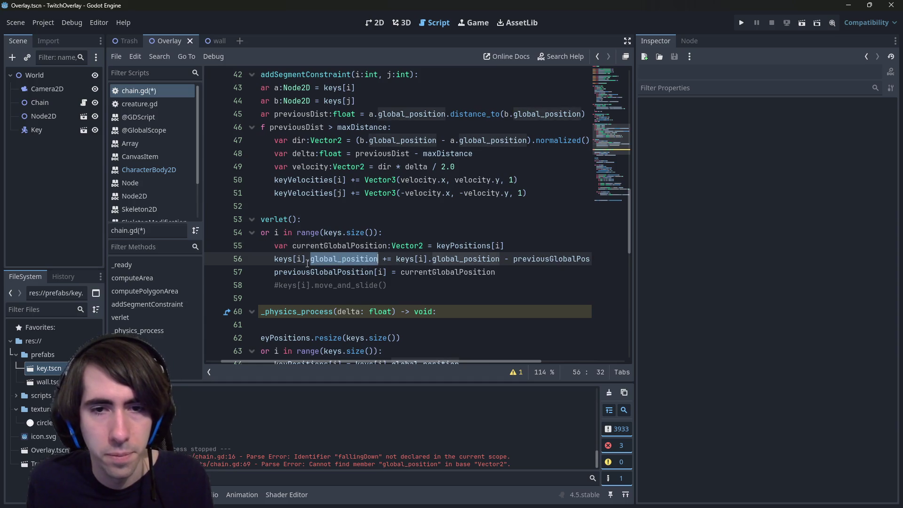
{"action": "left_click", "coordinate": [289, 259]}
{"action": "type", "text": "Position"}
{"action": "key", "text": "Right"}
{"action": "type", "text": "Position"}
{"action": "double_click", "coordinate": [381, 258]}
{"action": "key", "text": "BackSpace"}
{"action": "key", "text": "BackSpace"}
{"action": "key", "text": "BackSpace"}
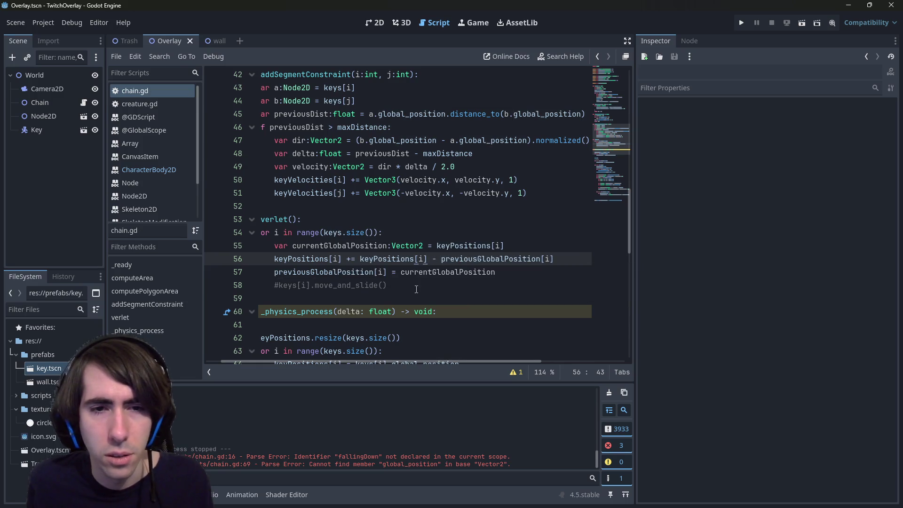
Delete the commented #move_and_slide line and save the script with Ctrl+S.
{"action": "left_click_drag", "start_coordinate": [416, 289], "coordinate": [202, 287]}
{"action": "key", "text": "BackSpace"}
{"action": "key", "text": "BackSpace"}
{"action": "key", "text": "ctrl+s"}
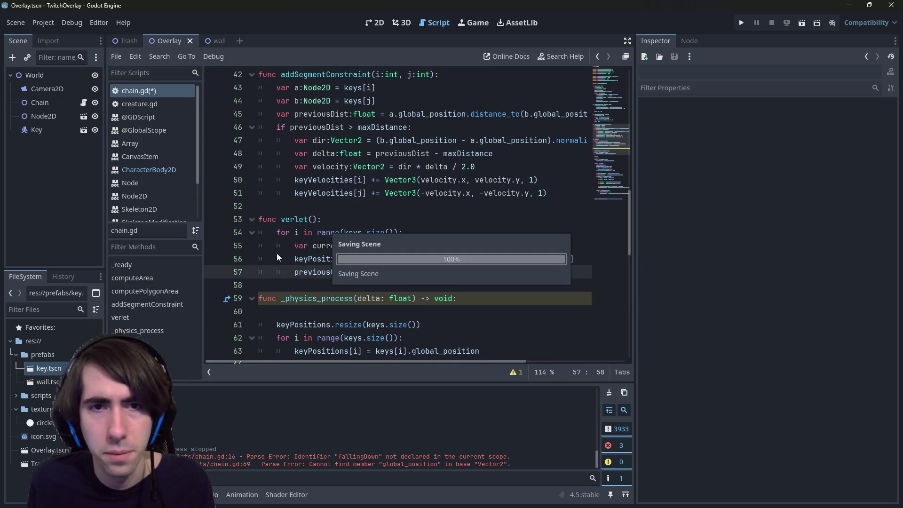
{"action": "scroll", "coordinate": [338, 235], "scroll_direction": "up", "scroll_amount": 2}
{"action": "double_click", "coordinate": [411, 219]}
{"action": "scroll", "coordinate": [411, 223], "scroll_direction": "up", "scroll_amount": 2}
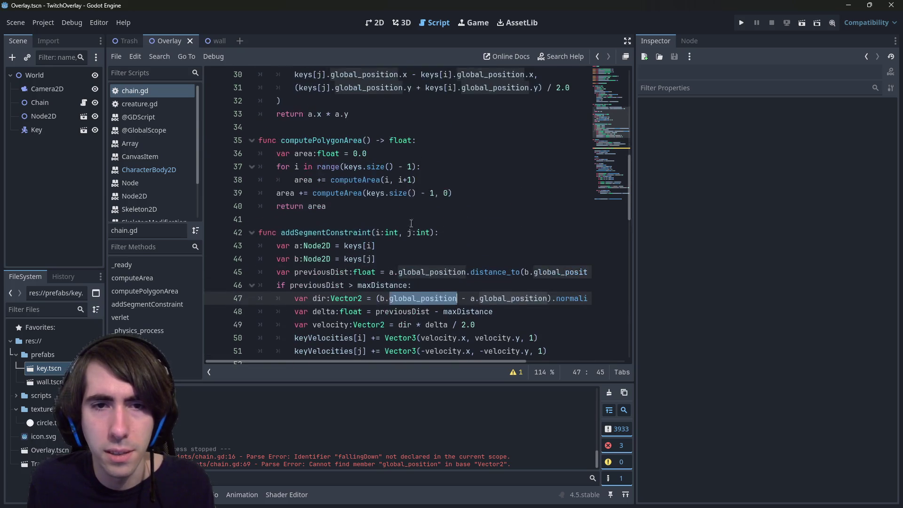
In addSegmentConstraint, replace a.global_position on line 45 with keyPositions[i].
{"action": "scroll", "coordinate": [411, 223], "scroll_direction": "down", "scroll_amount": 1}
{"action": "left_click", "coordinate": [382, 258]}
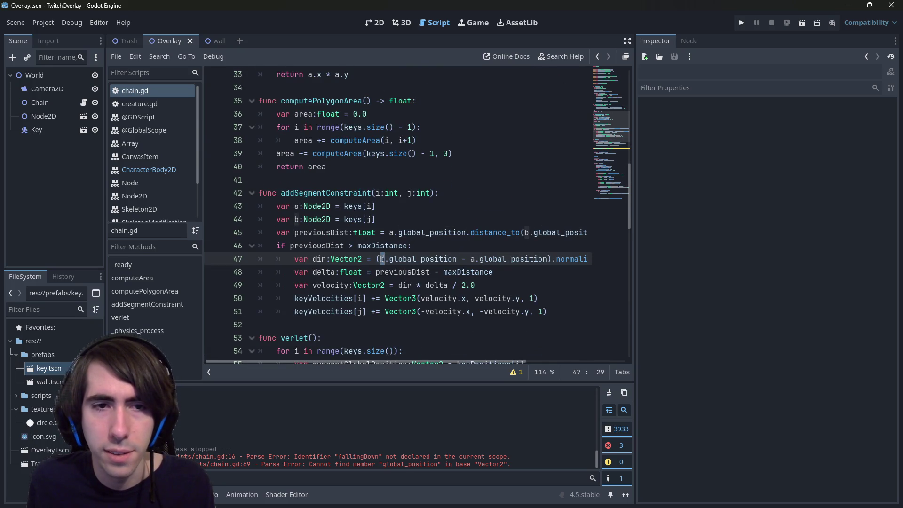
{"action": "mouse_move", "coordinate": [357, 361]}
{"action": "left_mouse_down"}
{"action": "mouse_move", "coordinate": [405, 365]}
{"action": "mouse_move", "coordinate": [315, 357]}
{"action": "mouse_move", "coordinate": [458, 358]}
{"action": "mouse_move", "coordinate": [341, 344]}
{"action": "left_mouse_up"}
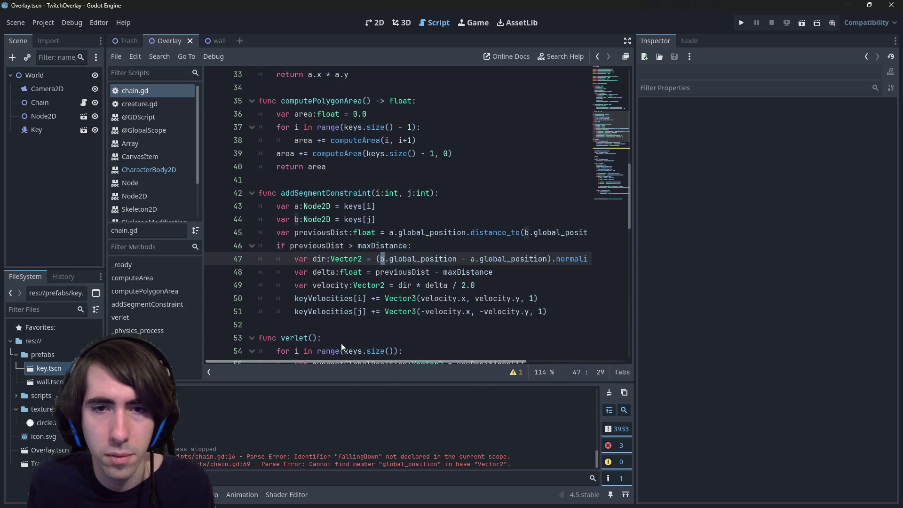
{"action": "left_click", "coordinate": [324, 207]}
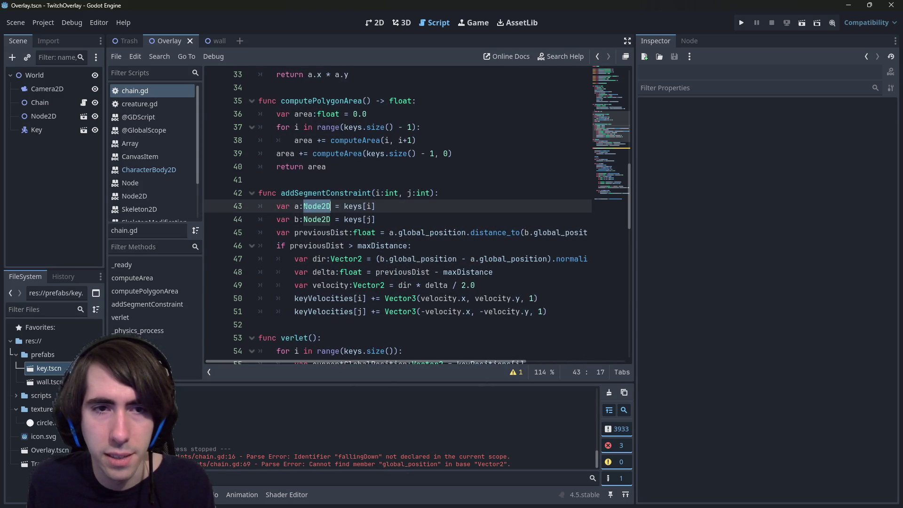
{"action": "mouse_move", "coordinate": [402, 360]}
{"action": "left_mouse_down"}
{"action": "mouse_move", "coordinate": [483, 351]}
{"action": "mouse_move", "coordinate": [343, 339]}
{"action": "left_mouse_up"}
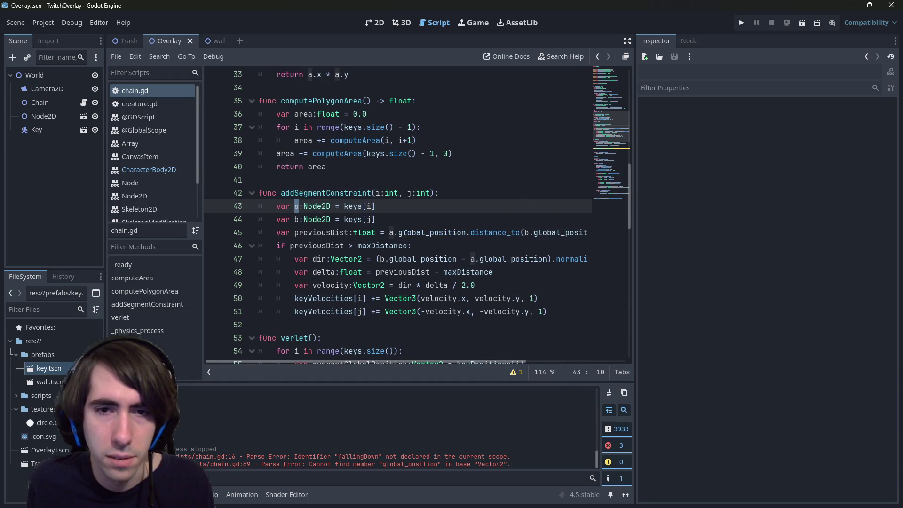
{"action": "double_click", "coordinate": [406, 233]}
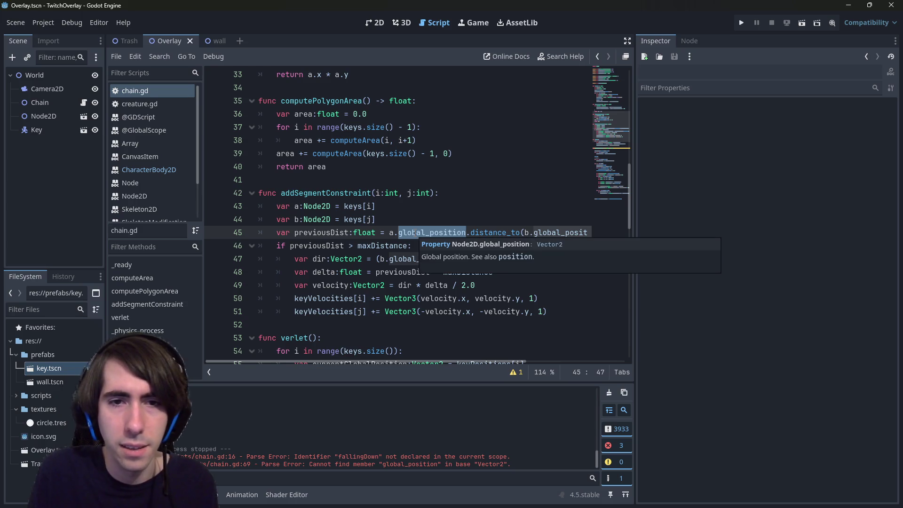
{"action": "key", "text": "BackSpace"}
{"action": "key", "text": "BackSpace"}
{"action": "key", "text": "BackSpace"}
{"action": "type", "text": "keyPositions["}
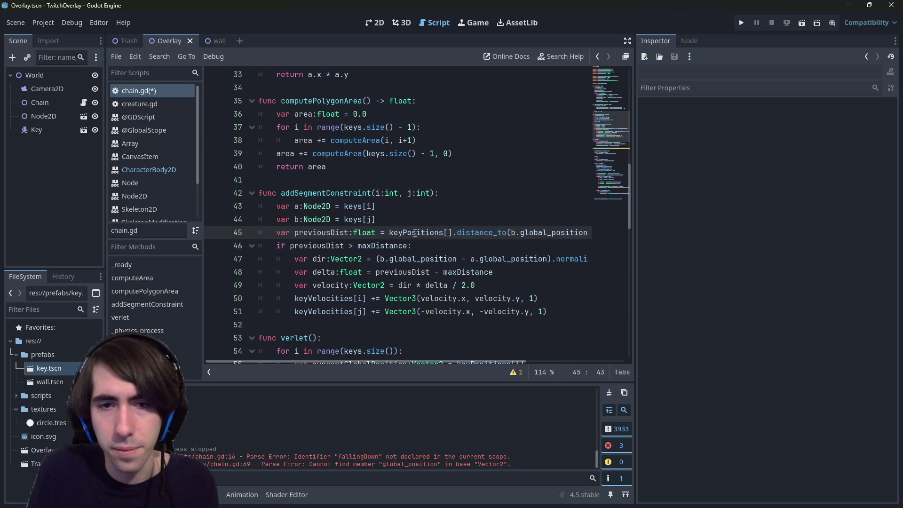
{"action": "type", "text": "i"}
{"action": "key", "text": "ctrl+Right"}
{"action": "key", "text": "ctrl+Right"}
{"action": "key", "text": "ctrl+Right"}
Replace b.global_position on line 45 with keyPositions[j].
{"action": "key", "text": "ctrl+shift+Left"}
{"action": "key", "text": "ctrl+shift+Left"}
{"action": "type", "text": "keyPositions[b"}
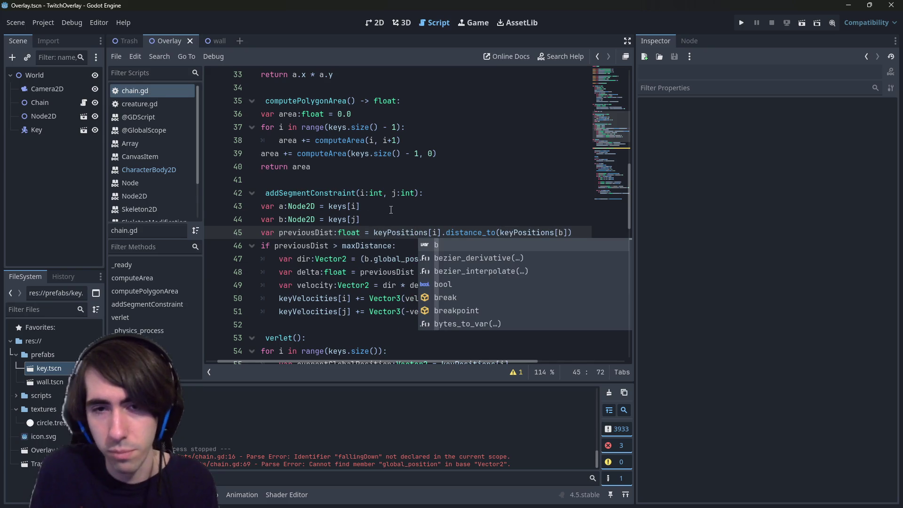
{"action": "key", "text": "ctrl+z"}
{"action": "key", "text": "ctrl+z"}
{"action": "key", "text": "ctrl+z"}
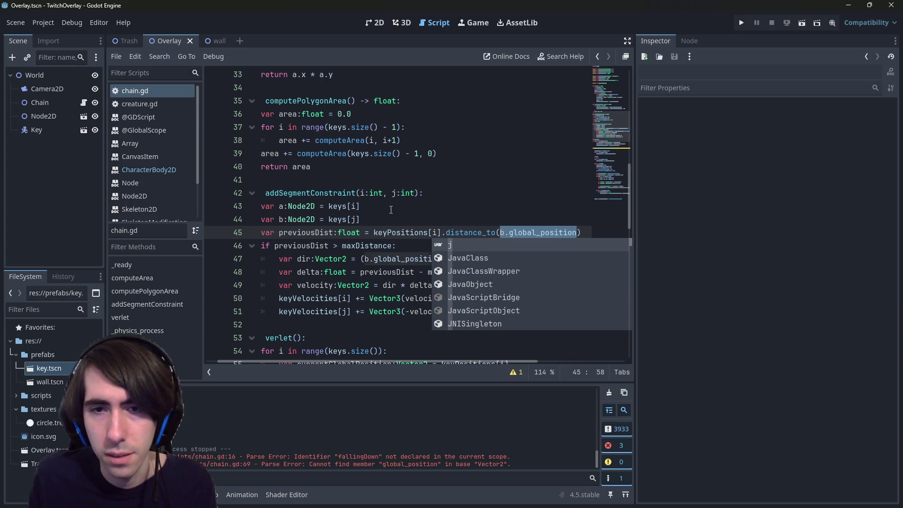
{"action": "type", "text": "keyPositions[j"}
{"action": "left_click", "coordinate": [406, 207]}
On line 47, swap b and a global positions for keyPositions[j] and keyPositions[i].
{"action": "left_click_drag", "start_coordinate": [441, 259], "coordinate": [365, 257]}
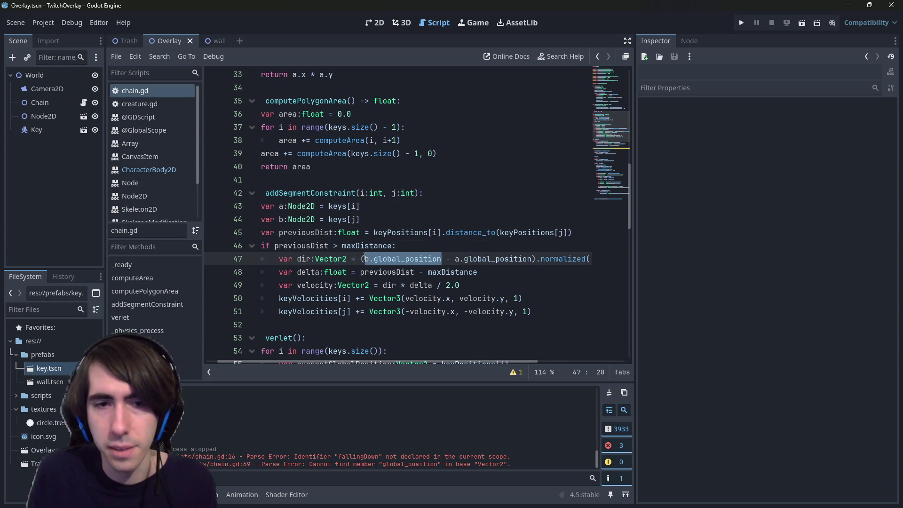
{"action": "type", "text": "keyPositions[j"}
{"action": "key", "text": "Right"}
{"action": "key", "text": "Right"}
{"action": "key", "text": "Right"}
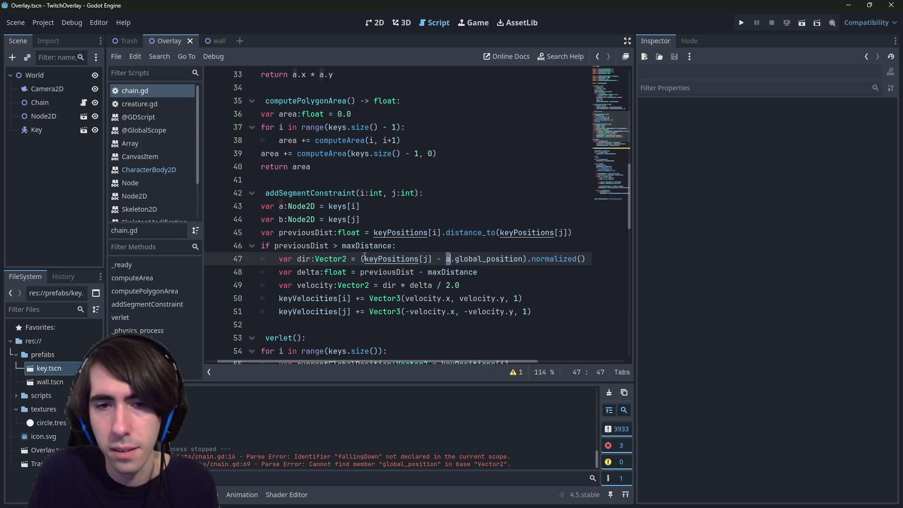
{"action": "key", "text": "shift+ctrl+Right"}
{"action": "key", "text": "shift+ctrl+Right"}
{"action": "key", "text": "shift+ctrl+Right"}
{"action": "type", "text": "keyPositions[i"}
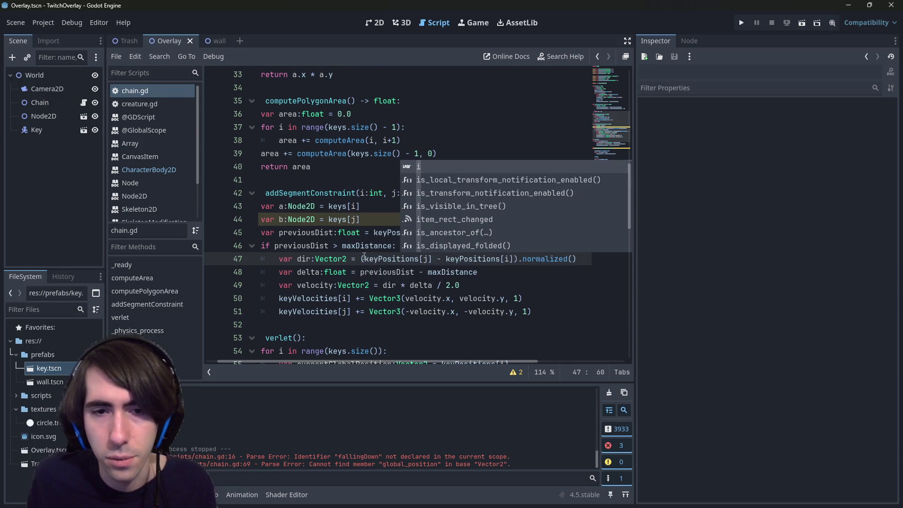
Delete the unused var a and var b Node2D declarations and the leftover blank line.
{"action": "left_click_drag", "start_coordinate": [371, 219], "coordinate": [202, 211]}
{"action": "key", "text": "BackSpace"}
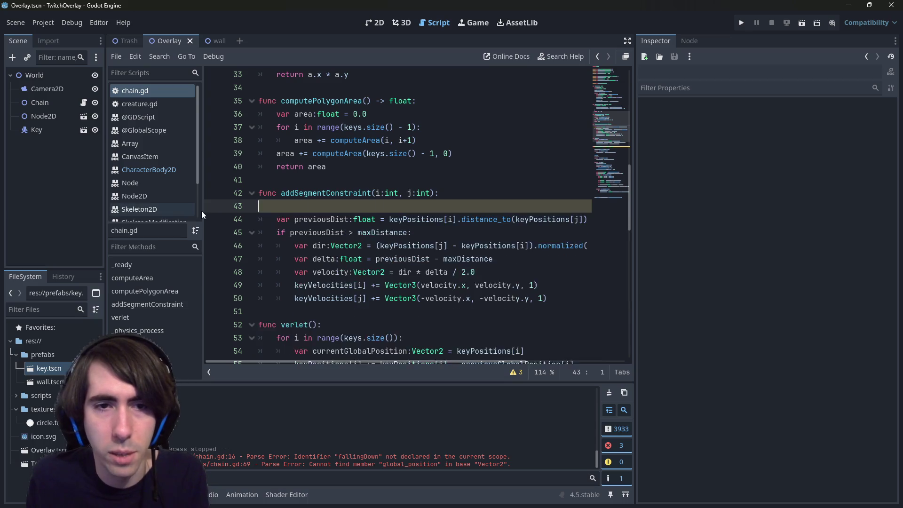
{"action": "key", "text": "BackSpace"}
{"action": "scroll", "coordinate": [356, 233], "scroll_direction": "up", "scroll_amount": 4}
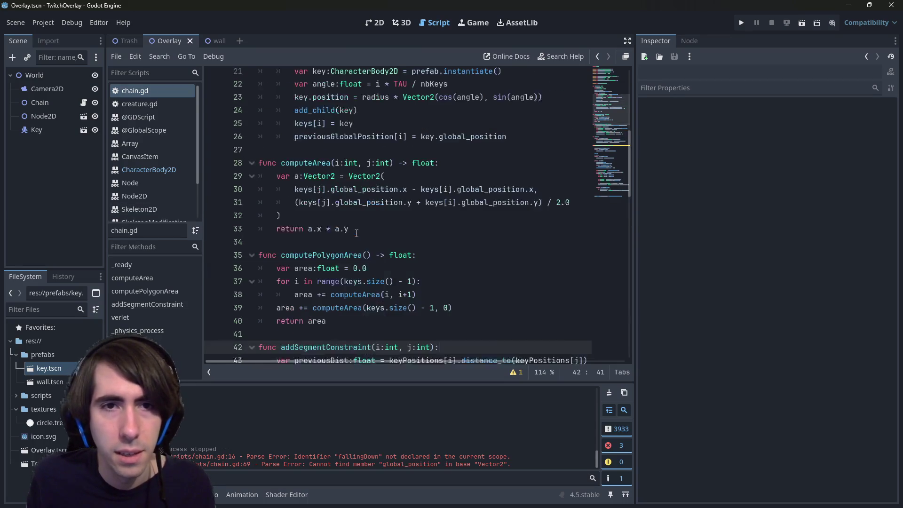
{"action": "double_click", "coordinate": [357, 202]}
{"action": "scroll", "coordinate": [357, 214], "scroll_direction": "up", "scroll_amount": 4}
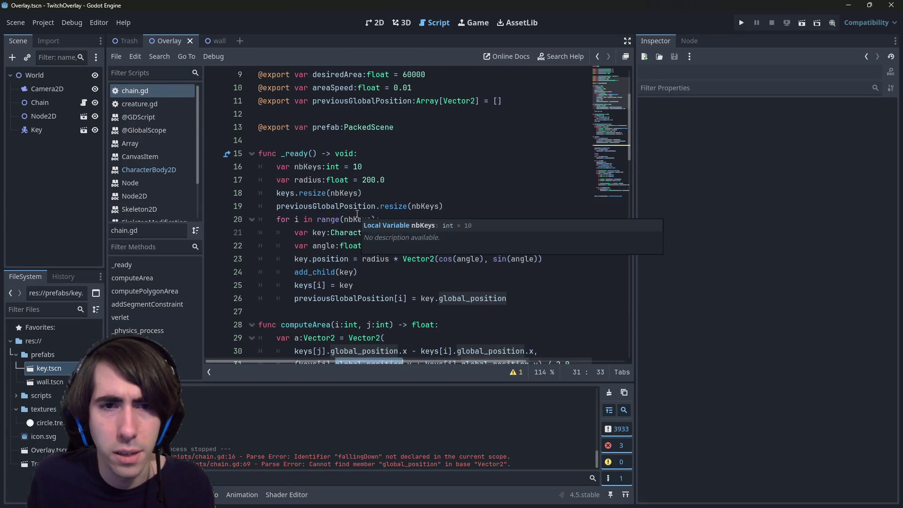
{"action": "scroll", "coordinate": [356, 215], "scroll_direction": "down", "scroll_amount": 2}
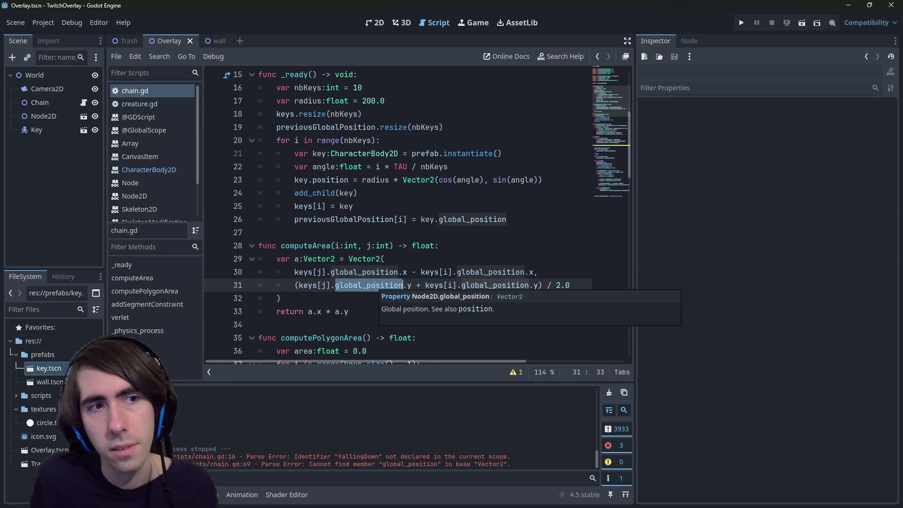
{"action": "scroll", "coordinate": [375, 285], "scroll_direction": "up", "scroll_amount": 1}
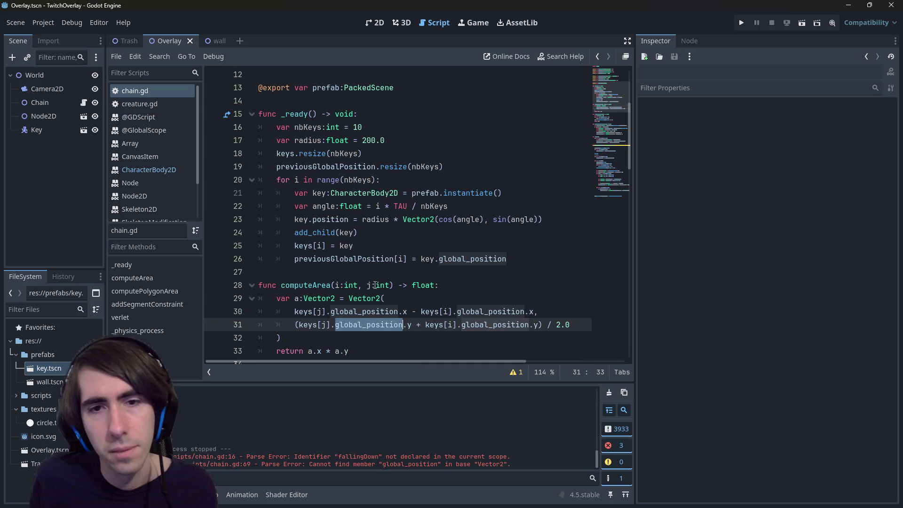
Multi-select every 'keys' in computeArea with Ctrl+D and rename them to keyPositions.
{"action": "scroll", "coordinate": [356, 269], "scroll_direction": "down", "scroll_amount": 15}
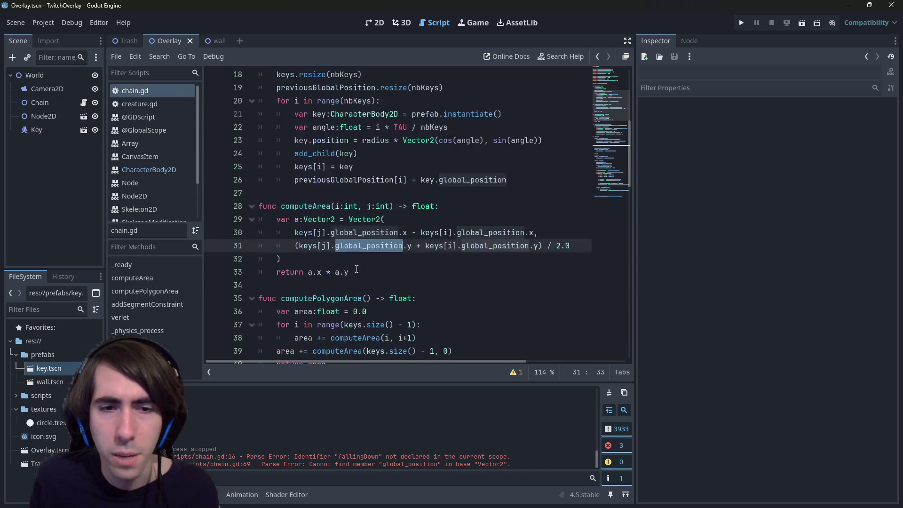
{"action": "scroll", "coordinate": [348, 259], "scroll_direction": "down", "scroll_amount": 6}
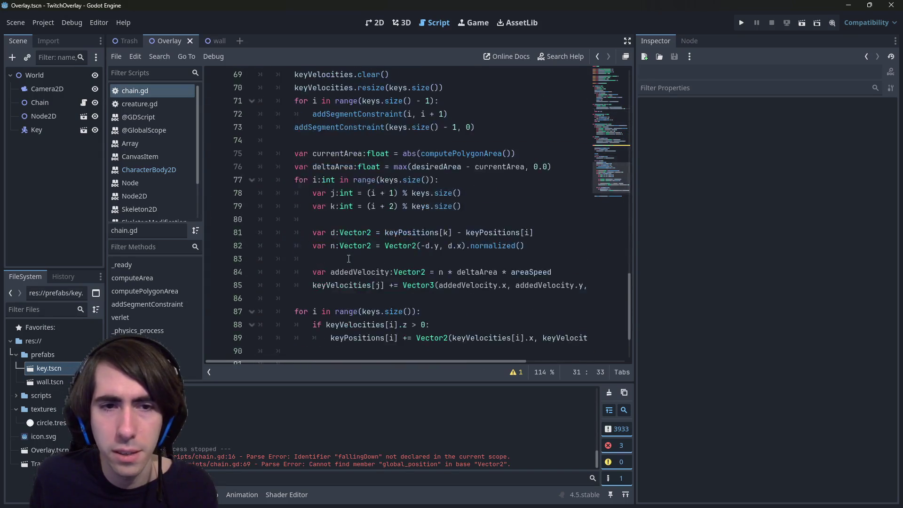
{"action": "scroll", "coordinate": [349, 256], "scroll_direction": "up", "scroll_amount": 15}
{"action": "scroll", "coordinate": [350, 253], "scroll_direction": "up", "scroll_amount": 6}
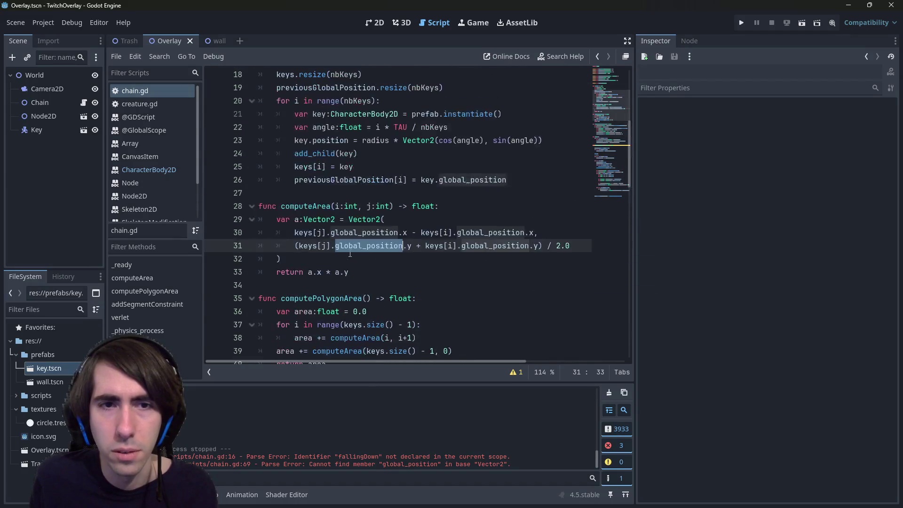
{"action": "scroll", "coordinate": [350, 254], "scroll_direction": "down", "scroll_amount": 2}
{"action": "double_click", "coordinate": [364, 232]}
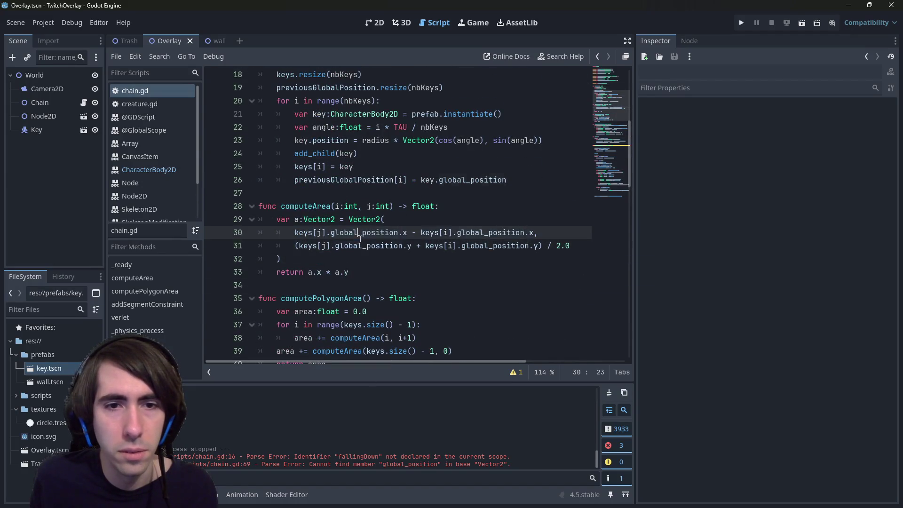
{"action": "scroll", "coordinate": [363, 201], "scroll_direction": "up", "scroll_amount": 5}
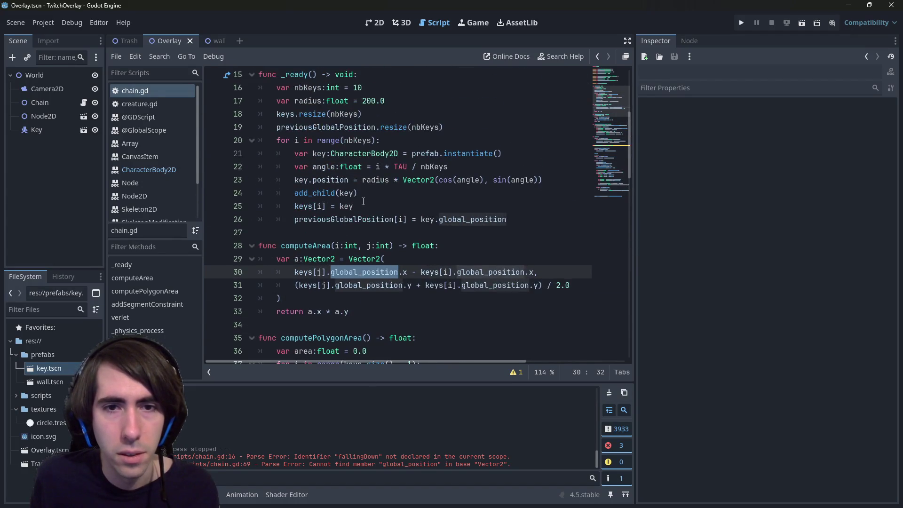
{"action": "scroll", "coordinate": [363, 202], "scroll_direction": "down", "scroll_amount": 2}
{"action": "double_click", "coordinate": [304, 272]}
{"action": "key", "text": "ctrl+d"}
{"action": "key", "text": "ctrl+d"}
{"action": "key", "text": "ctrl+d"}
{"action": "type", "text": "keyPositions"}
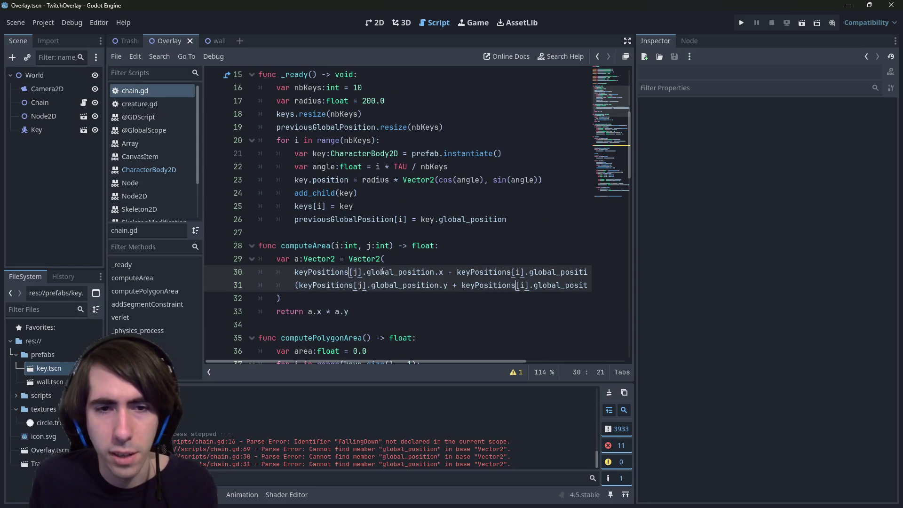
Delete the four .global_position suffixes after keyPositions[j] and keyPositions[i] on lines 30–31.
{"action": "double_click", "coordinate": [391, 271]}
{"action": "key", "text": "BackSpace"}
{"action": "key", "text": "BackSpace"}
{"action": "double_click", "coordinate": [393, 285]}
{"action": "key", "text": "BackSpace"}
{"action": "key", "text": "BackSpace"}
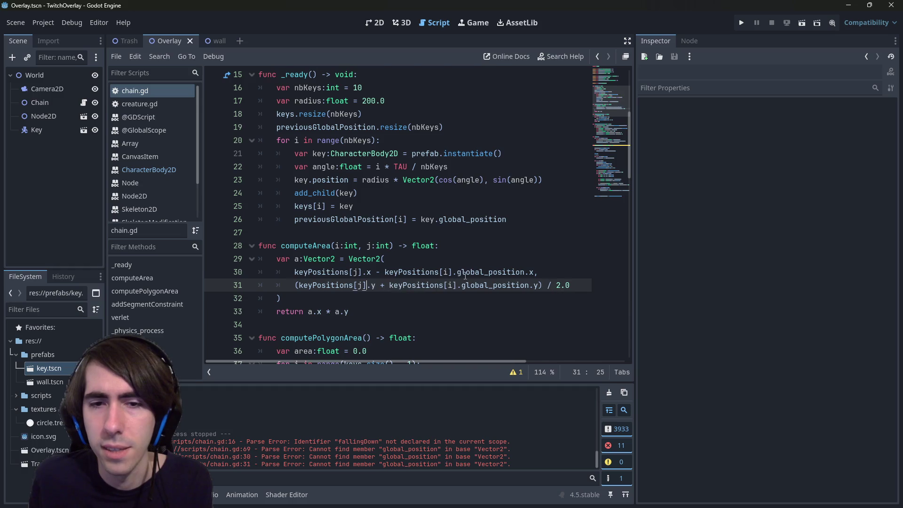
{"action": "double_click", "coordinate": [479, 271]}
{"action": "key", "text": "BackSpace"}
{"action": "key", "text": "BackSpace"}
{"action": "double_click", "coordinate": [475, 285]}
{"action": "key", "text": "BackSpace"}
{"action": "key", "text": "BackSpace"}
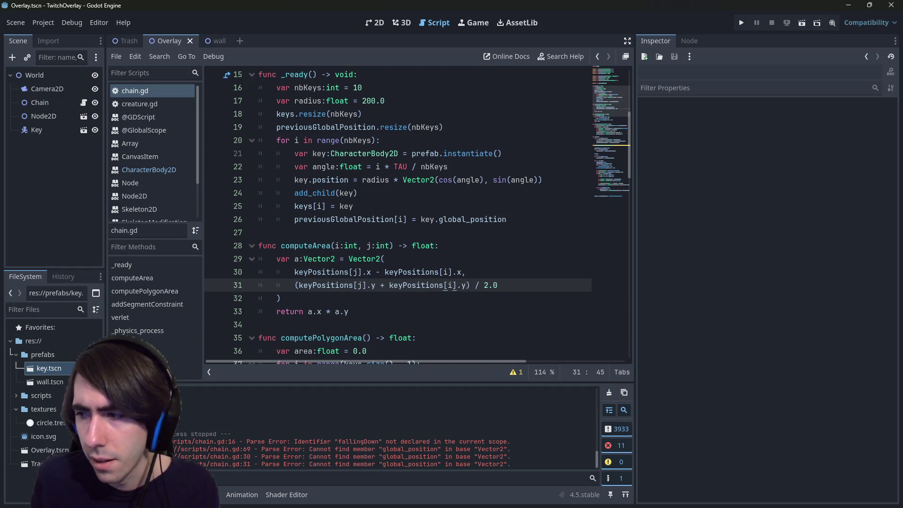
{"action": "mouse_move", "coordinate": [603, 148]}
{"action": "left_mouse_down"}
{"action": "mouse_move", "coordinate": [610, 201]}
{"action": "mouse_move", "coordinate": [618, 112]}
{"action": "left_mouse_up"}
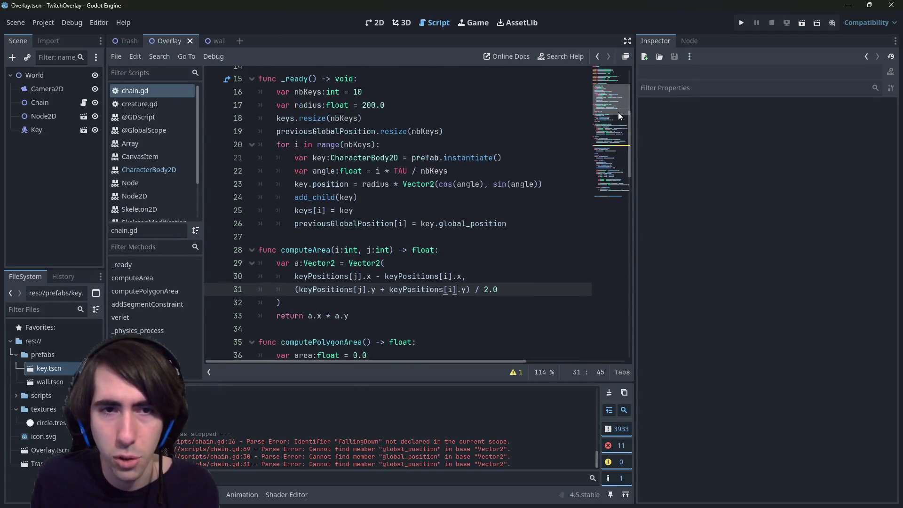
Review the keyPositions, global_position and previousGlobalPosition references around lines 26–30.
{"action": "double_click", "coordinate": [424, 276]}
{"action": "key", "text": "ctrl+c"}
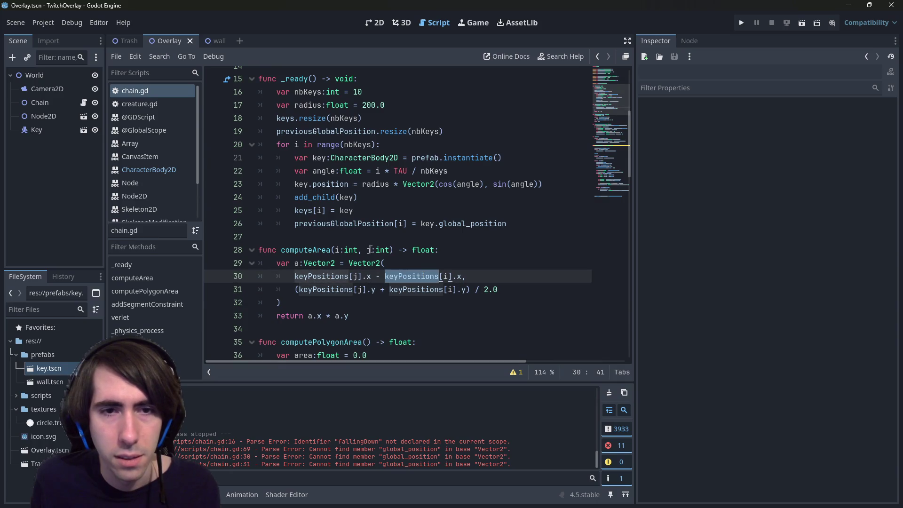
{"action": "double_click", "coordinate": [457, 229]}
{"action": "double_click", "coordinate": [427, 224]}
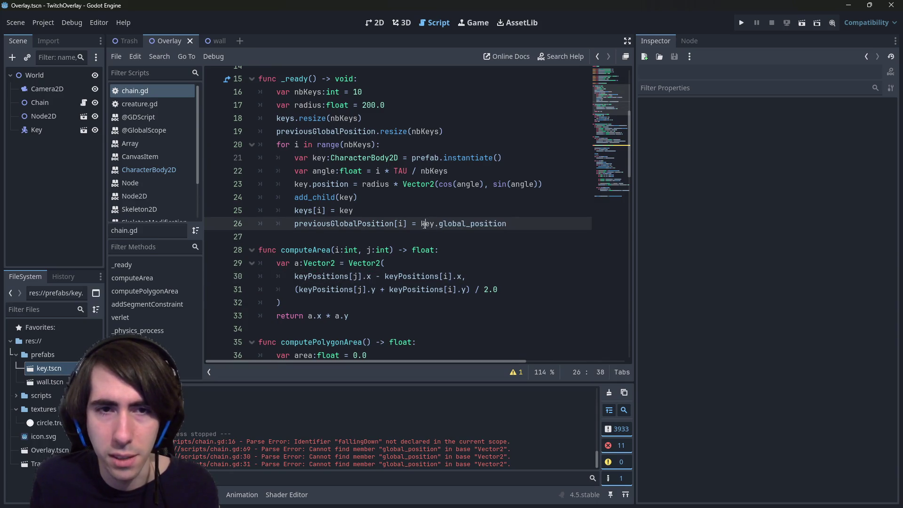
{"action": "scroll", "coordinate": [427, 248], "scroll_direction": "up", "scroll_amount": 2}
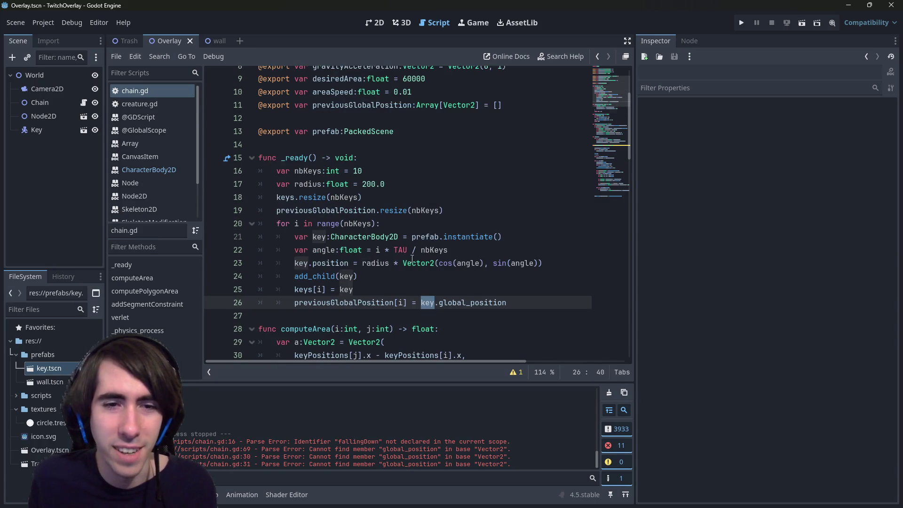
{"action": "scroll", "coordinate": [412, 259], "scroll_direction": "down", "scroll_amount": 3}
{"action": "double_click", "coordinate": [378, 184]}
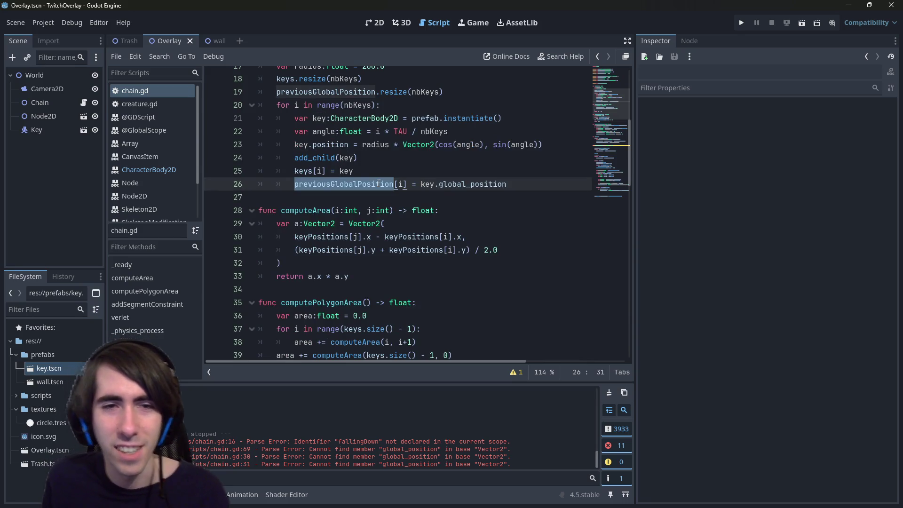
{"action": "scroll", "coordinate": [357, 268], "scroll_direction": "down", "scroll_amount": 3}
{"action": "scroll", "coordinate": [358, 267], "scroll_direction": "down", "scroll_amount": 7}
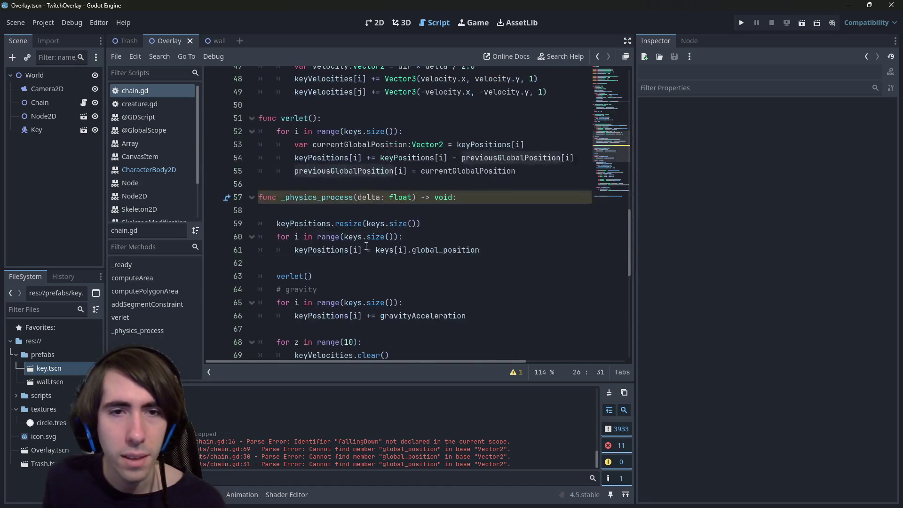
{"action": "scroll", "coordinate": [301, 181], "scroll_direction": "down", "scroll_amount": 4}
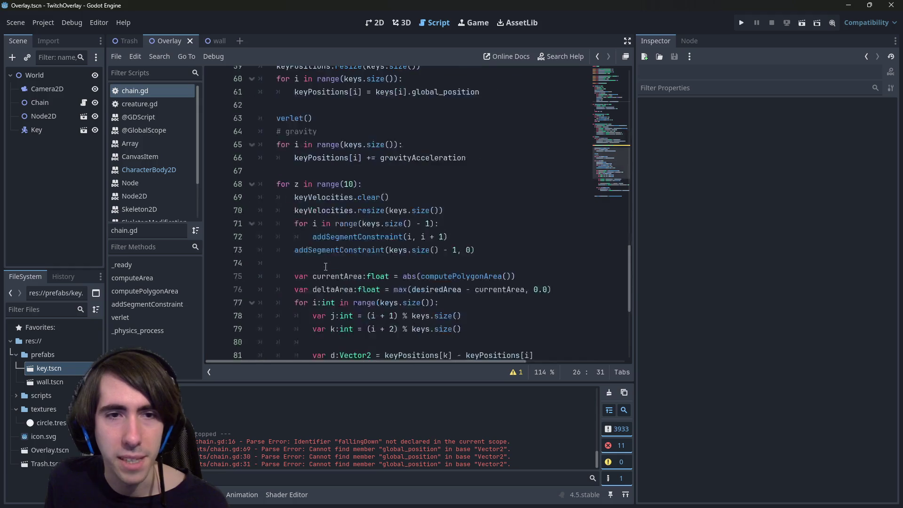
{"action": "scroll", "coordinate": [310, 150], "scroll_direction": "up", "scroll_amount": 2}
Remove the blank line under func _physics_process and add one after the verlet() call.
{"action": "left_click", "coordinate": [316, 134]}
{"action": "key", "text": "BackSpace"}
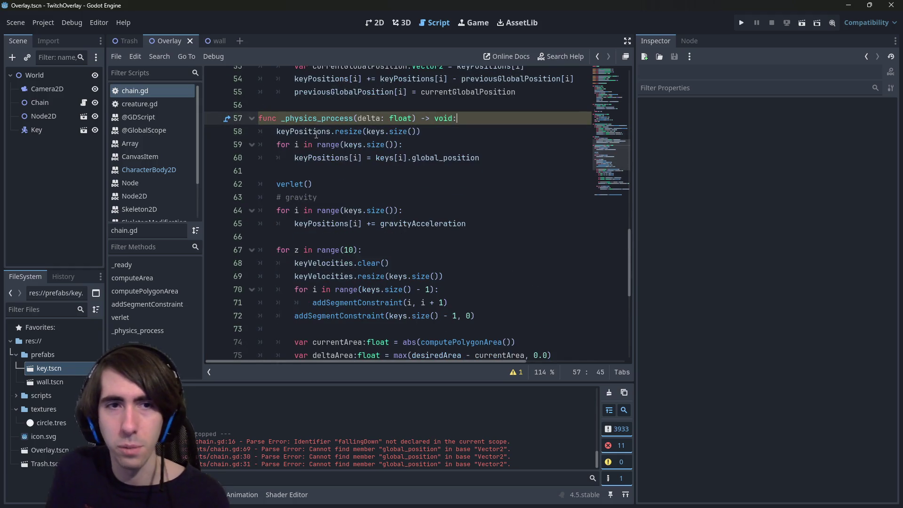
{"action": "left_click", "coordinate": [338, 199]}
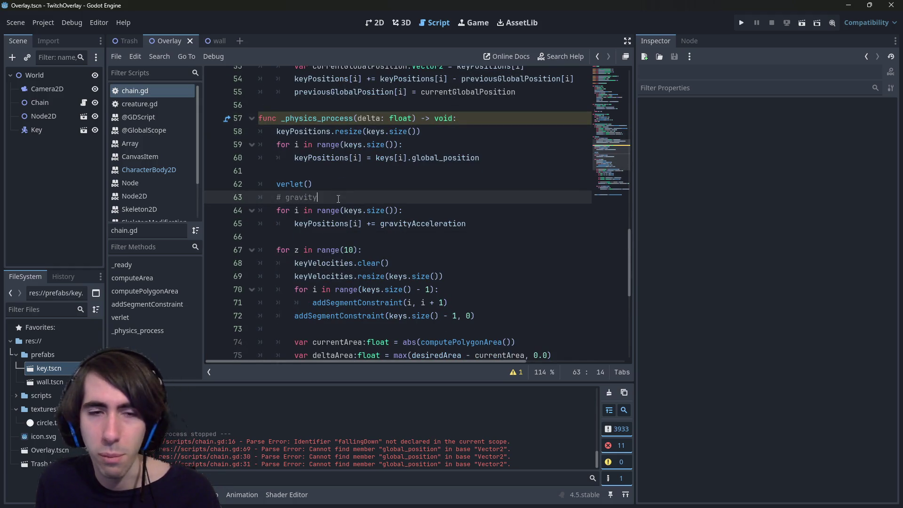
{"action": "scroll", "coordinate": [337, 197], "scroll_direction": "down", "scroll_amount": 2}
{"action": "left_click", "coordinate": [335, 105]}
{"action": "key", "text": "Return"}
Put the caret on empty line 91 at the end of _physics_process.
{"action": "scroll", "coordinate": [325, 310], "scroll_direction": "down", "scroll_amount": 5}
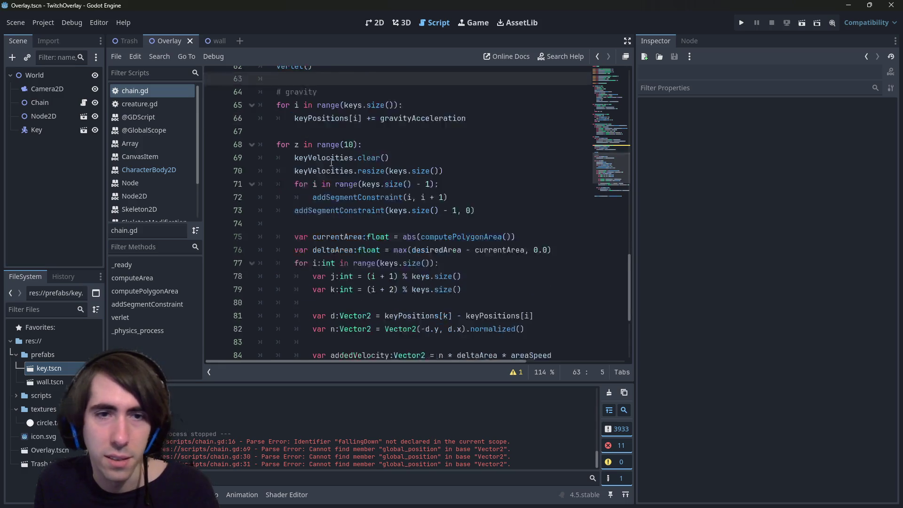
{"action": "left_click", "coordinate": [332, 282]}
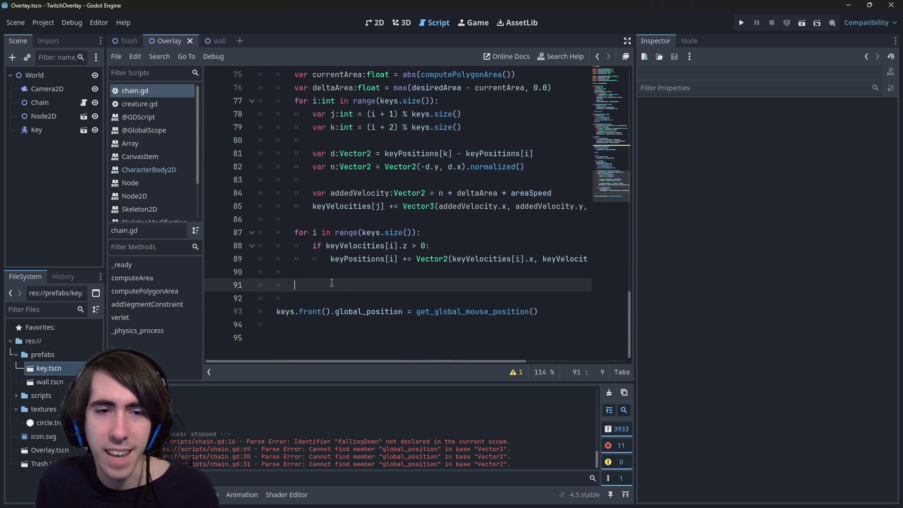
{"action": "left_click", "coordinate": [317, 295]}
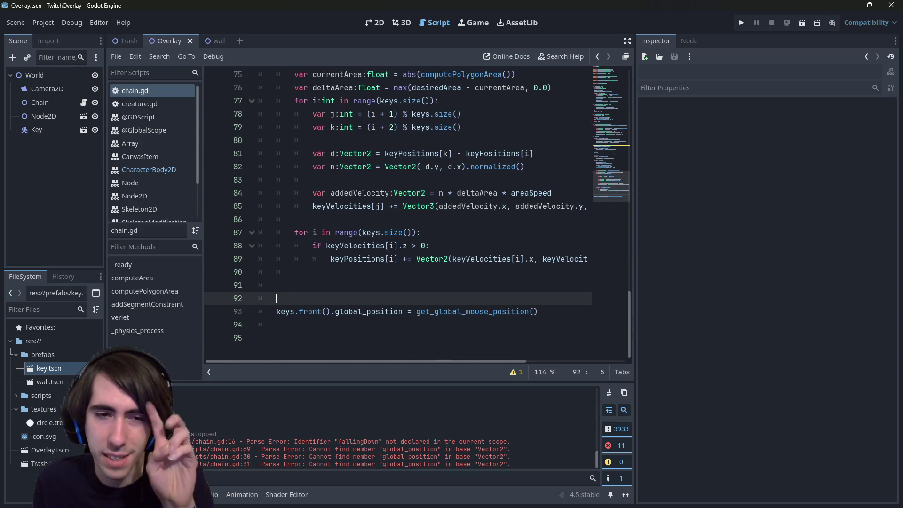
{"action": "left_click", "coordinate": [323, 280]}
{"action": "left_click", "coordinate": [318, 268]}
{"action": "left_click", "coordinate": [318, 288]}
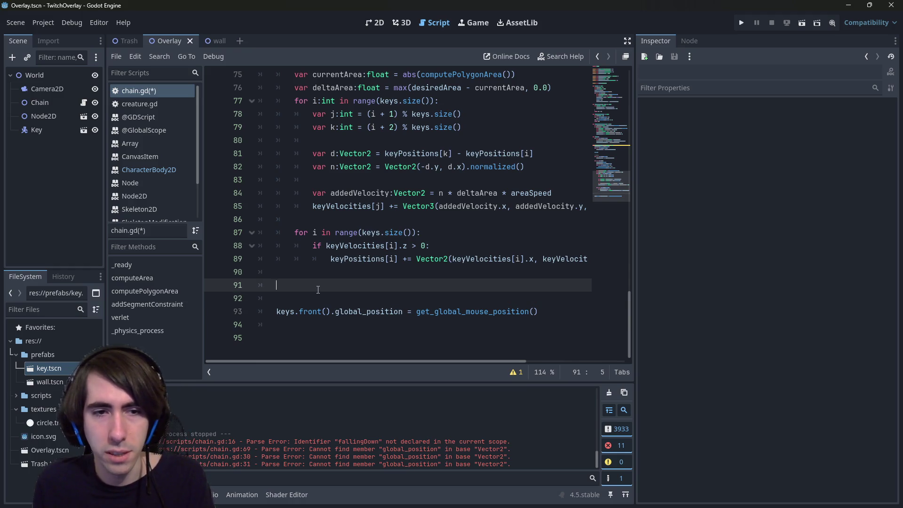
Write the loop 'for i in range(keys.size()): keys[i].global_position = keyPositions[i]'.
{"action": "key", "text": "ctrl+v"}
{"action": "key", "text": "ctrl+z"}
{"action": "type", "text": "f"}
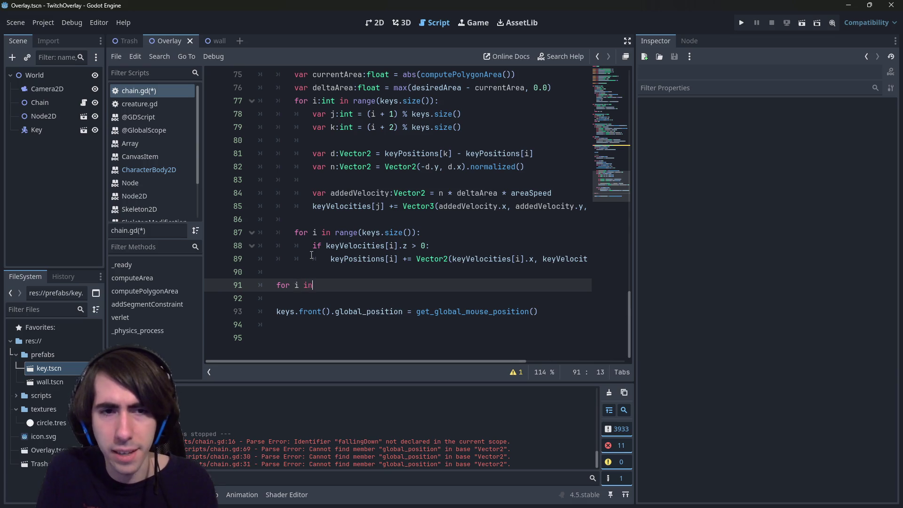
{"action": "type", "text": "ge(ke"}
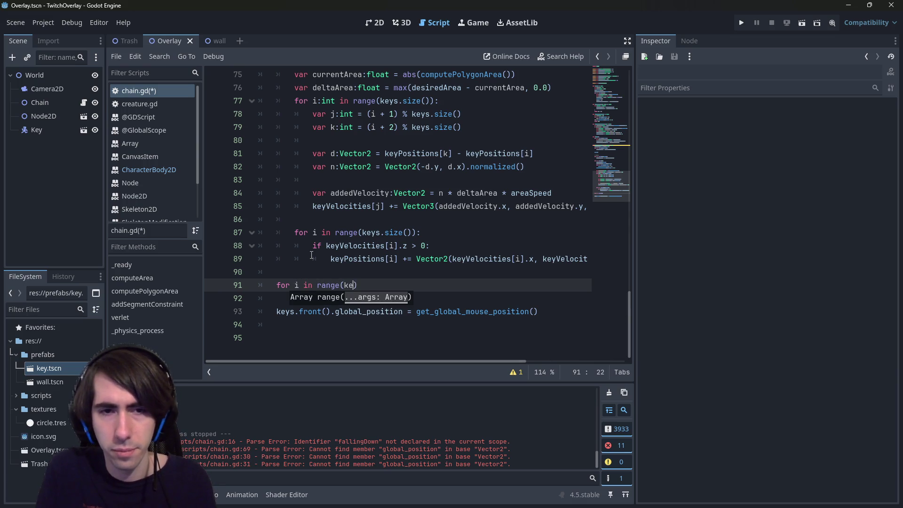
{"action": "type", "text": "ys.siz"}
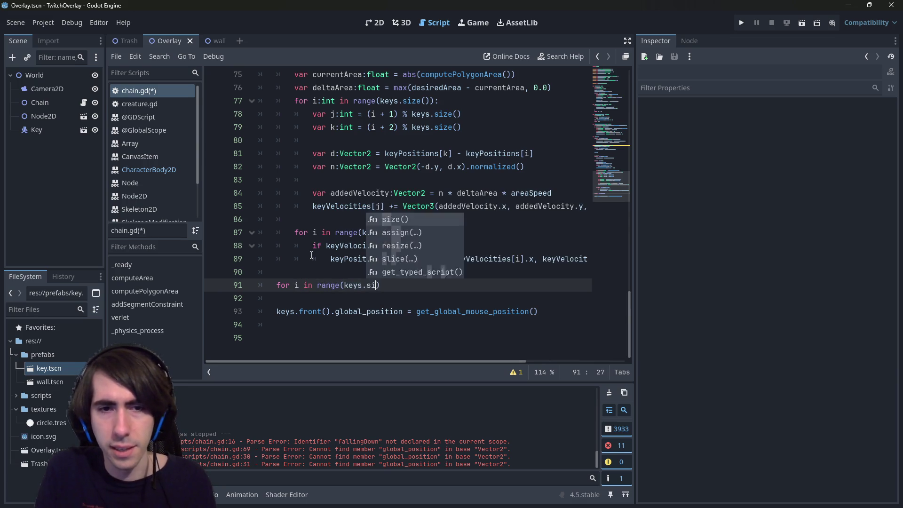
{"action": "key", "text": "Return"}
{"action": "type", "text": "):"}
{"action": "key", "text": "Return"}
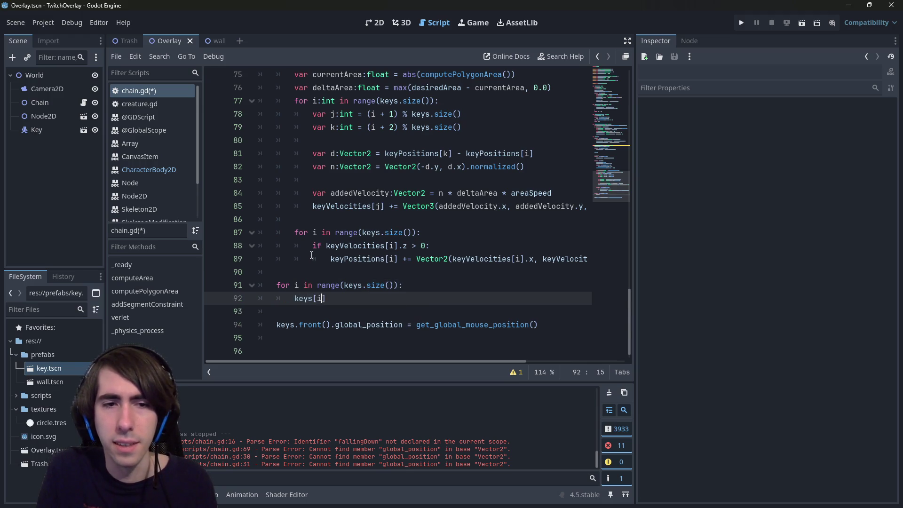
{"action": "type", "text": "globa"}
{"action": "key", "text": "Return"}
{"action": "type", "text": "= keyPositions"}
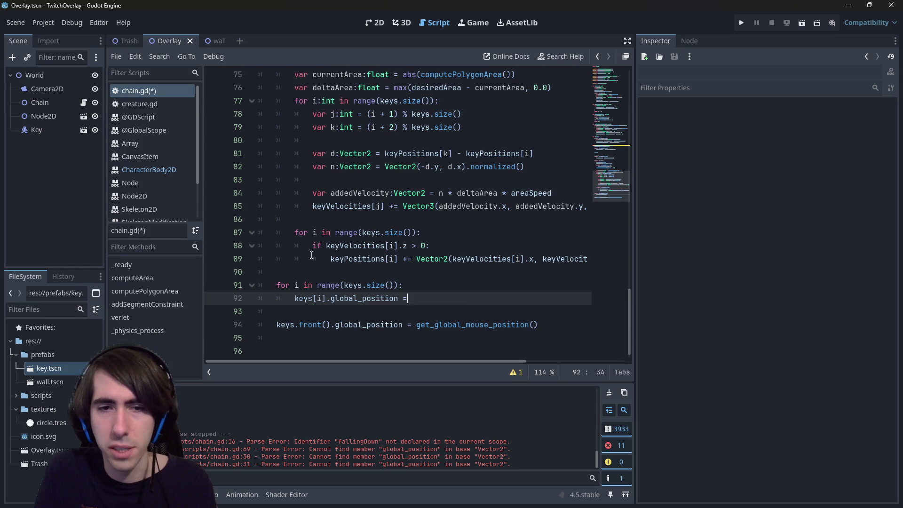
{"action": "type", "text": "[i"}
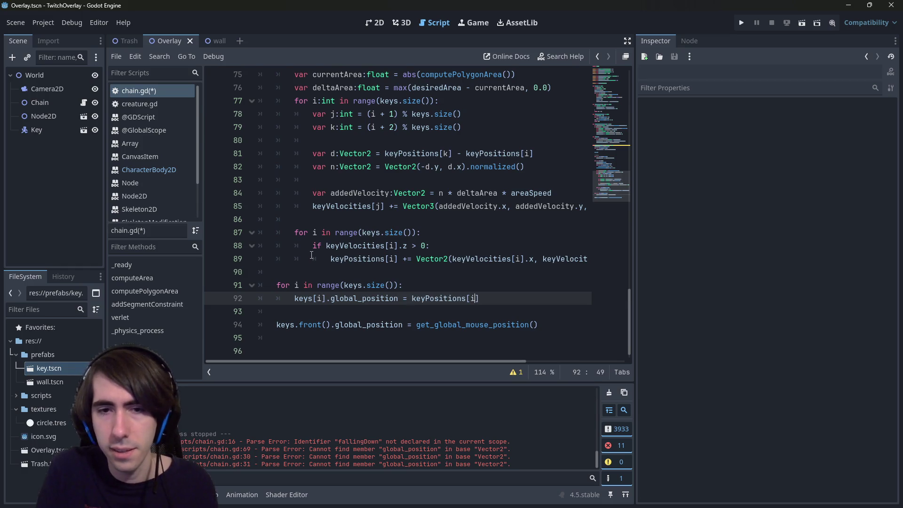
Save chain.gd, run the current scene to test the chain, and close the game window.
{"action": "key", "text": "ctrl+s"}
{"action": "left_click", "coordinate": [803, 22]}
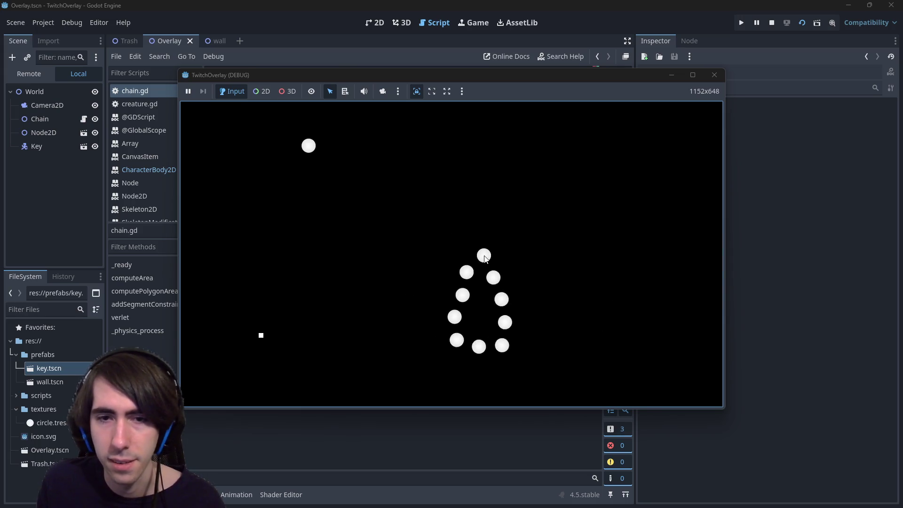
{"action": "left_click", "coordinate": [714, 75]}
{"action": "left_click", "coordinate": [376, 299]}
{"action": "double_click", "coordinate": [376, 301]}
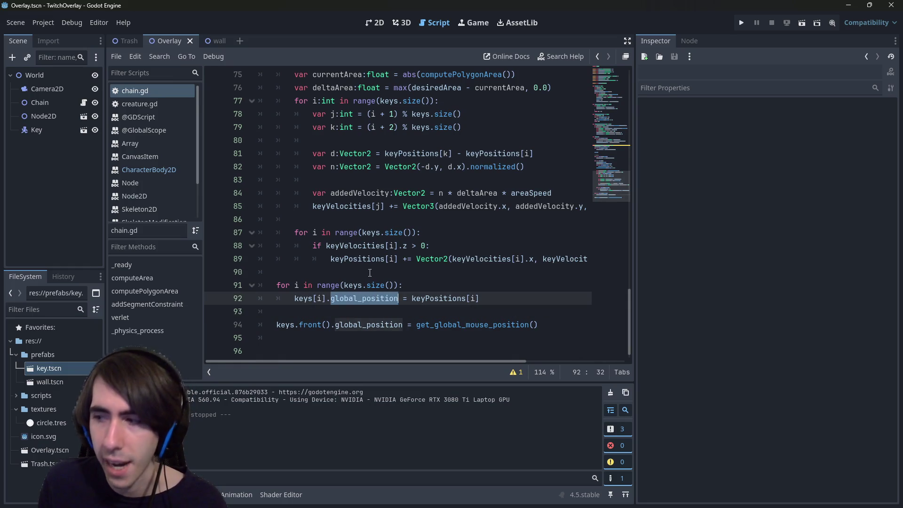
Replace global_position on line 92 with velocity.
{"action": "type", "text": "veloc"}
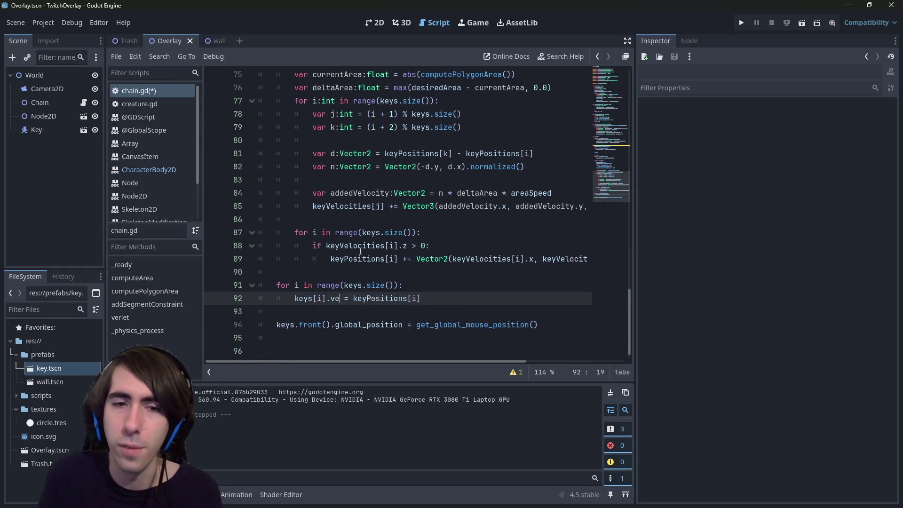
{"action": "key", "text": "Return"}
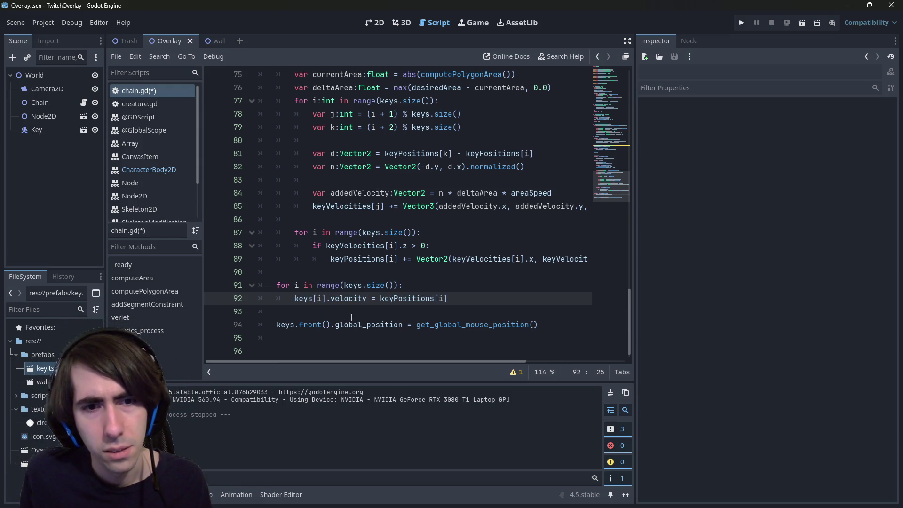
{"action": "scroll", "coordinate": [351, 300], "scroll_direction": "up", "scroll_amount": 6}
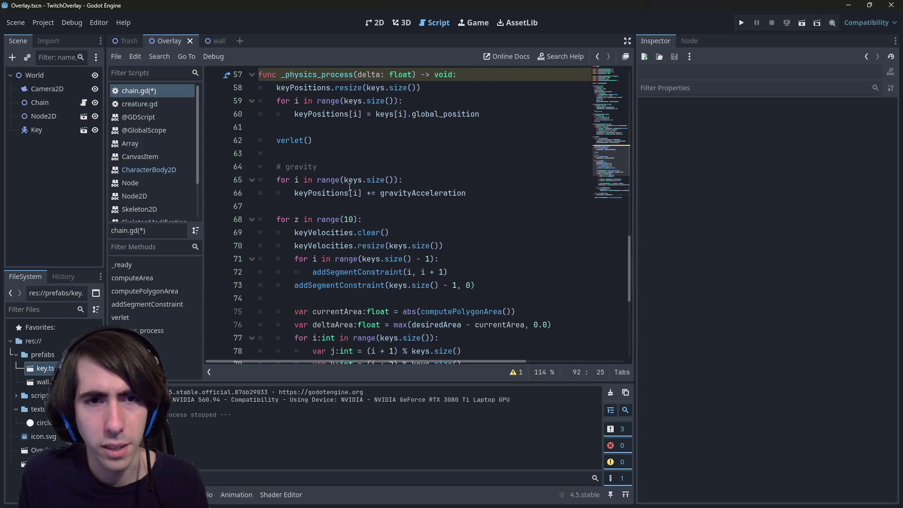
{"action": "scroll", "coordinate": [350, 187], "scroll_direction": "up", "scroll_amount": 3}
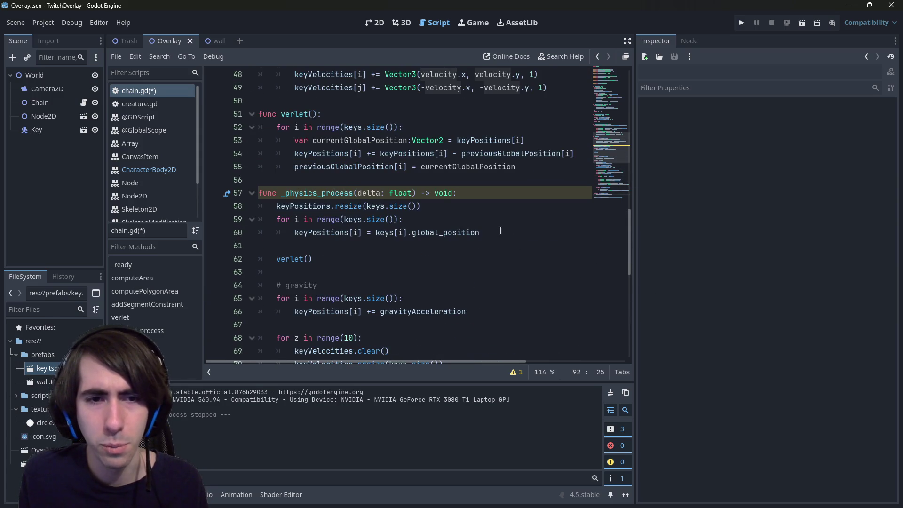
{"action": "scroll", "coordinate": [362, 224], "scroll_direction": "down", "scroll_amount": 5}
{"action": "scroll", "coordinate": [361, 224], "scroll_direction": "up", "scroll_amount": 2}
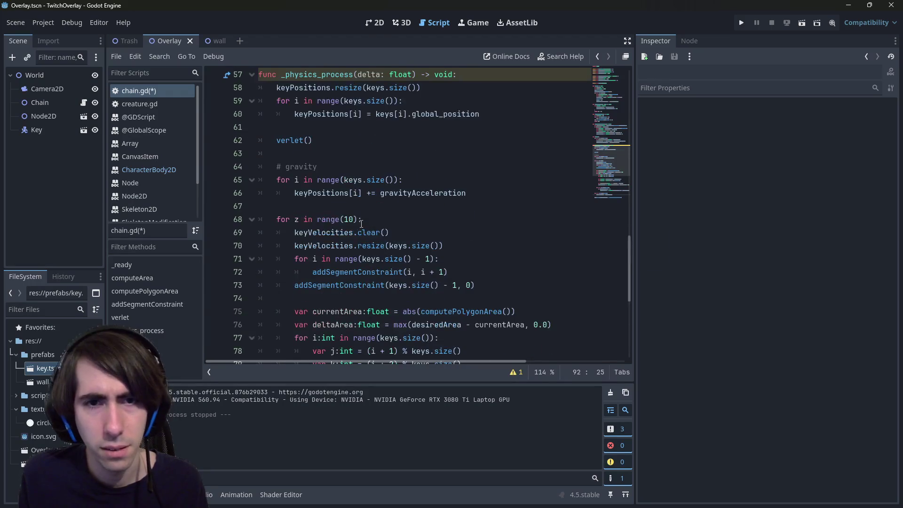
{"action": "scroll", "coordinate": [359, 217], "scroll_direction": "down", "scroll_amount": 5}
Search the script for 'move_' and inspect the keyPositions and velocity terms on line 92.
{"action": "key", "text": "ctrl+f"}
{"action": "type", "text": "move_"}
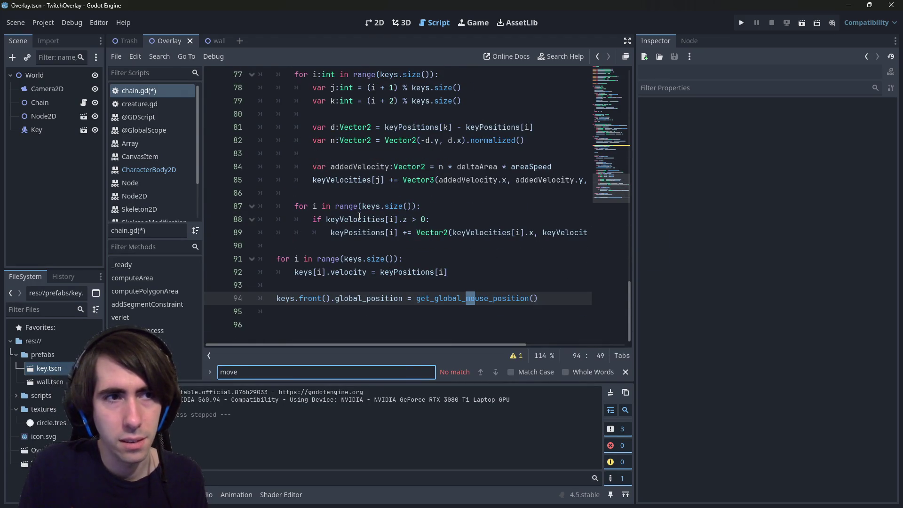
{"action": "key", "text": "BackSpace"}
{"action": "key", "text": "BackSpace"}
{"action": "key", "text": "BackSpace"}
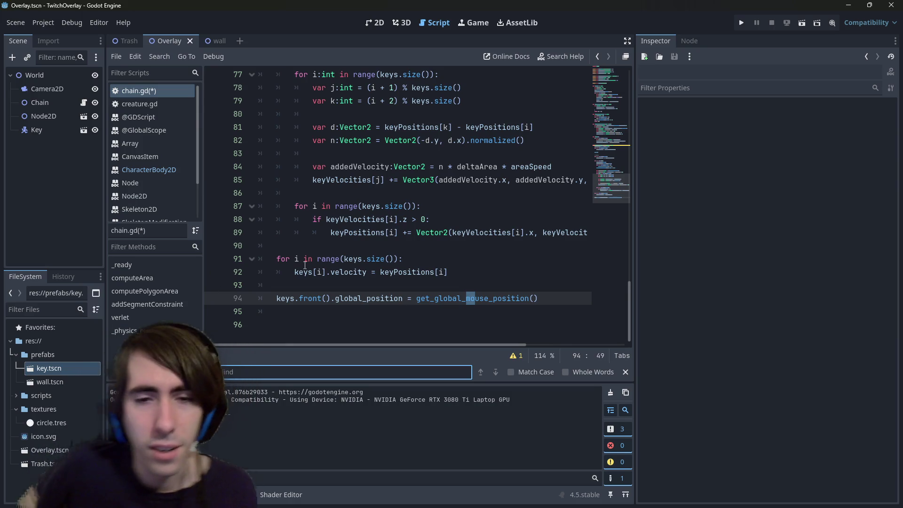
{"action": "double_click", "coordinate": [407, 269]}
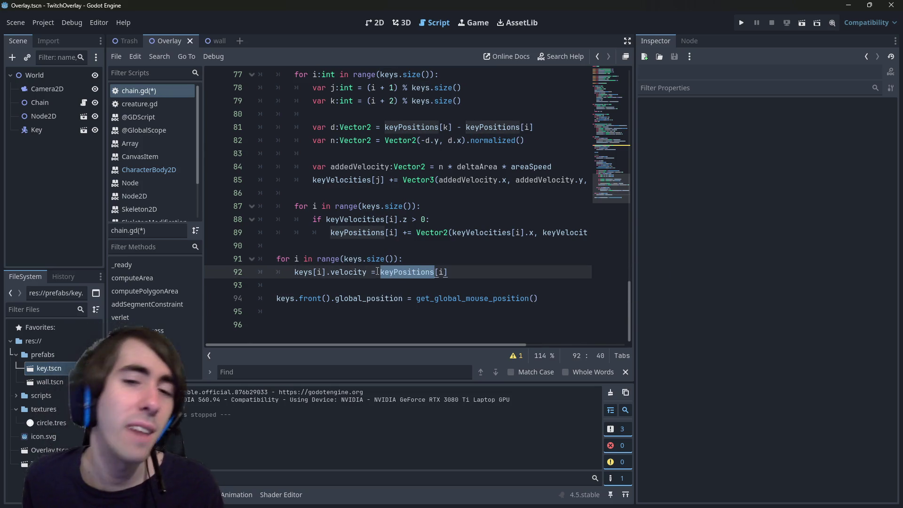
{"action": "double_click", "coordinate": [360, 273]}
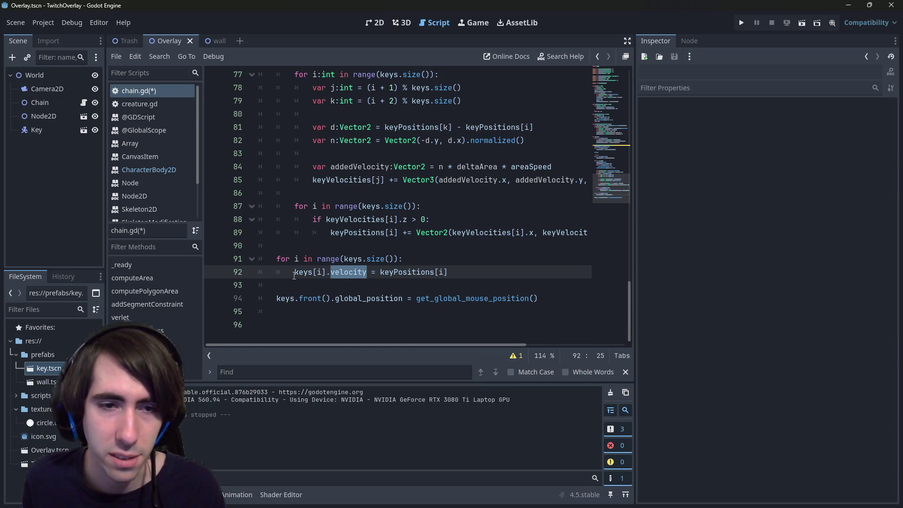
{"action": "left_click_drag", "start_coordinate": [294, 273], "coordinate": [324, 272]}
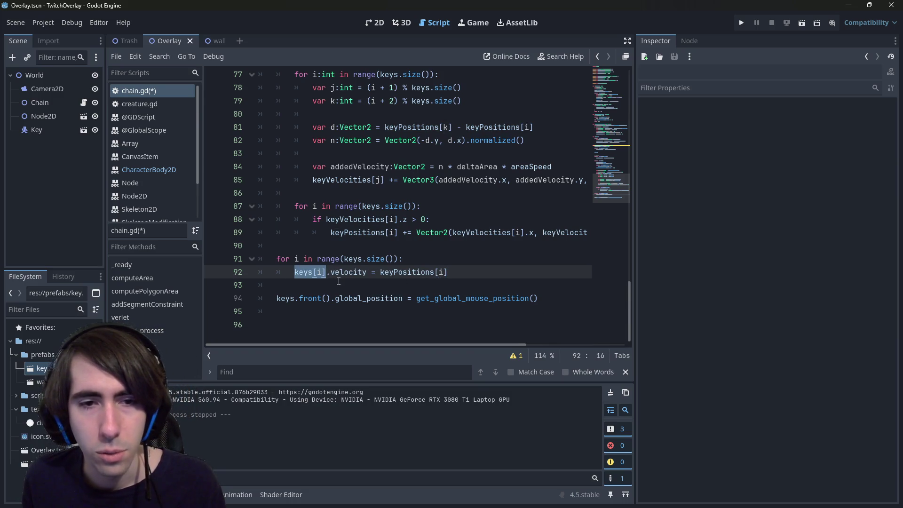
{"action": "double_click", "coordinate": [346, 277]}
Save, then revert line 92 to keys[i].global_position = keyPositions[i].
{"action": "left_click", "coordinate": [432, 249]}
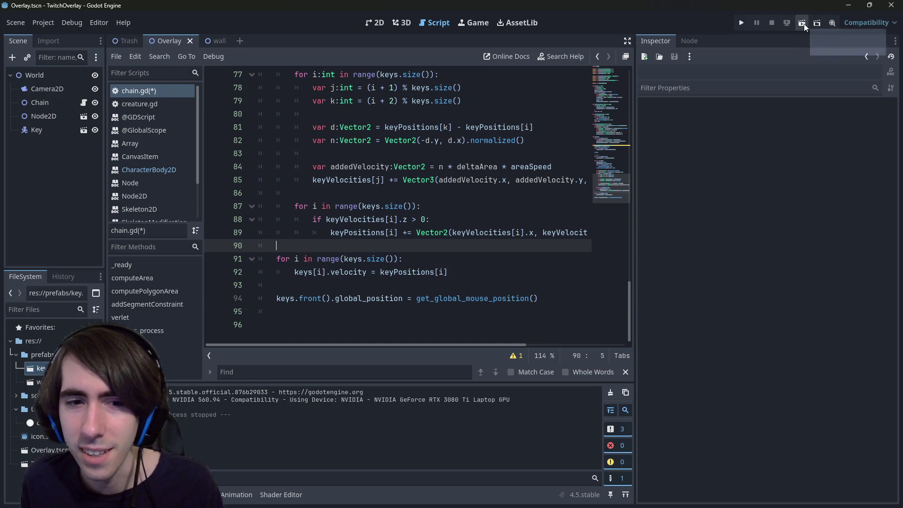
{"action": "key", "text": "ctrl+z"}
{"action": "key", "text": "ctrl+y"}
{"action": "key", "text": "ctrl+s"}
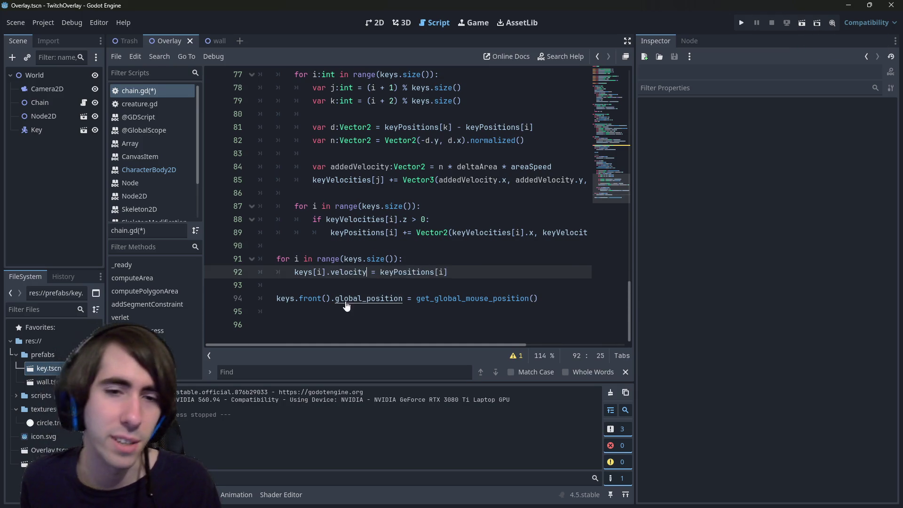
{"action": "key", "text": "ctrl+z"}
{"action": "key", "text": "ctrl+y"}
{"action": "key", "text": "ctrl+z"}
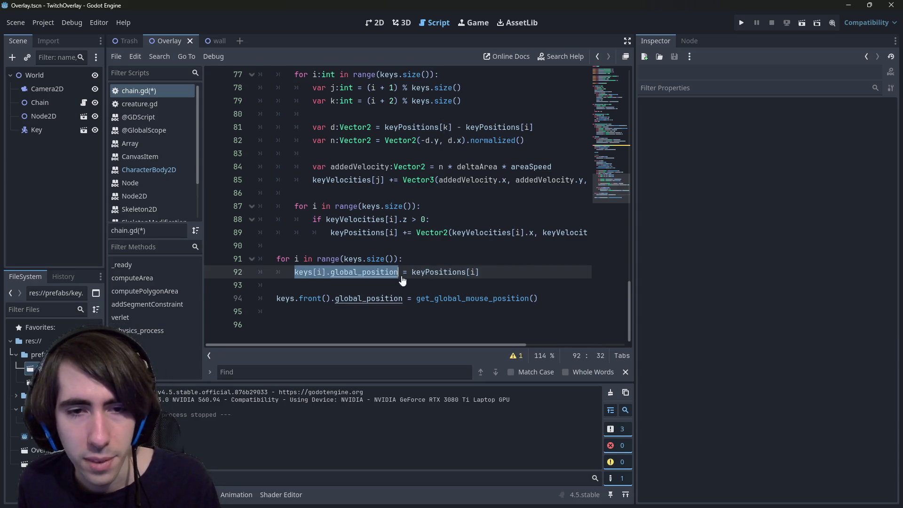
Append ' - keys[i].global_position' to line 92, save, and replace its left side with 'var velocity:Vector'.
{"action": "left_click", "coordinate": [526, 267]}
{"action": "type", "text": "- keys[i].global_position"}
{"action": "key", "text": "ctrl+s"}
{"action": "left_click", "coordinate": [410, 272]}
{"action": "double_click", "coordinate": [409, 271]}
{"action": "key", "text": "End"}
{"action": "key", "text": "ctrl+shift+Left"}
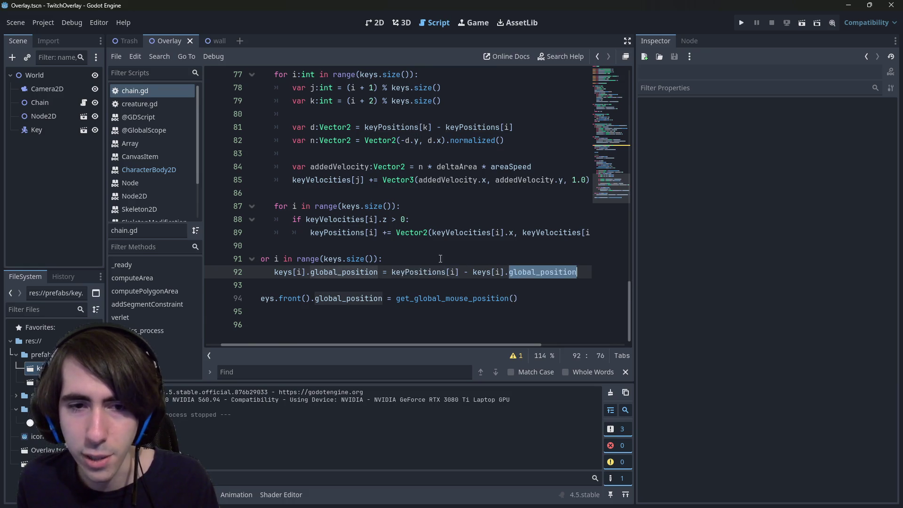
{"action": "left_click_drag", "start_coordinate": [374, 272], "coordinate": [274, 272]}
{"action": "type", "text": "var ve"}
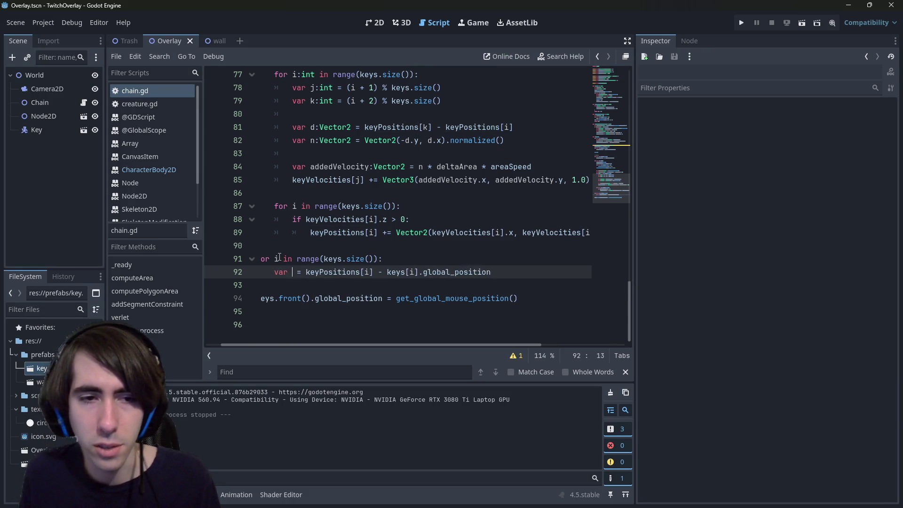
{"action": "type", "text": "locity:"}
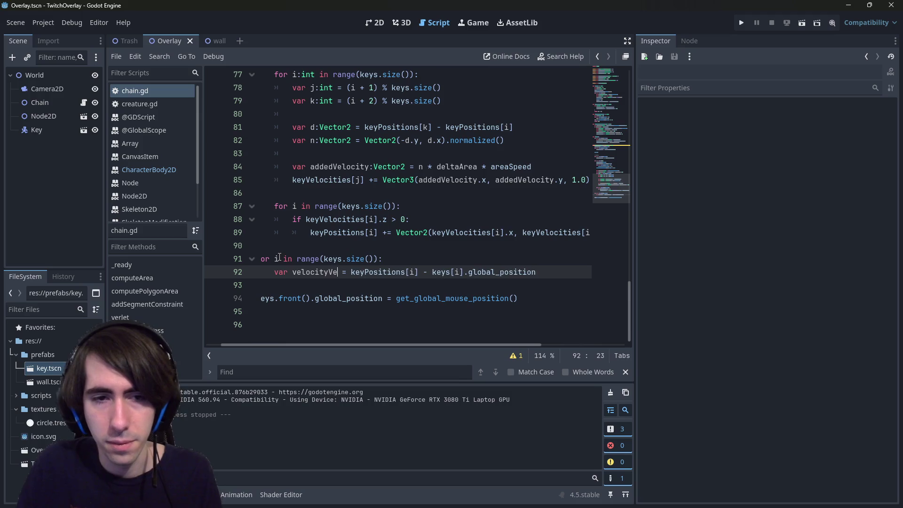